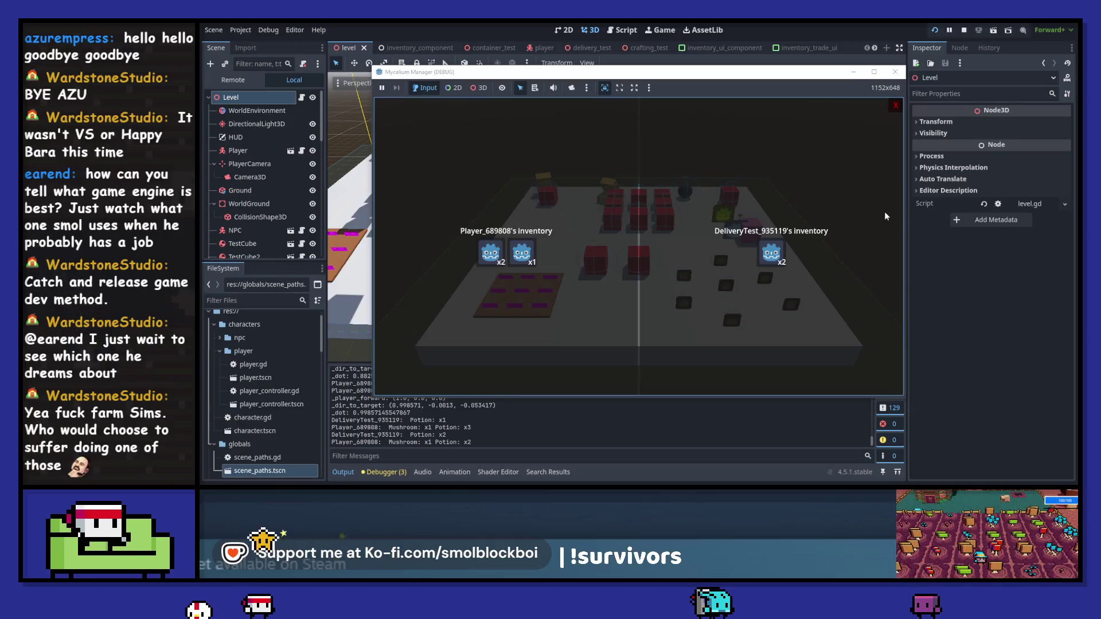
Close the inventory trade overlay and the game window, then clear the Output log.
{"action": "left_click", "coordinate": [894, 107]}
{"action": "left_click", "coordinate": [895, 72]}
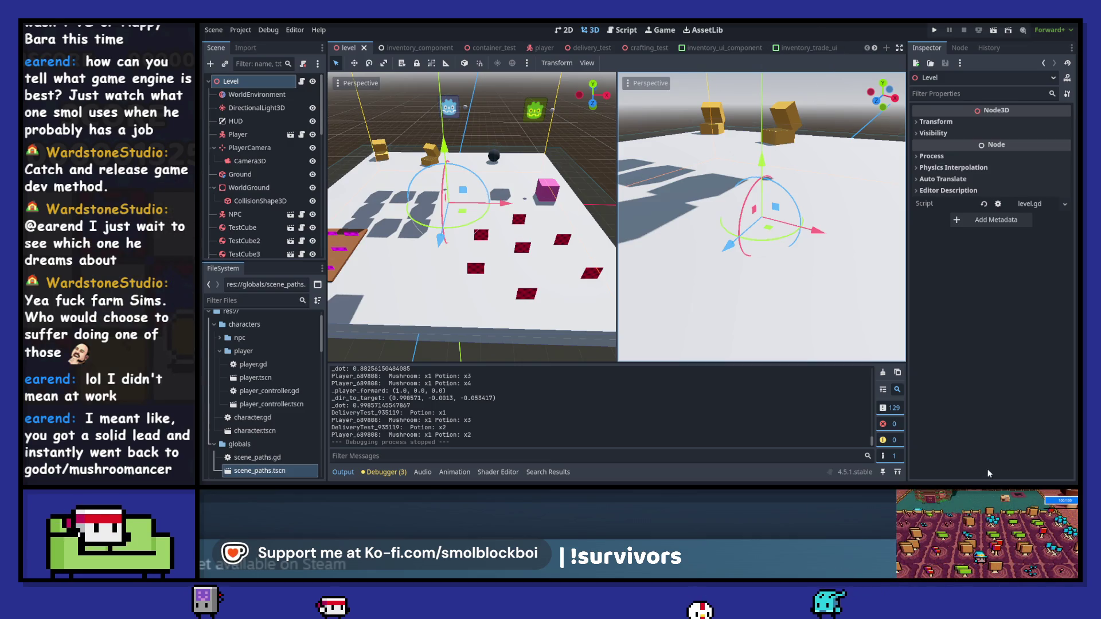
{"action": "left_click", "coordinate": [881, 374]}
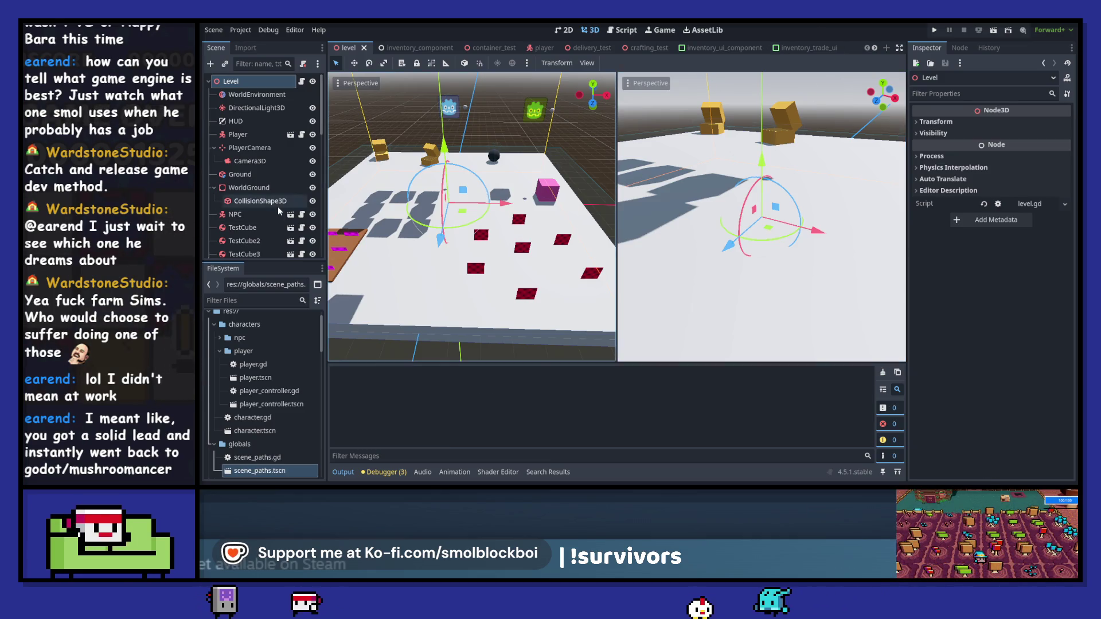
Switch from the inventory_ui_component scene to the inventory_trade_ui scene.
{"action": "left_click", "coordinate": [731, 49]}
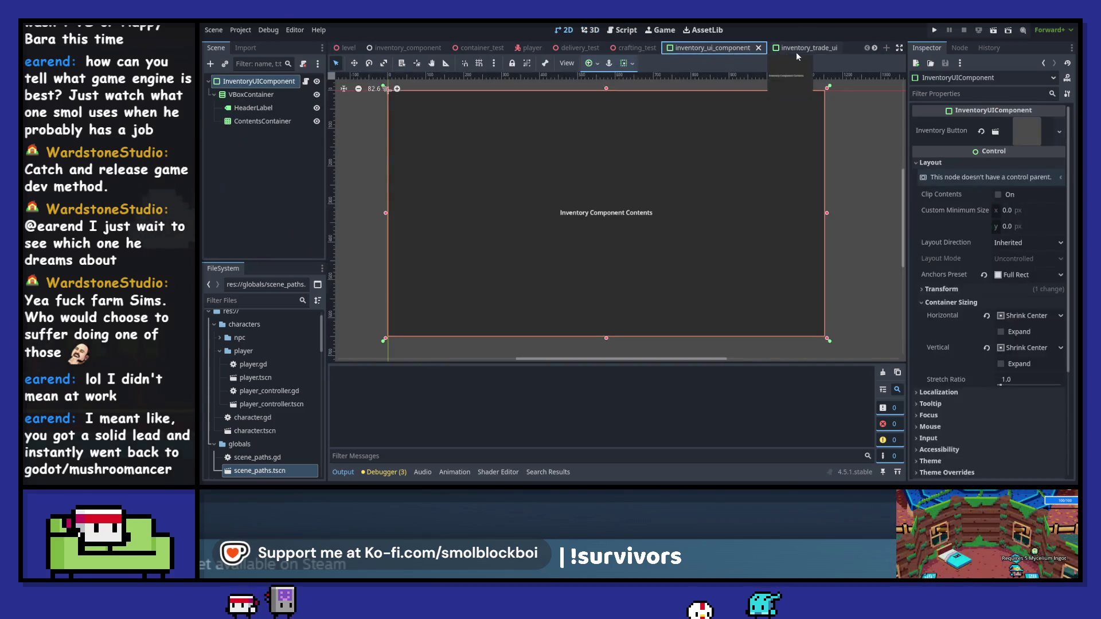
{"action": "left_click", "coordinate": [800, 49]}
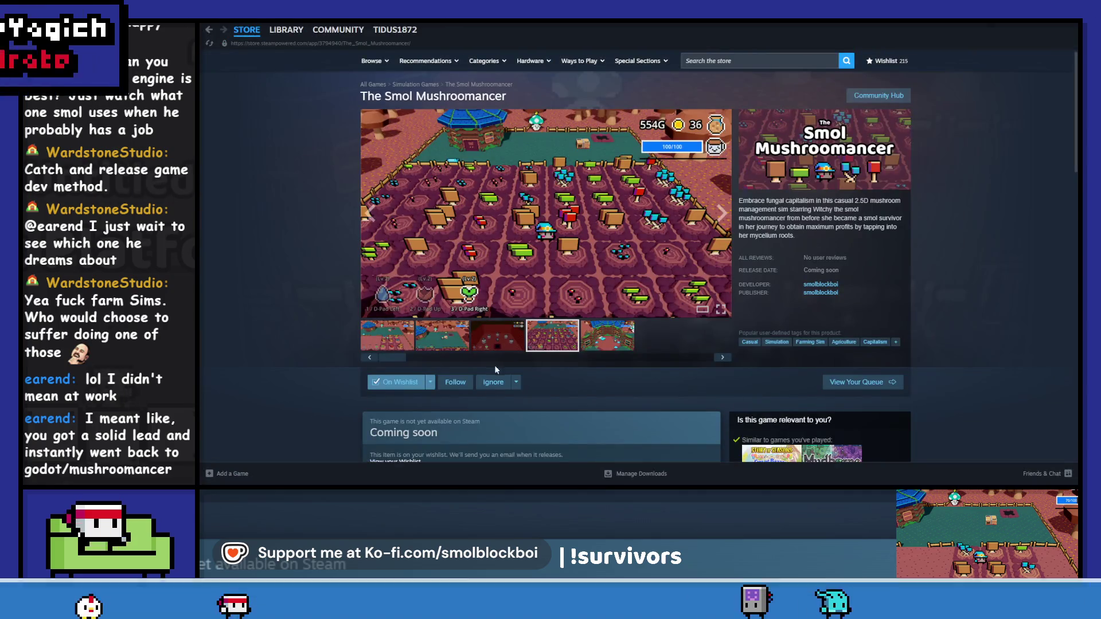
Browse The Smol Mushroomancer store screenshots, then return to the Godot editor window.
{"action": "left_click", "coordinate": [436, 346]}
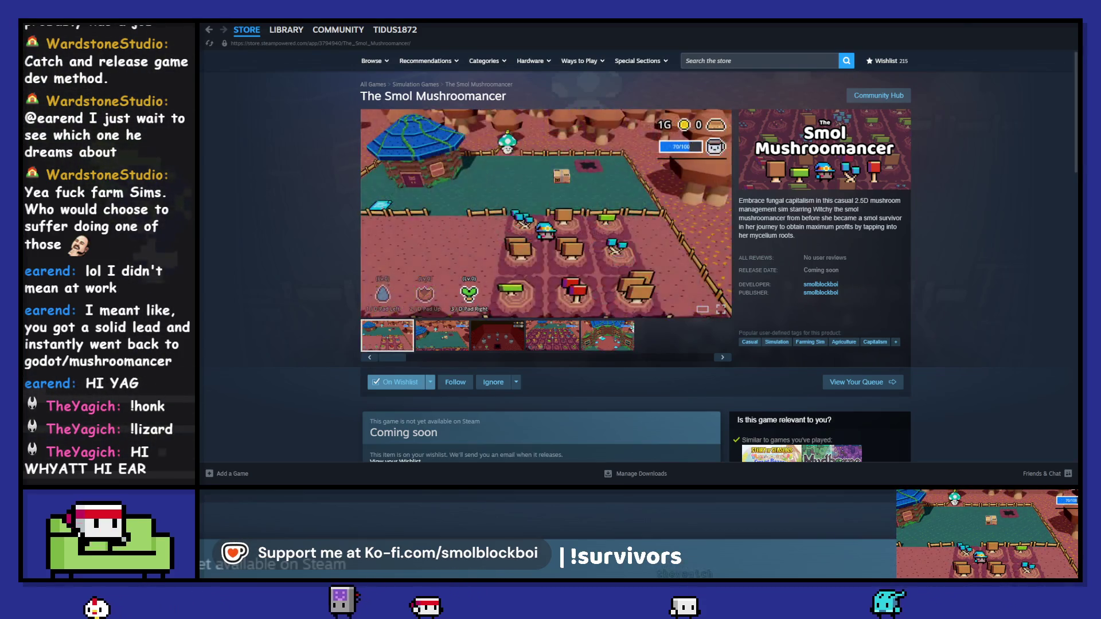
{"action": "left_click", "coordinate": [574, 332]}
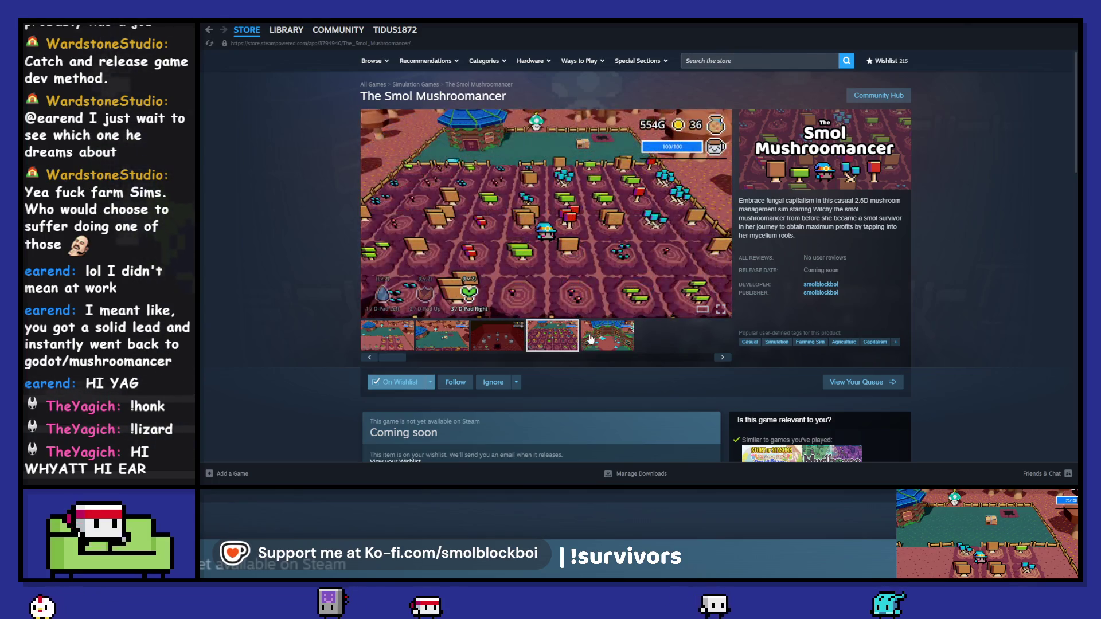
{"action": "left_click", "coordinate": [462, 338]}
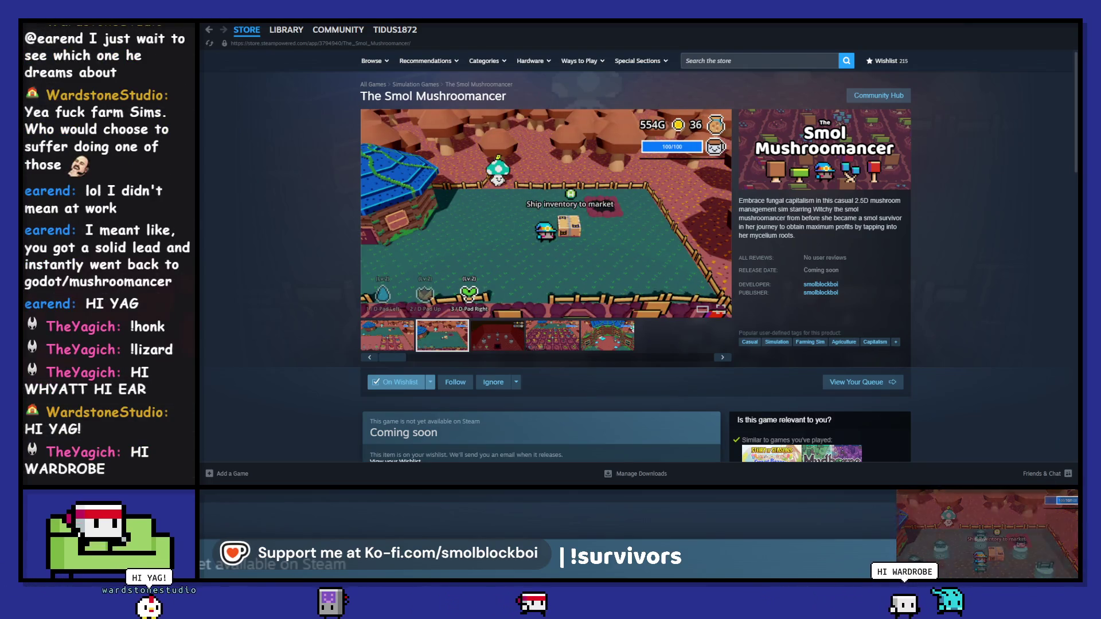
{"action": "mouse_move", "coordinate": [926, 484]}
{"action": "left_click", "coordinate": [927, 453]}
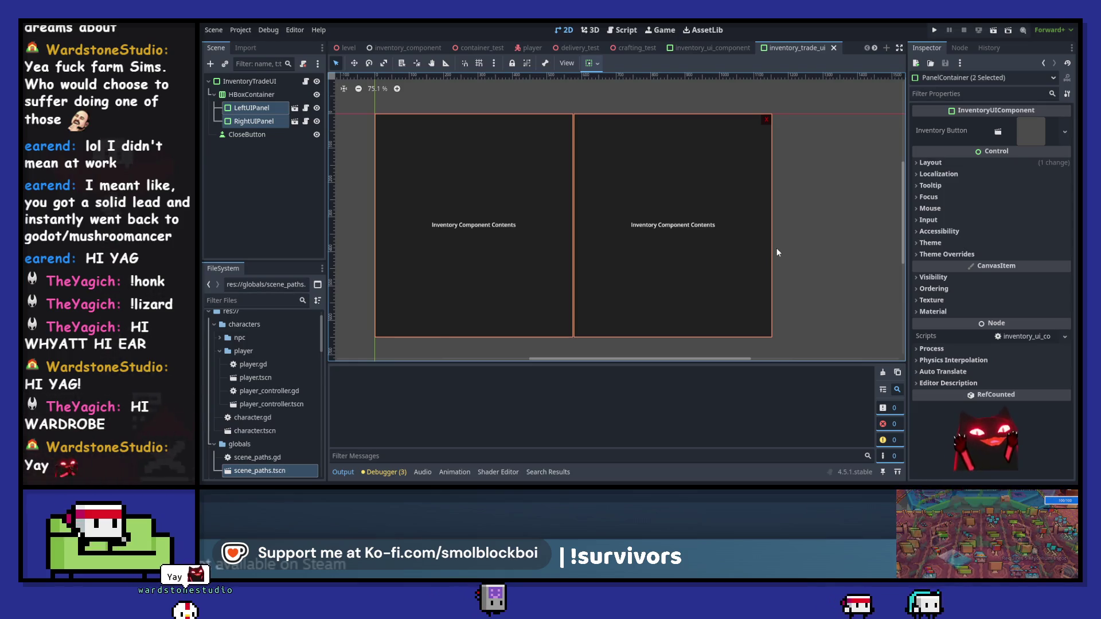
Run the project and bonk the red blocks around the level.
{"action": "left_click", "coordinate": [938, 29]}
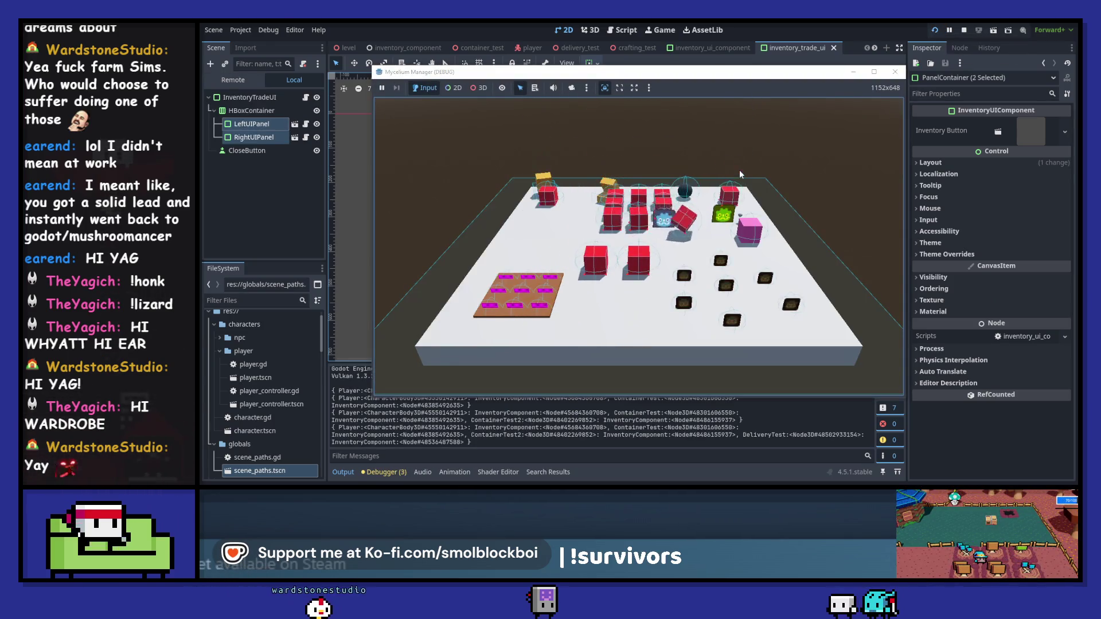
{"action": "key", "text": "d"}
{"action": "right_click", "coordinate": [739, 169]}
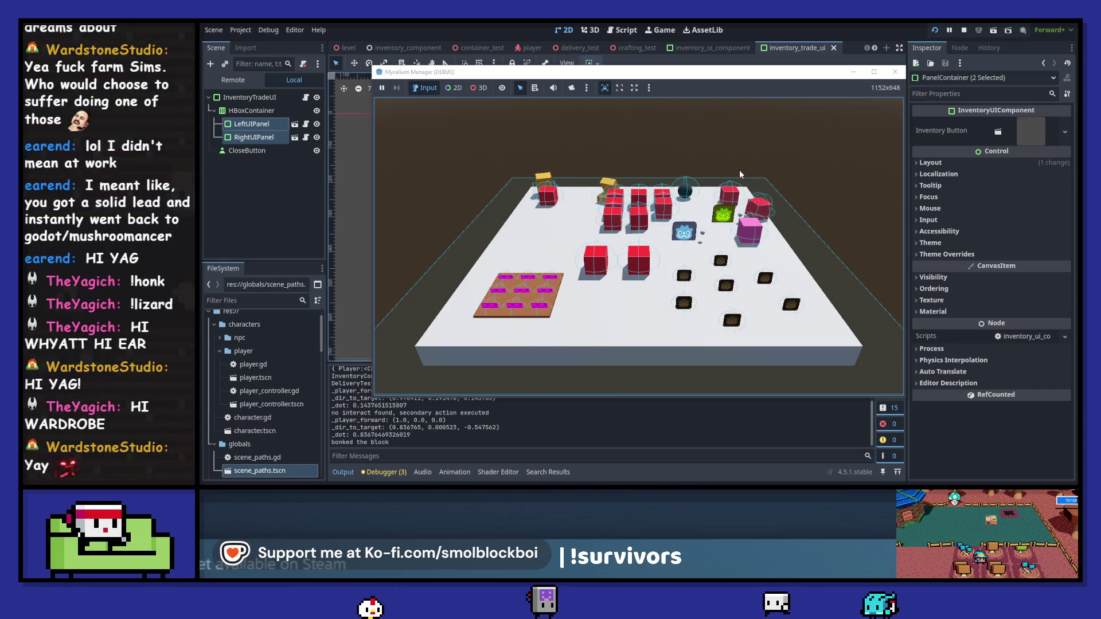
{"action": "key", "text": "w+d"}
{"action": "right_click", "coordinate": [738, 169]}
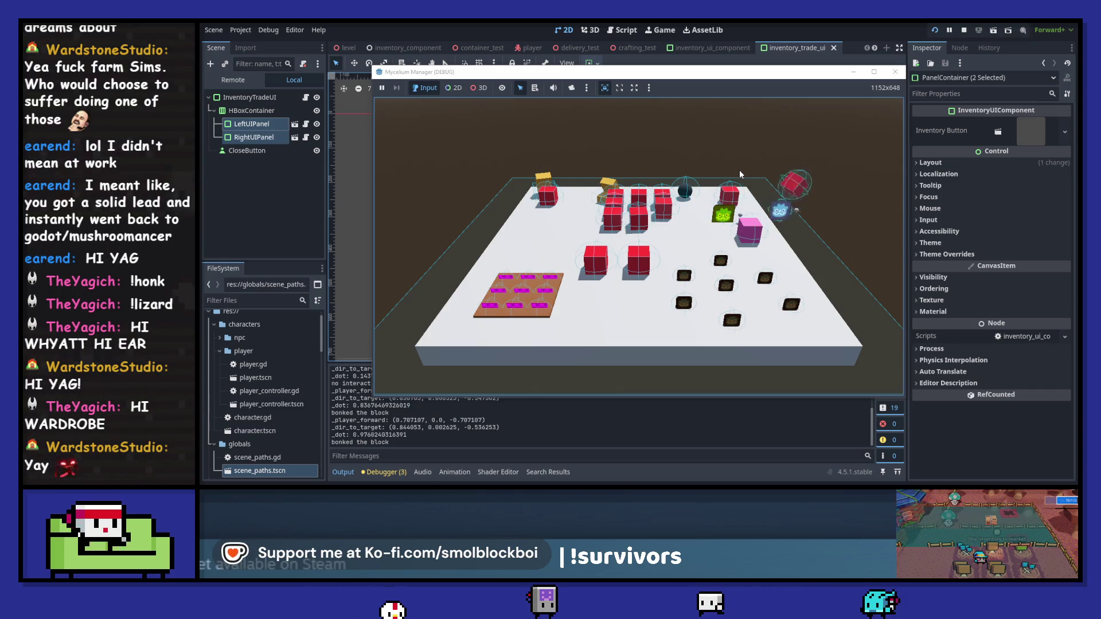
{"action": "key", "text": "w+d"}
{"action": "right_click", "coordinate": [739, 169]}
{"action": "key", "text": "d"}
{"action": "key", "text": "d"}
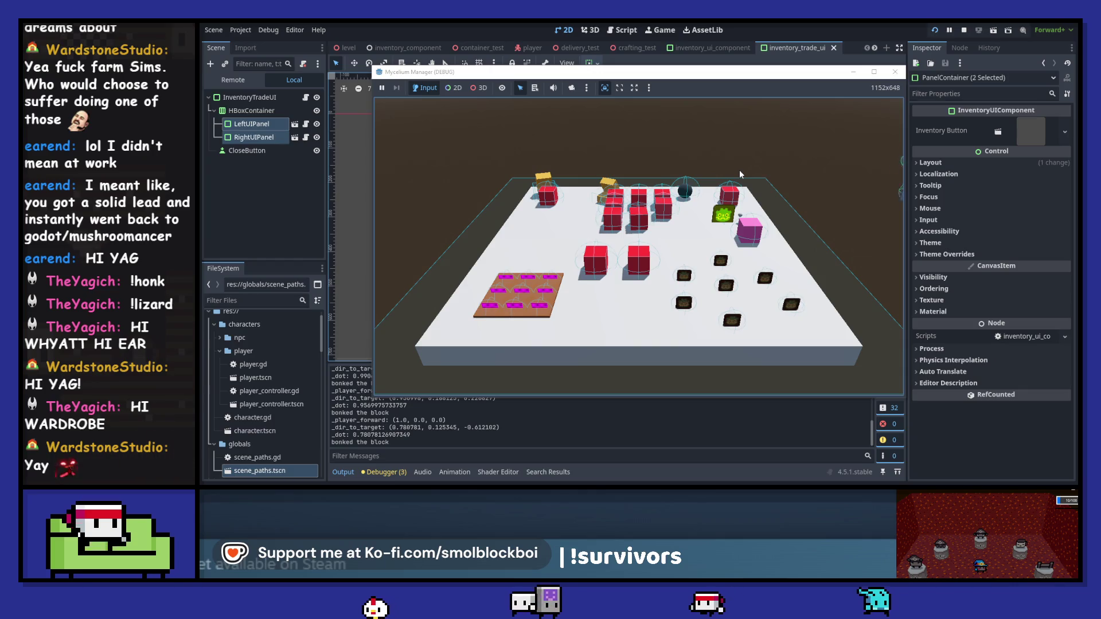
Pick up the mushrooms on the table, open the delivery trade screen, then close the game.
{"action": "key", "text": "a+s"}
{"action": "key", "text": "a"}
{"action": "key", "text": "a"}
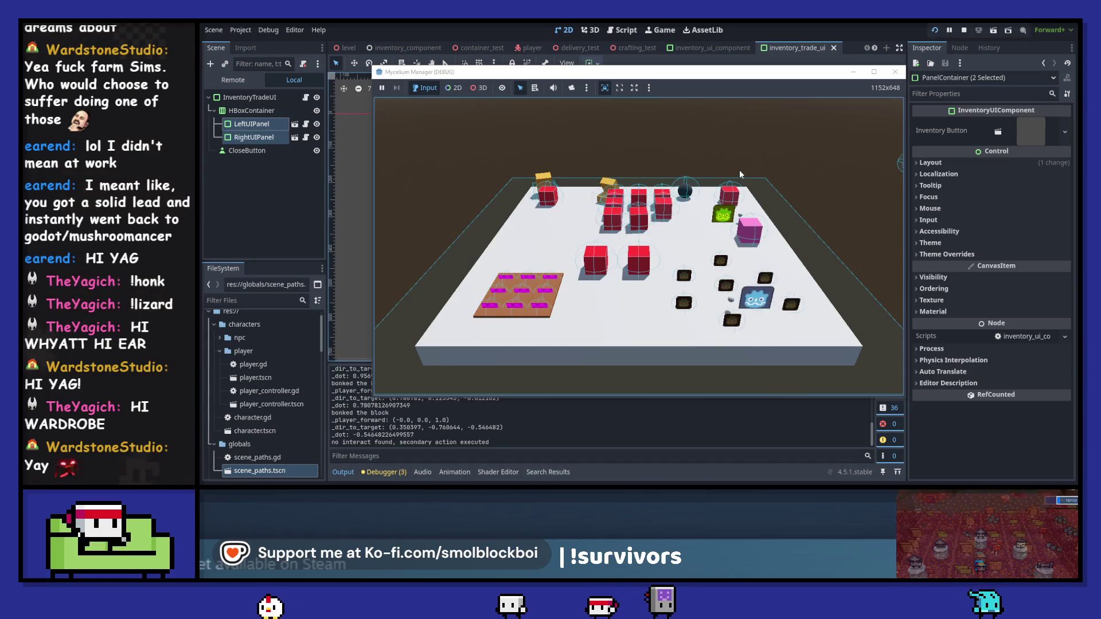
{"action": "key", "text": "w"}
{"action": "key", "text": "w"}
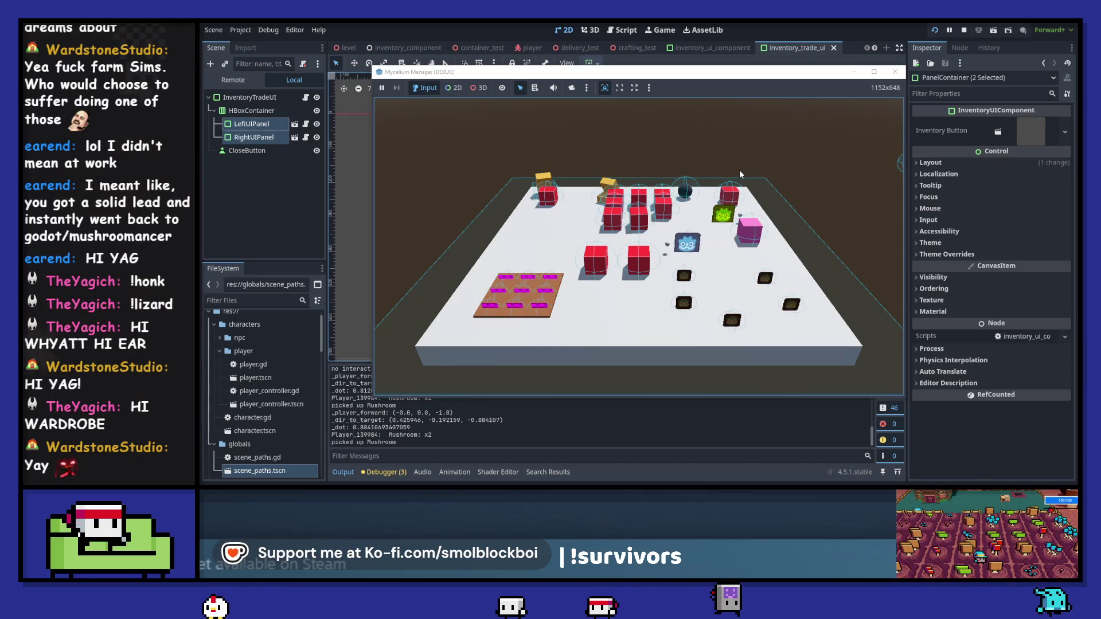
{"action": "key", "text": "e"}
{"action": "key", "text": "e"}
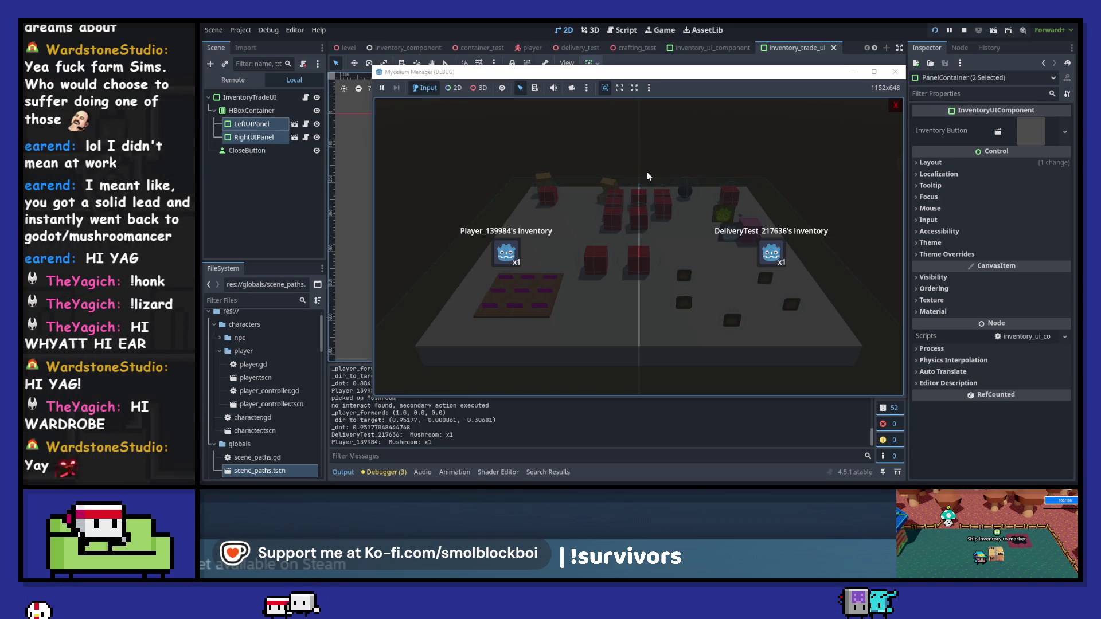
{"action": "left_click", "coordinate": [894, 73]}
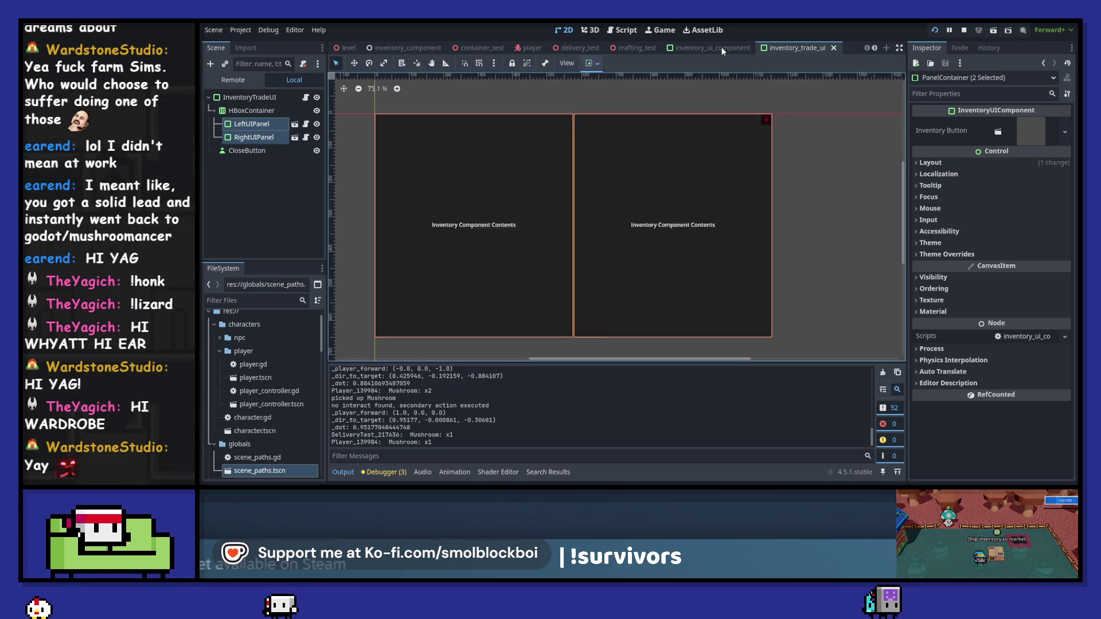
Return to the inventory_trade_ui tab, stop debugging and save the scene.
{"action": "left_click", "coordinate": [721, 47]}
{"action": "left_click", "coordinate": [798, 49]}
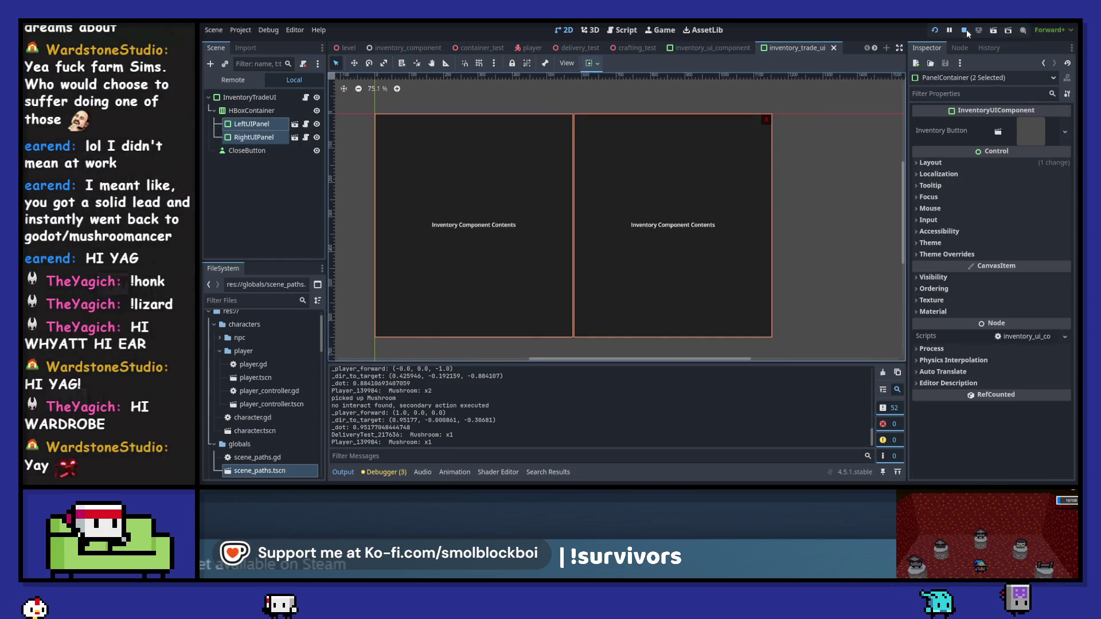
{"action": "key", "text": "ctrl+s"}
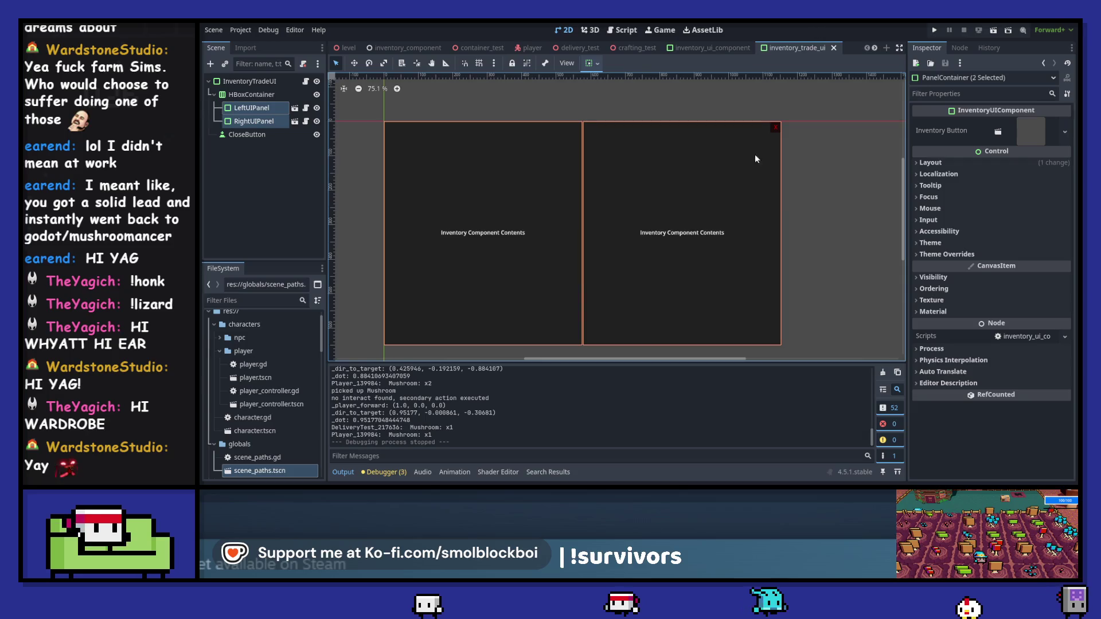
Collapse the characters, globals, interaction, inventory, item/data and item folders in FileSystem.
{"action": "scroll", "coordinate": [240, 331], "scroll_direction": "up", "scroll_amount": 1}
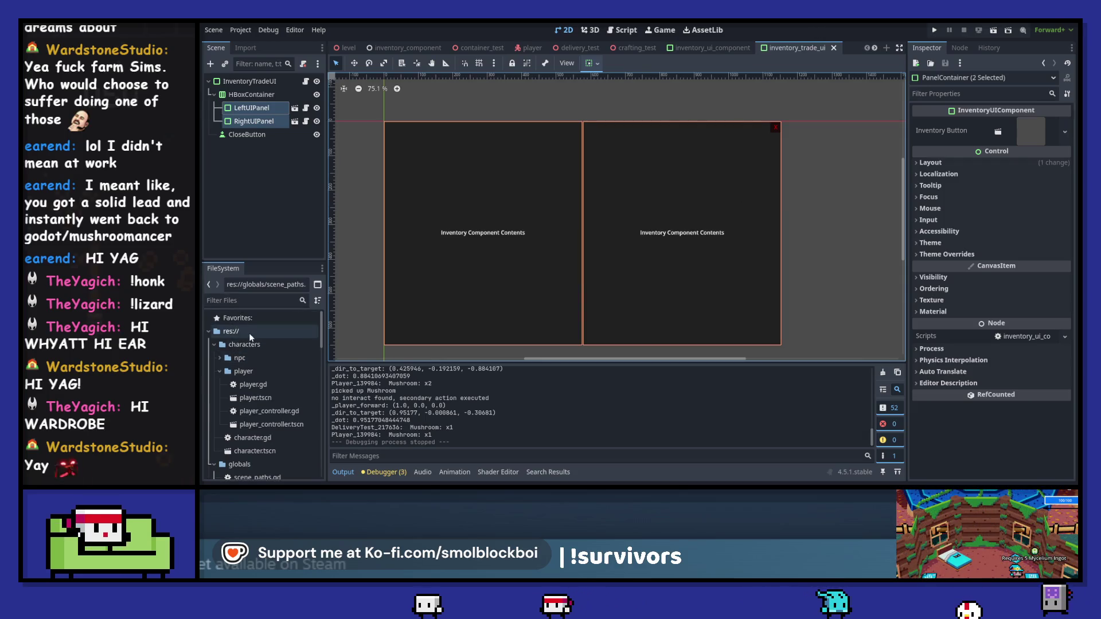
{"action": "left_click", "coordinate": [214, 345]}
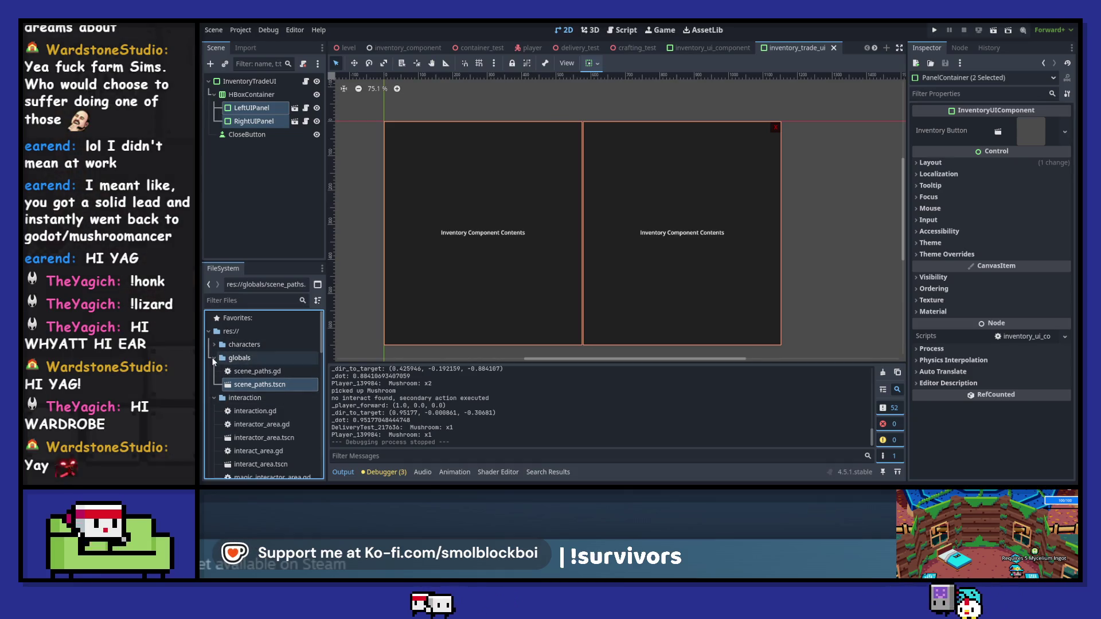
{"action": "left_click", "coordinate": [212, 357]}
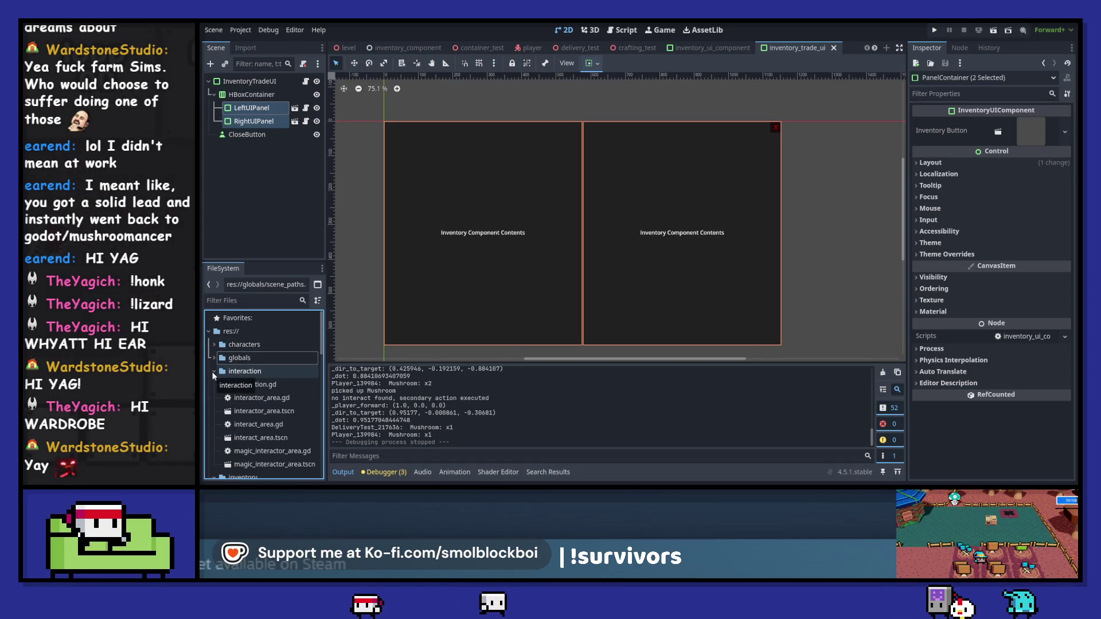
{"action": "left_click", "coordinate": [212, 371]}
{"action": "left_click", "coordinate": [212, 383]}
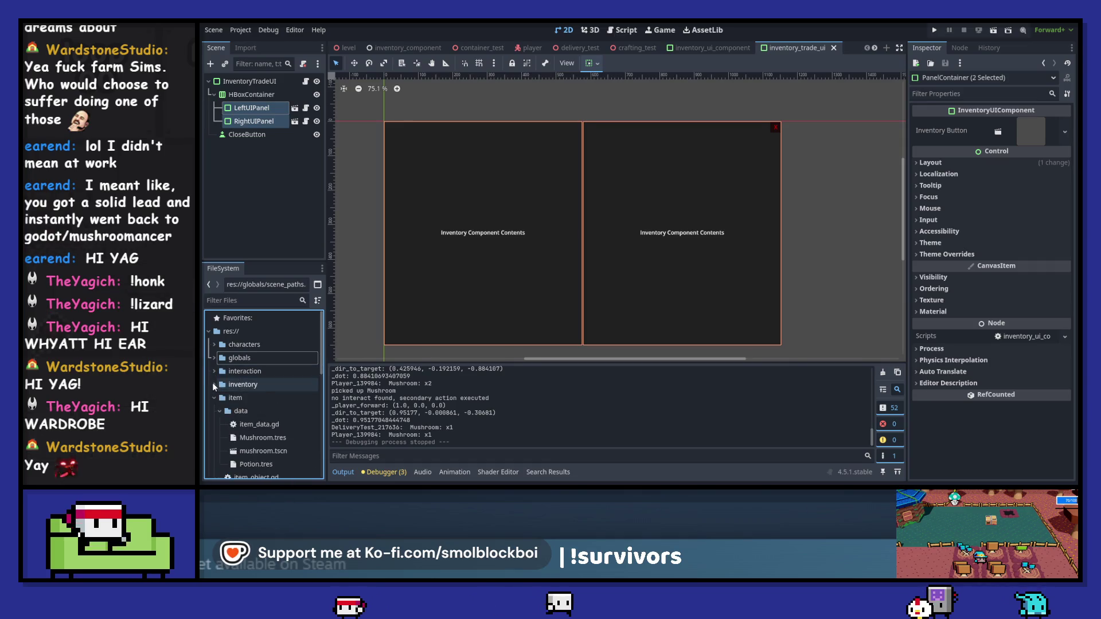
{"action": "left_click", "coordinate": [218, 410]}
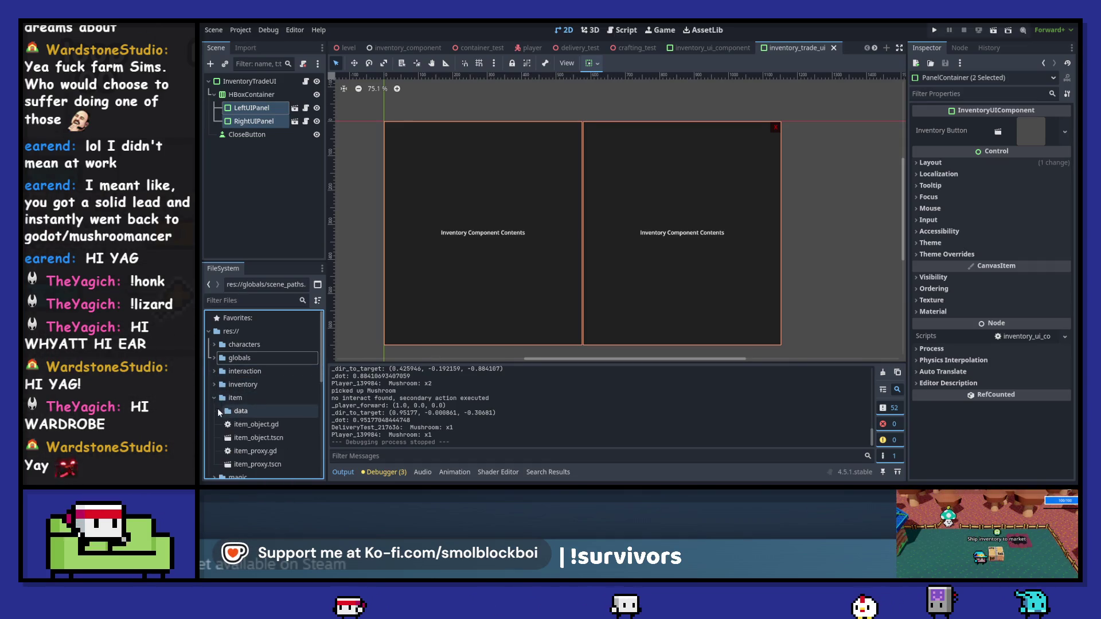
{"action": "left_click", "coordinate": [212, 397]}
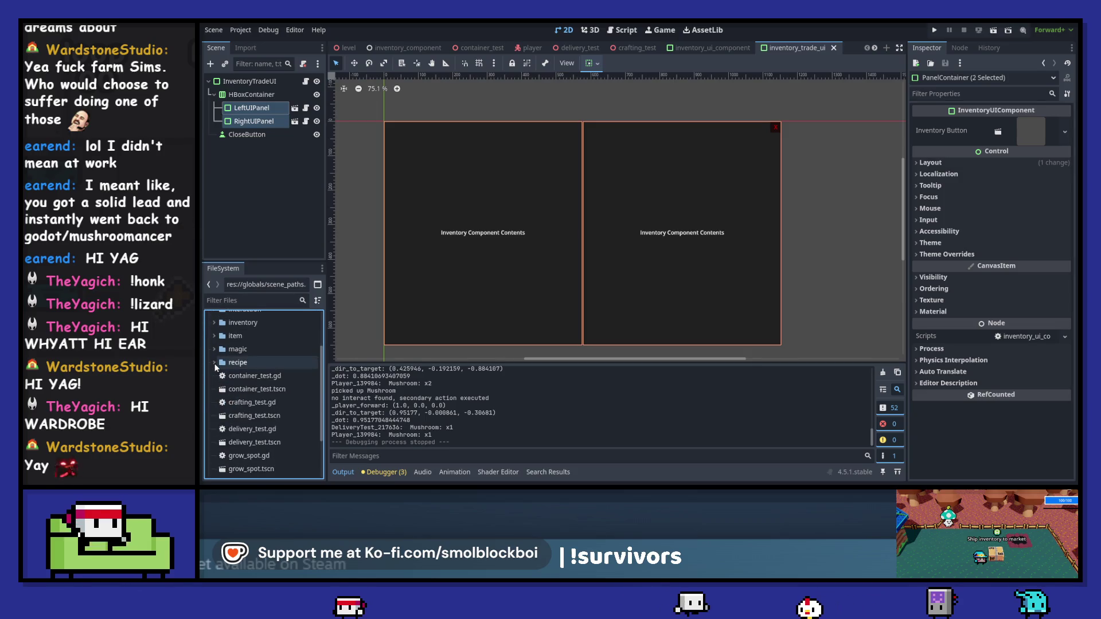
{"action": "scroll", "coordinate": [305, 390], "scroll_direction": "down", "scroll_amount": 2}
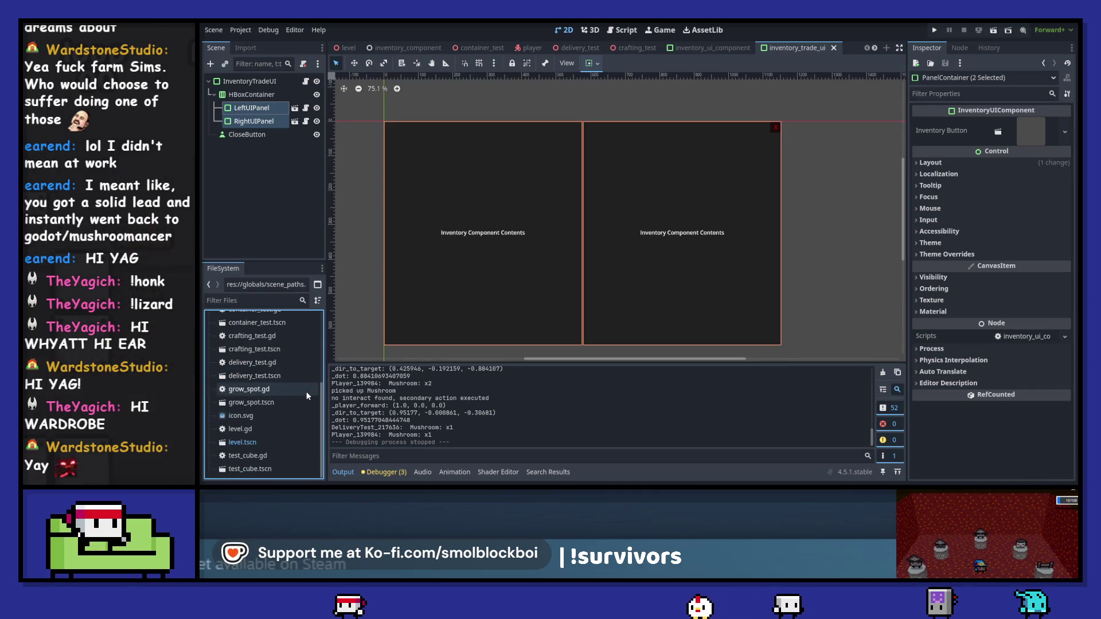
{"action": "scroll", "coordinate": [306, 393], "scroll_direction": "up", "scroll_amount": 3}
{"action": "scroll", "coordinate": [308, 395], "scroll_direction": "up", "scroll_amount": 2}
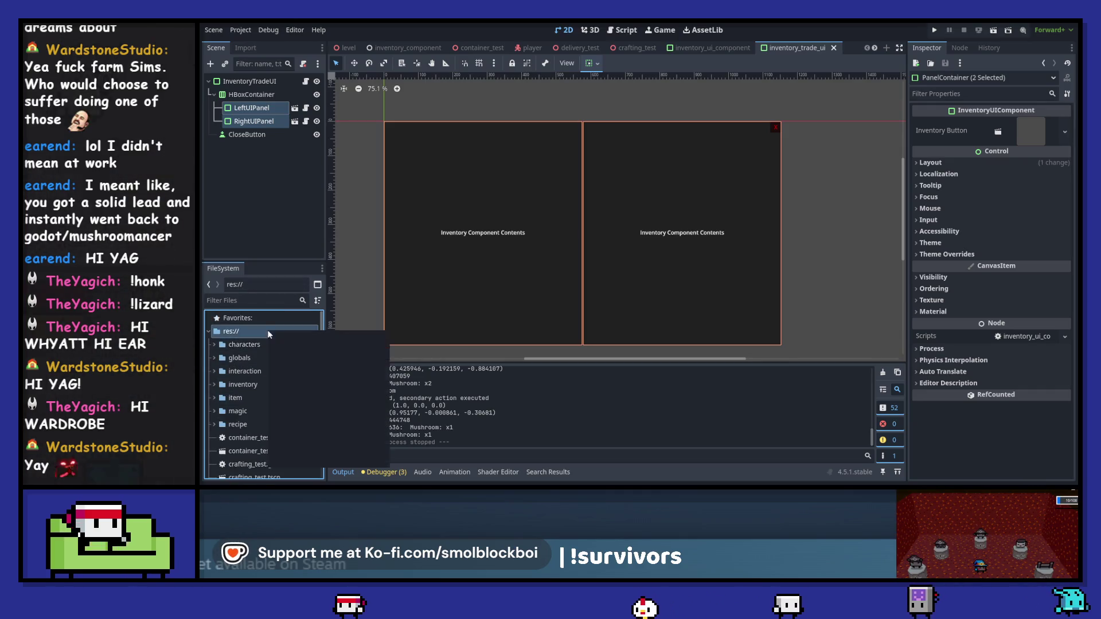
{"action": "right_click", "coordinate": [268, 330]}
{"action": "mouse_move", "coordinate": [356, 338]}
{"action": "left_click", "coordinate": [423, 338]}
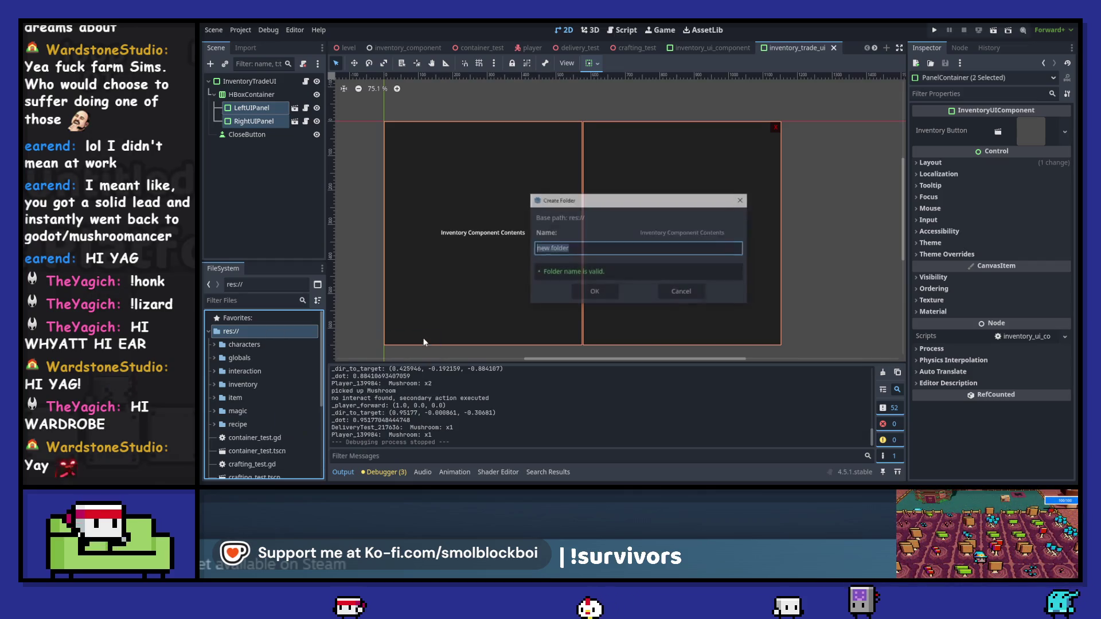
{"action": "type", "text": "routes"}
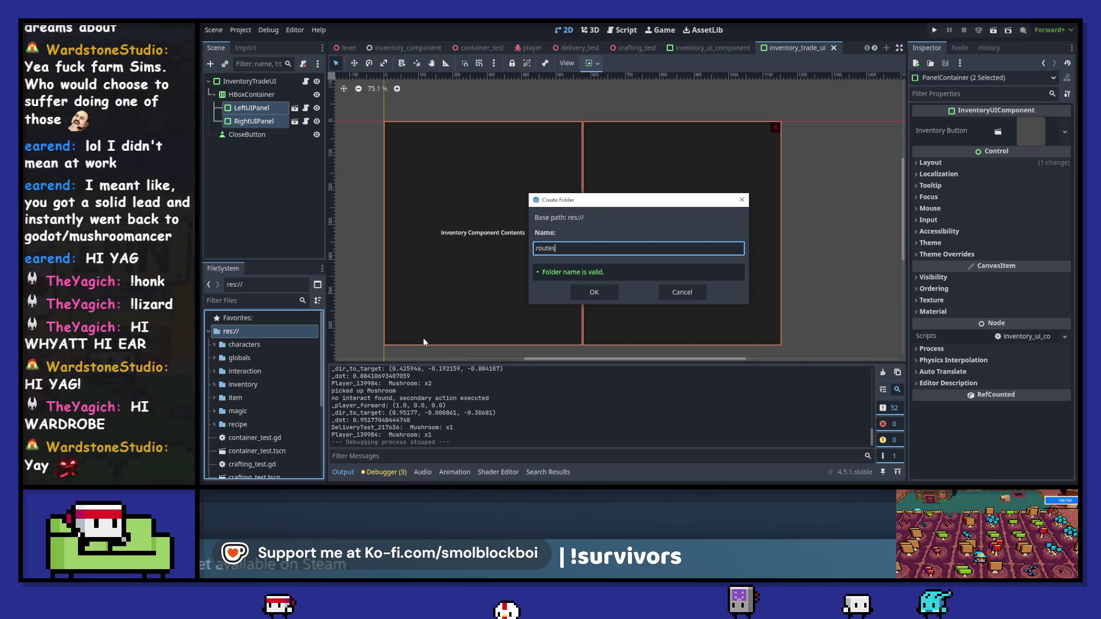
{"action": "left_click", "coordinate": [583, 294]}
{"action": "left_click", "coordinate": [252, 425]}
{"action": "left_click", "coordinate": [261, 423]}
{"action": "key", "text": "Return"}
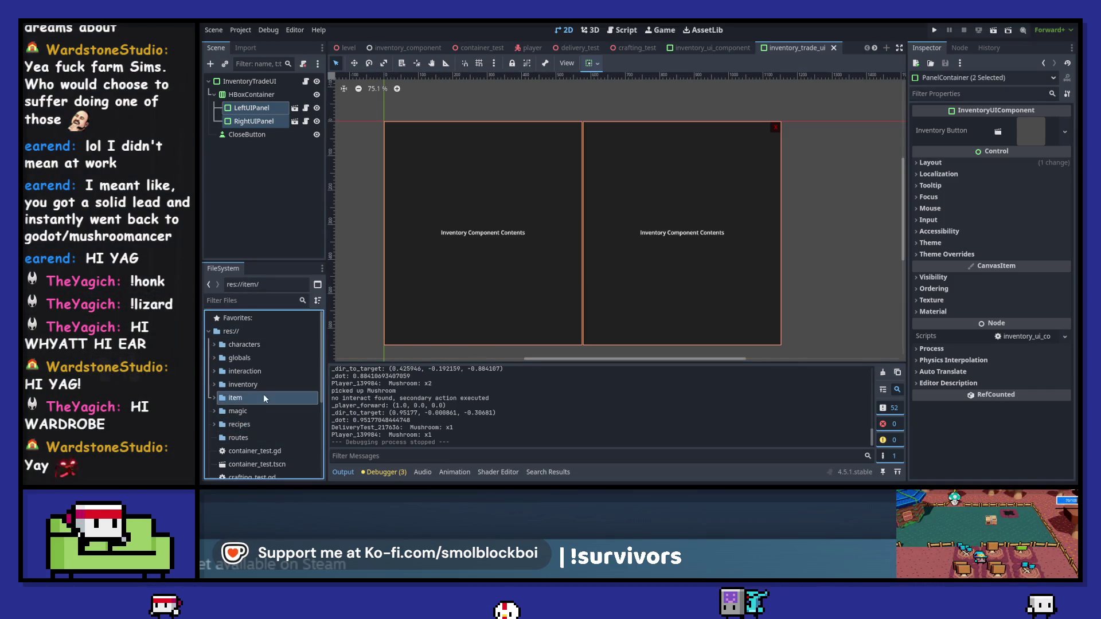
{"action": "left_click", "coordinate": [265, 397]}
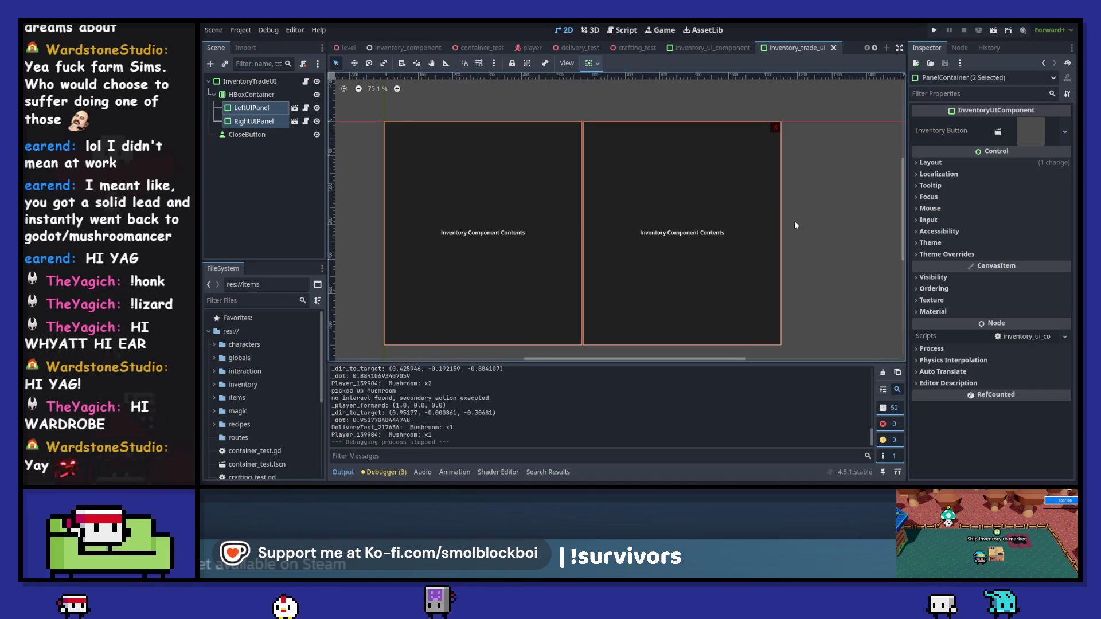
{"action": "left_click", "coordinate": [250, 438]}
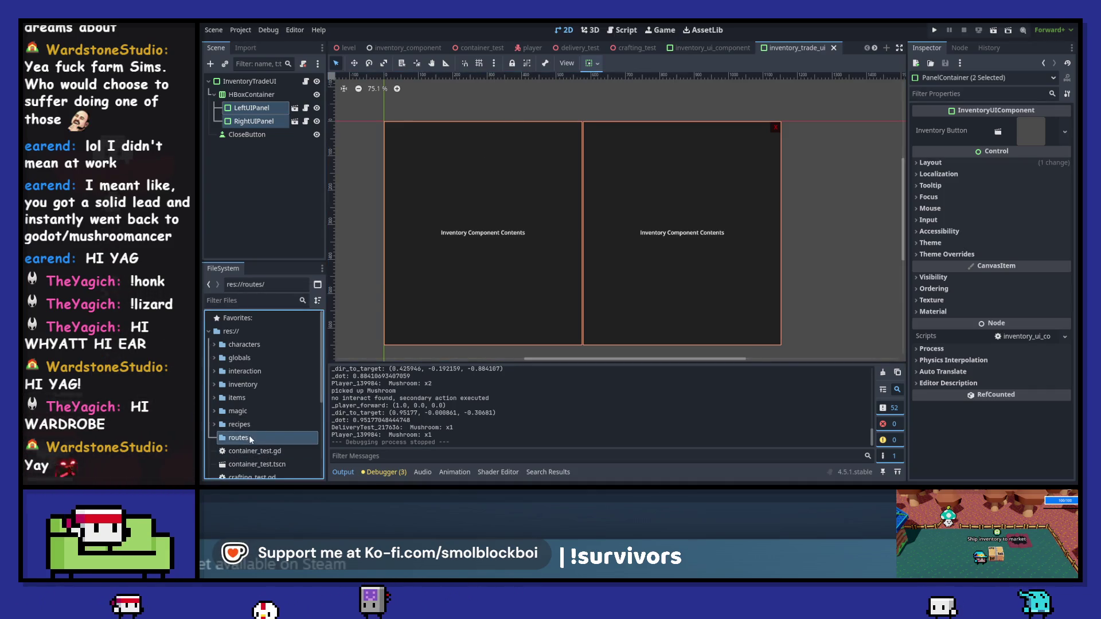
Create a new script route.gd inheriting Resource in the routes folder.
{"action": "right_click", "coordinate": [250, 439]}
{"action": "mouse_move", "coordinate": [269, 289]}
{"action": "left_click", "coordinate": [390, 319]}
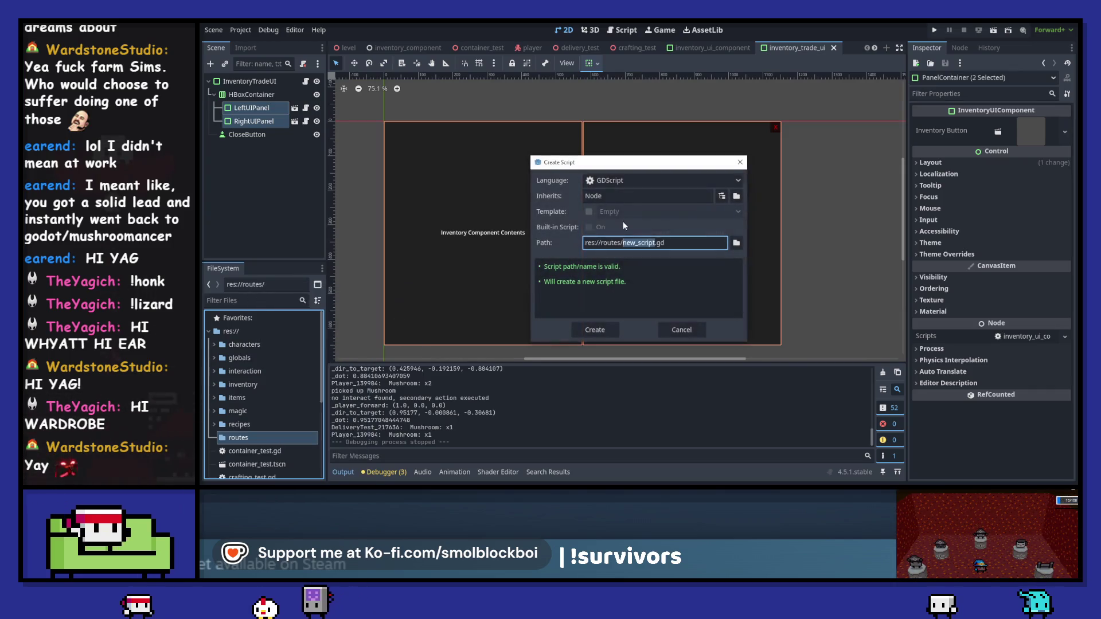
{"action": "double_click", "coordinate": [606, 196]}
{"action": "type", "text": "Resourc"}
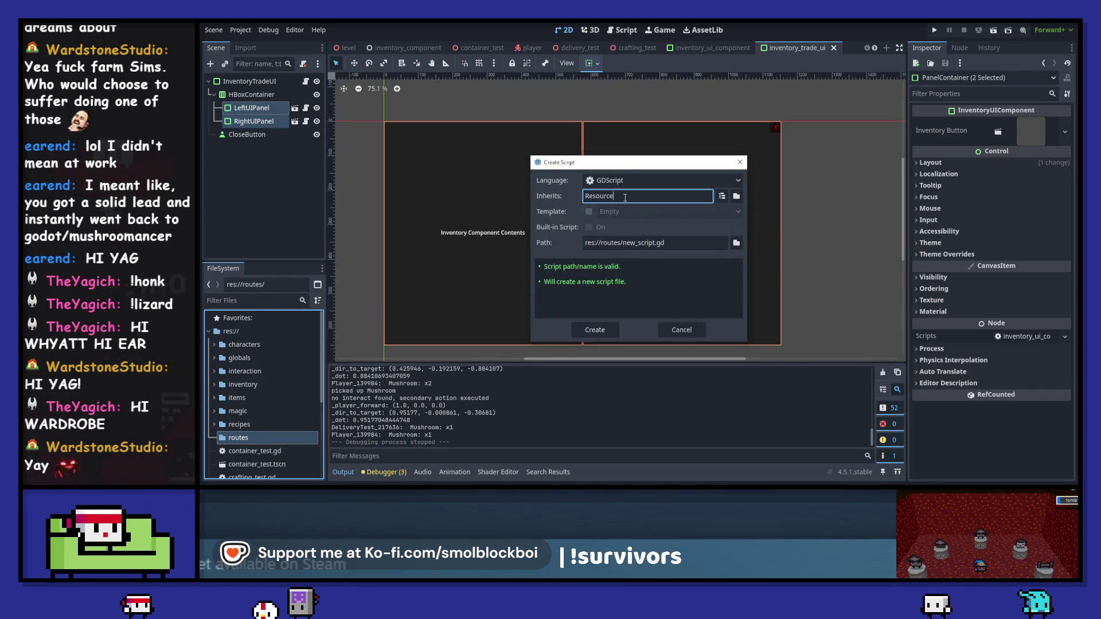
{"action": "key", "text": "Escape"}
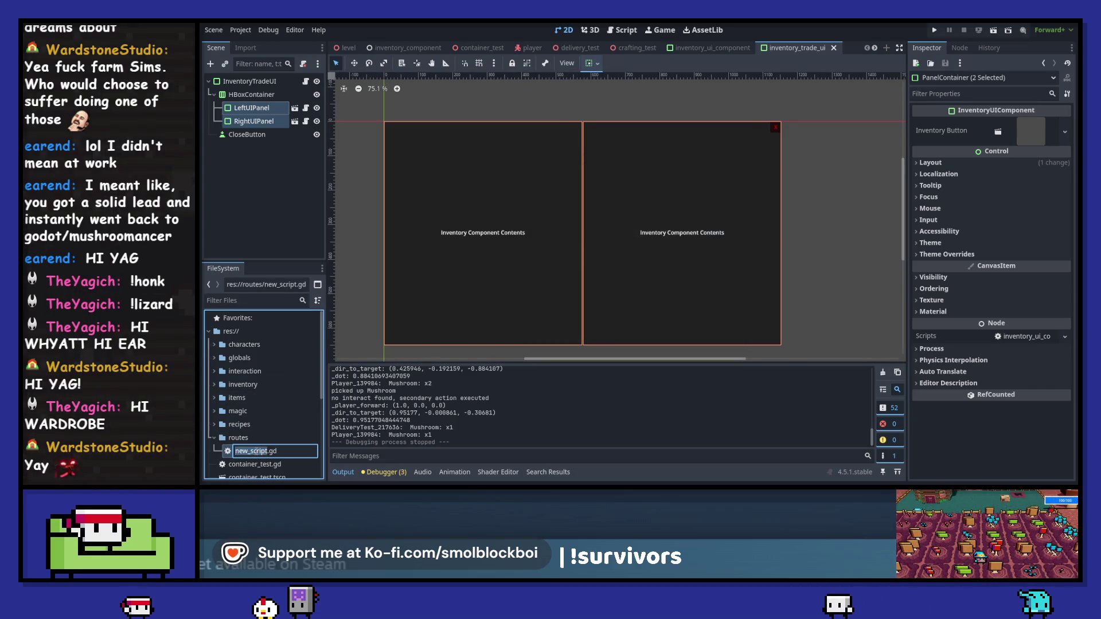
{"action": "key", "text": "Return"}
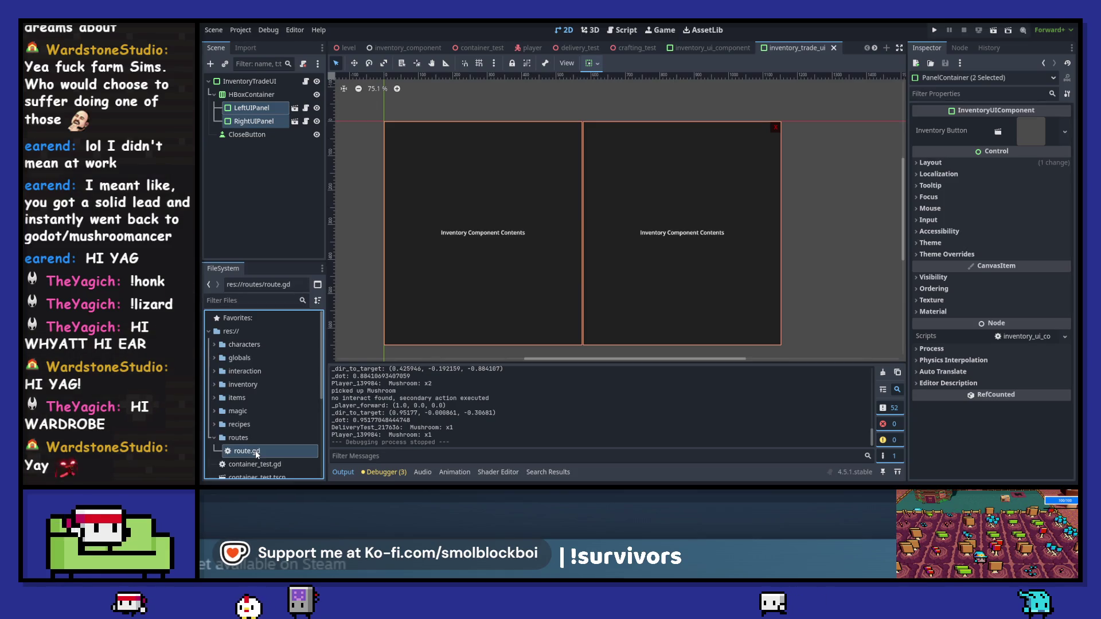
Rename the script to delivery_route.gd and the routes folder to deliveries.
{"action": "left_click", "coordinate": [256, 453]}
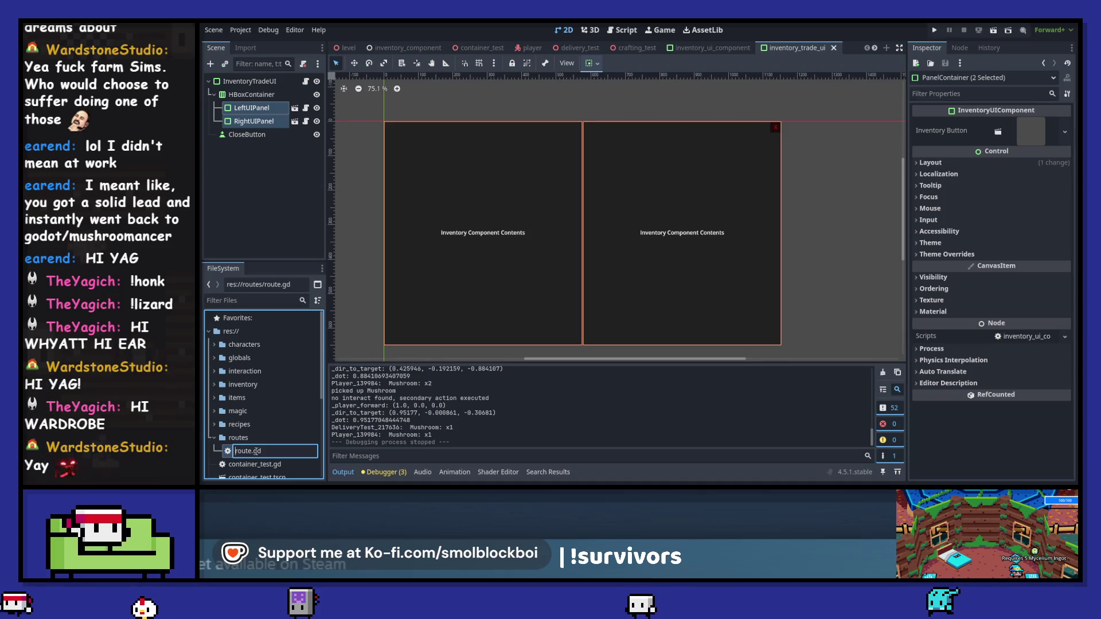
{"action": "type", "text": "delivery_"}
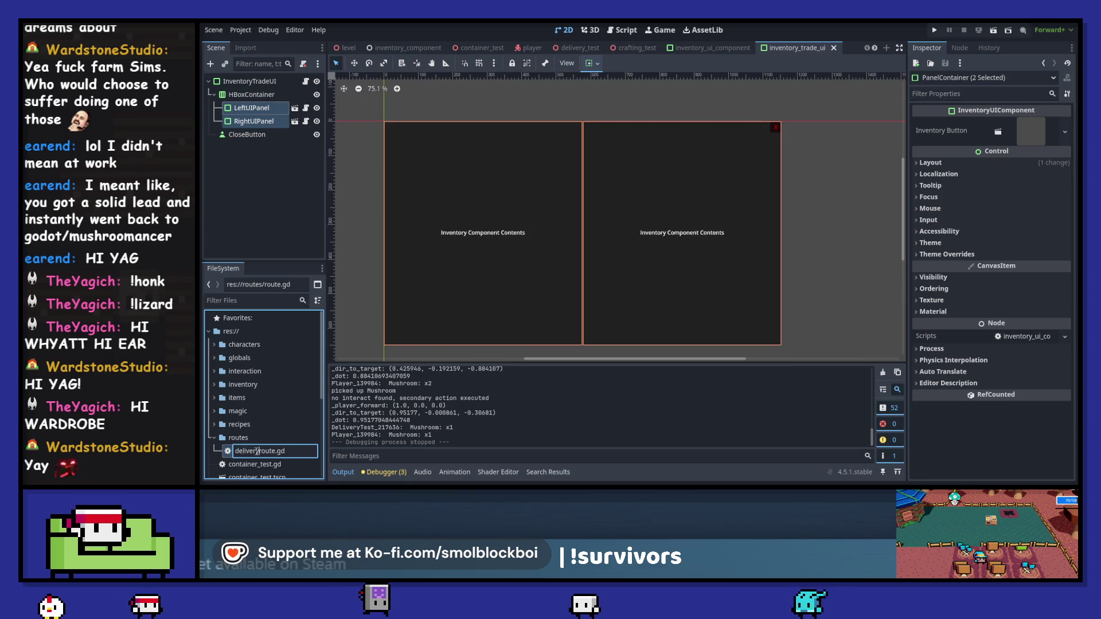
{"action": "key", "text": "Return"}
{"action": "left_click", "coordinate": [257, 438]}
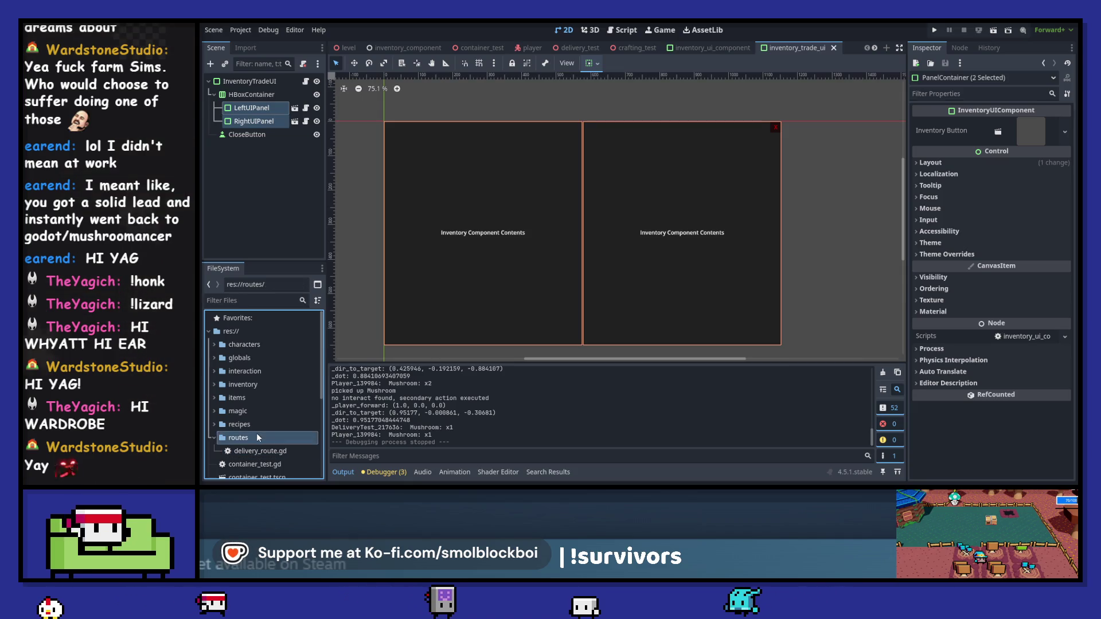
{"action": "key", "text": "F2"}
{"action": "type", "text": "deliveries"}
{"action": "key", "text": "Return"}
Open delivery_route.gd and declare class_name DeliveryRoute.
{"action": "double_click", "coordinate": [256, 357]}
{"action": "double_click", "coordinate": [267, 371]}
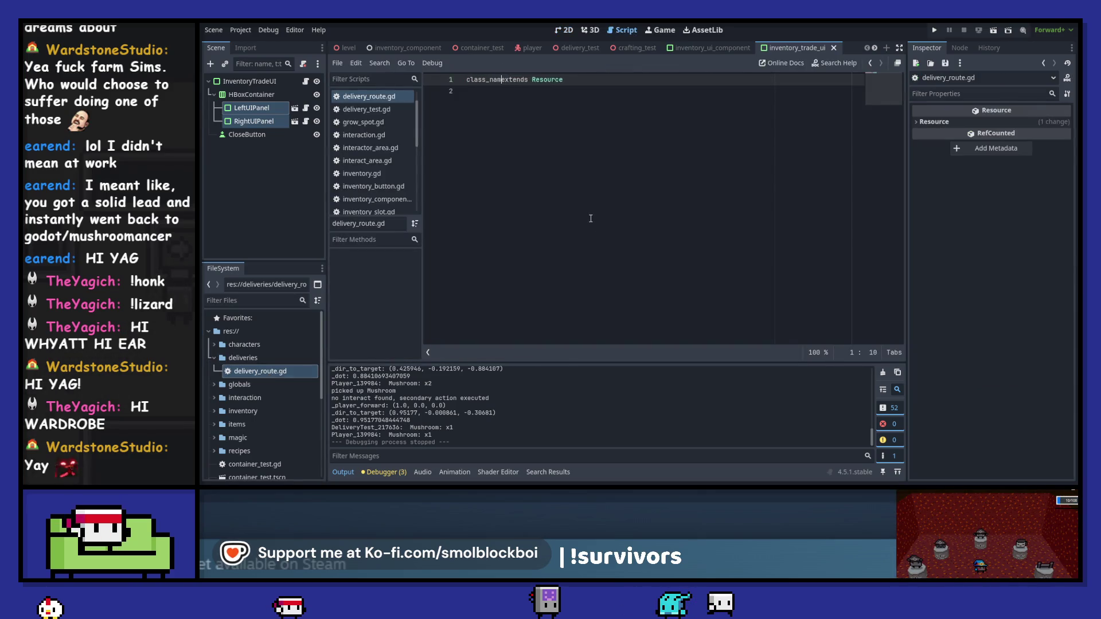
{"action": "type", "text": "elo"}
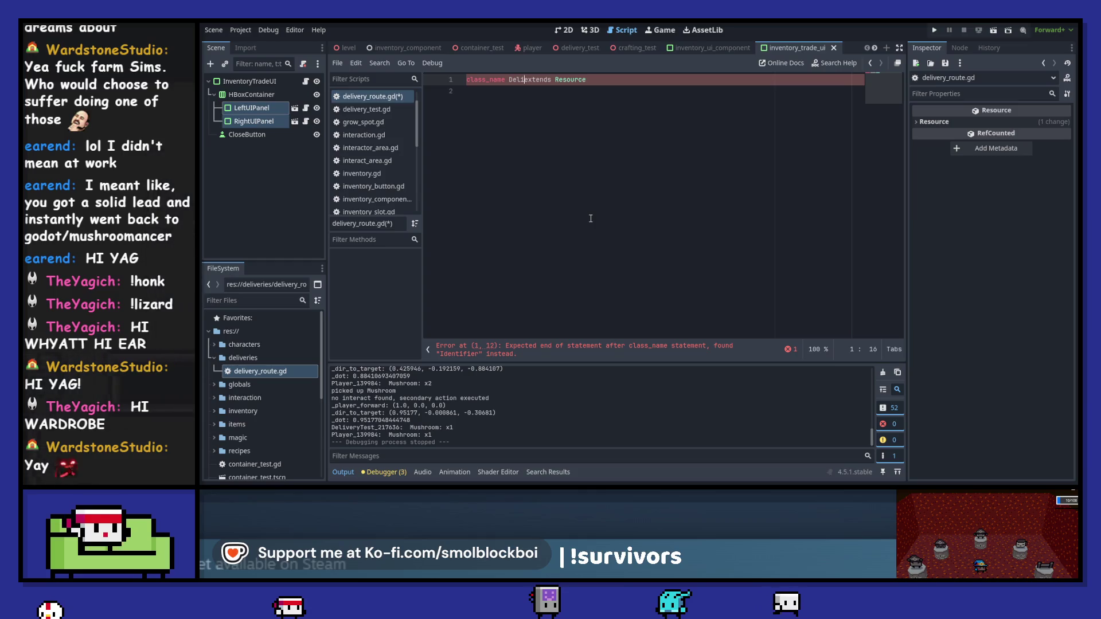
{"action": "type", "text": "veryR"}
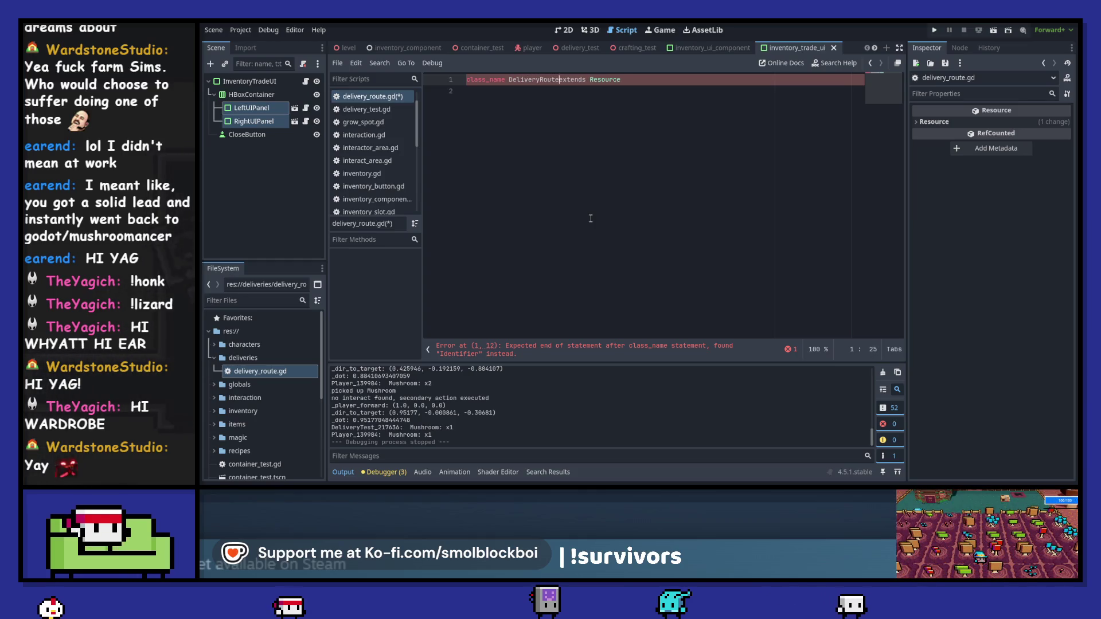
{"action": "type", "text": "oute"}
{"action": "key", "text": "ctrl+s"}
{"action": "key", "text": "Down"}
{"action": "key", "text": "Return"}
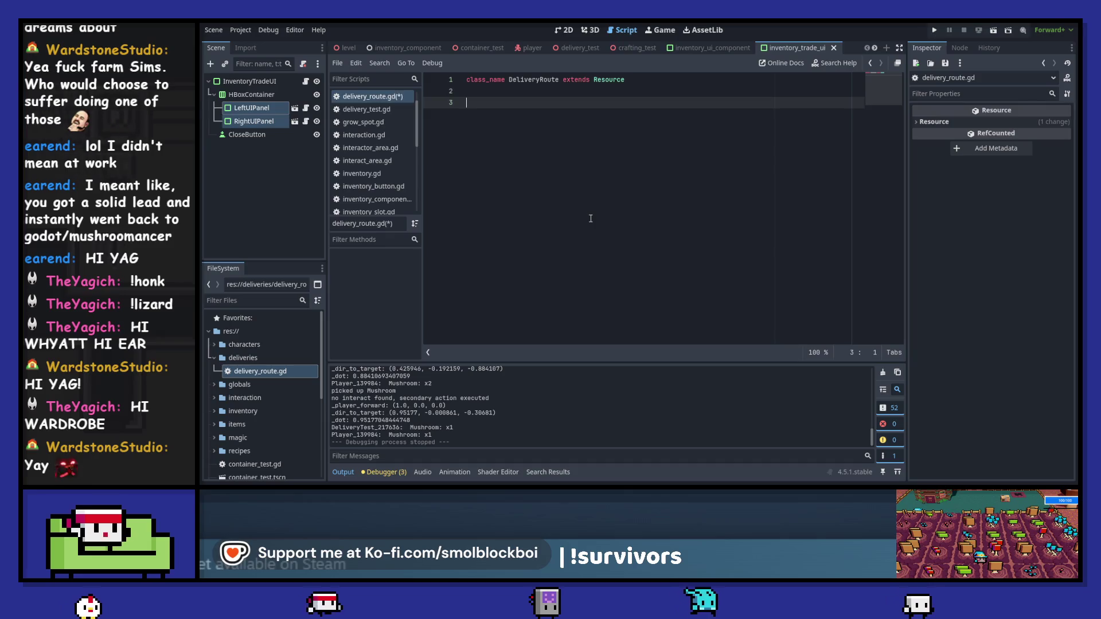
{"action": "type", "text": "@"}
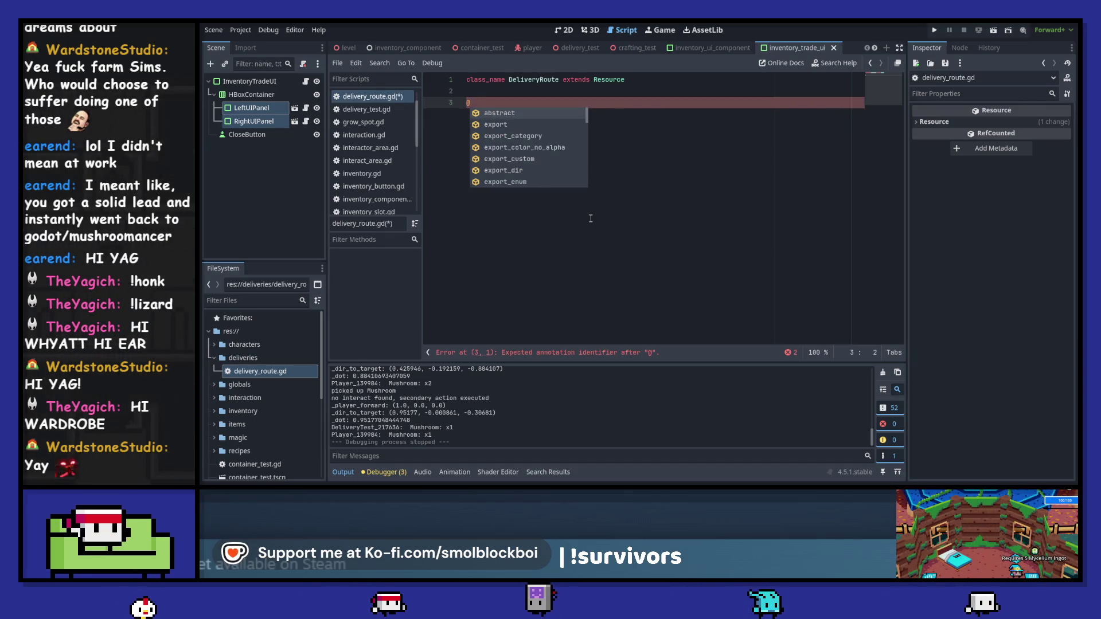
{"action": "type", "text": "export var destinatio"}
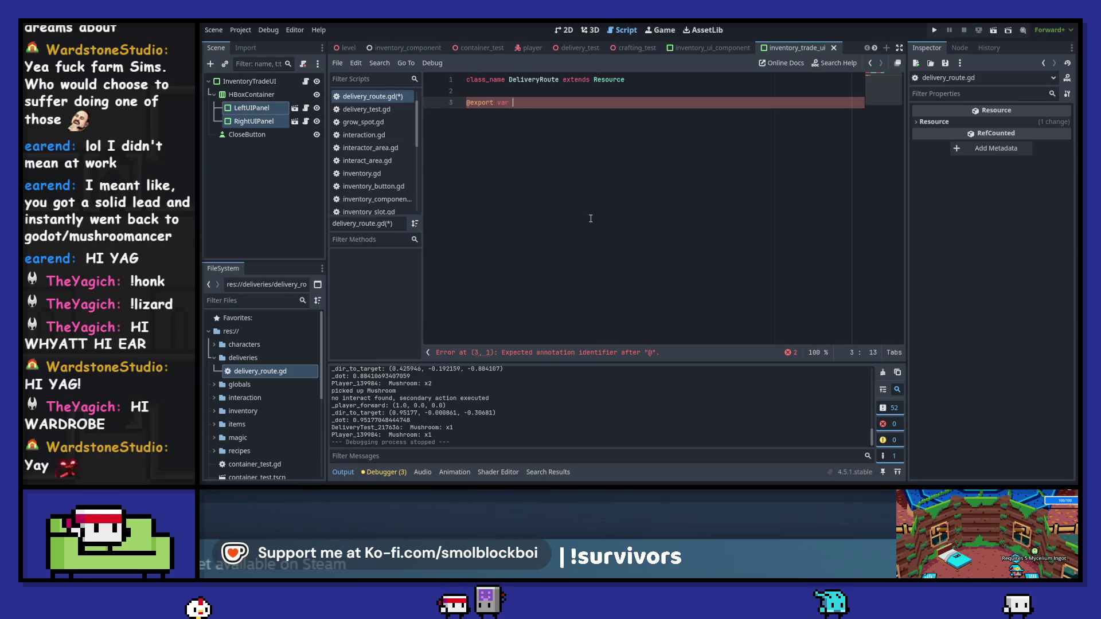
{"action": "type", "text": "n : String"}
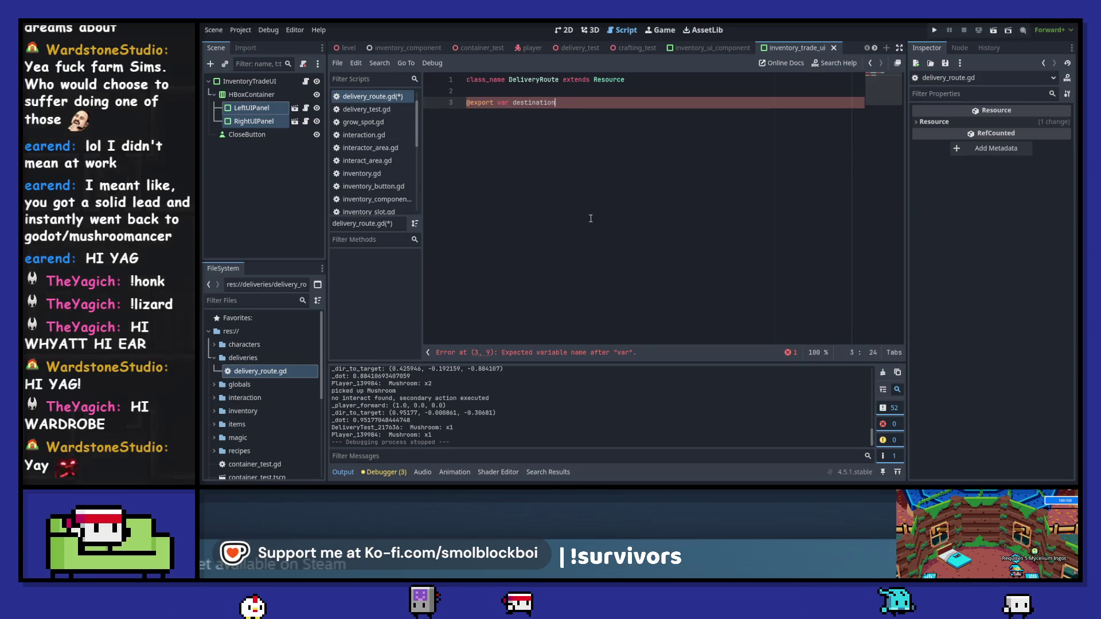
{"action": "key", "text": "ctrl+s"}
{"action": "key", "text": "Return"}
{"action": "type", "text": "@export "}
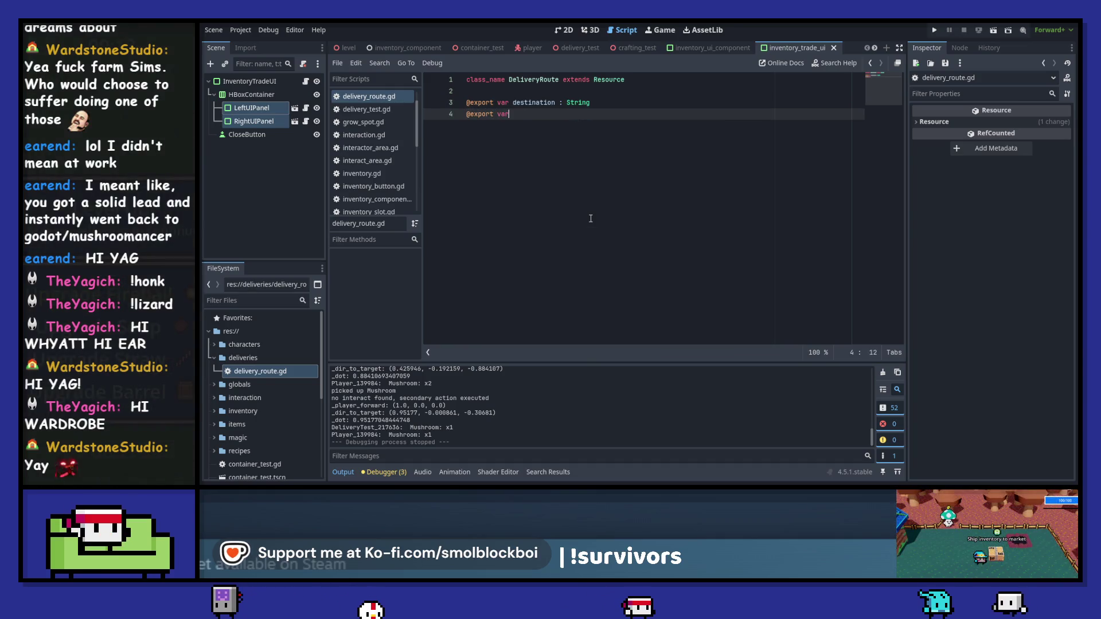
{"action": "type", "text": "var distance : fl"}
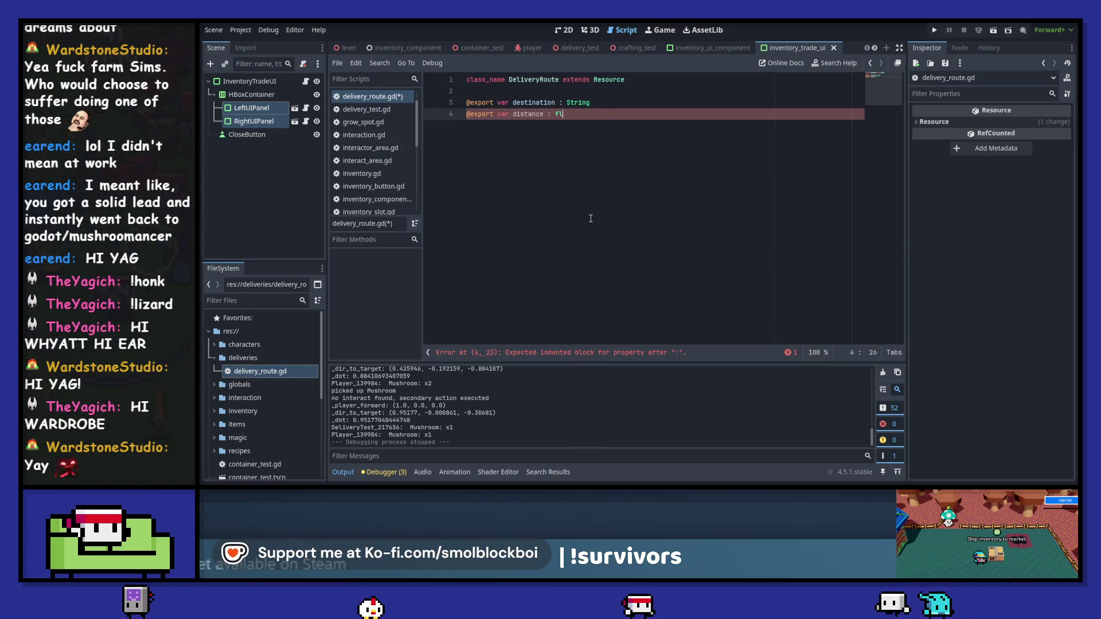
{"action": "type", "text": "oat"}
{"action": "key", "text": "Return"}
{"action": "key", "text": "ctrl+s"}
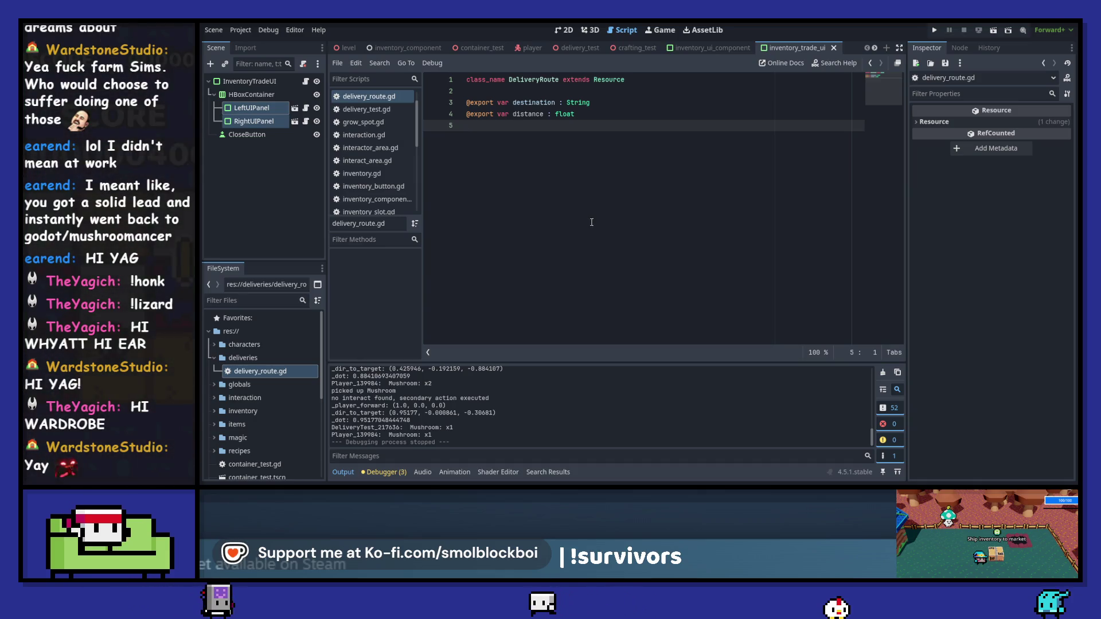
{"action": "right_click", "coordinate": [281, 371]}
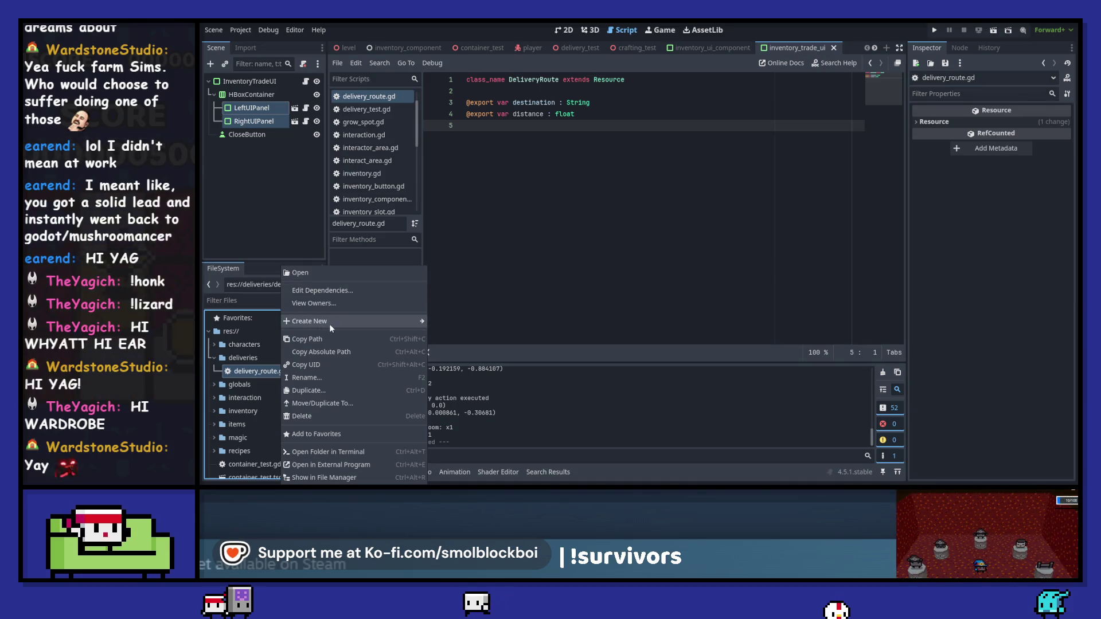
Create a DeliveryRoute resource saved as devilery_route.tres in deliveries.
{"action": "mouse_move", "coordinate": [354, 322]}
{"action": "left_click", "coordinate": [456, 358]}
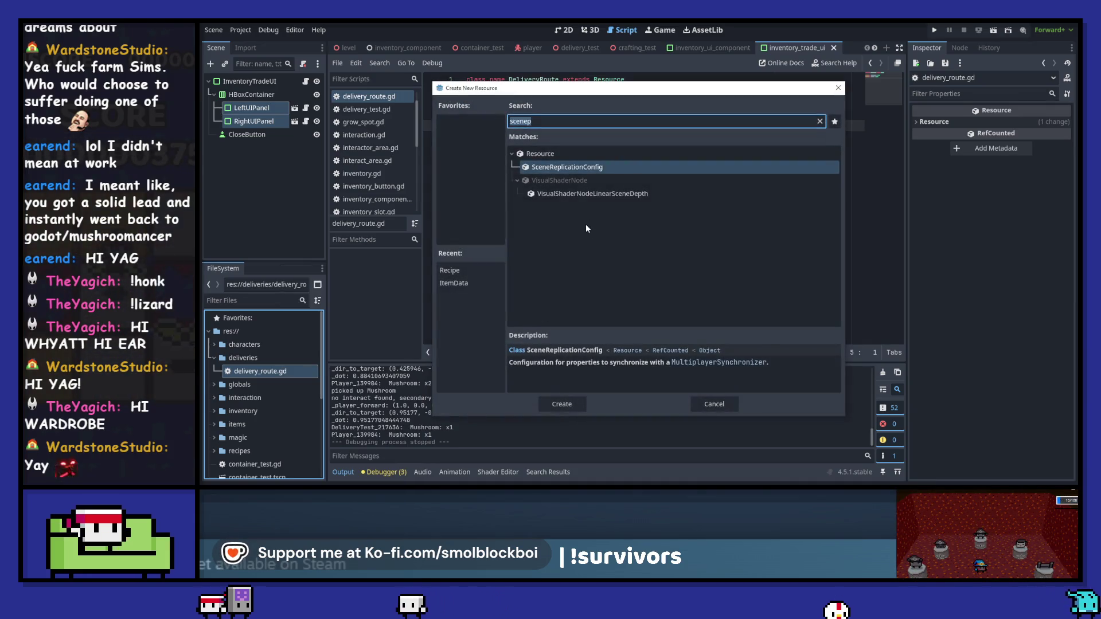
{"action": "type", "text": "deliver"}
{"action": "double_click", "coordinate": [568, 169]}
{"action": "type", "text": "dev"}
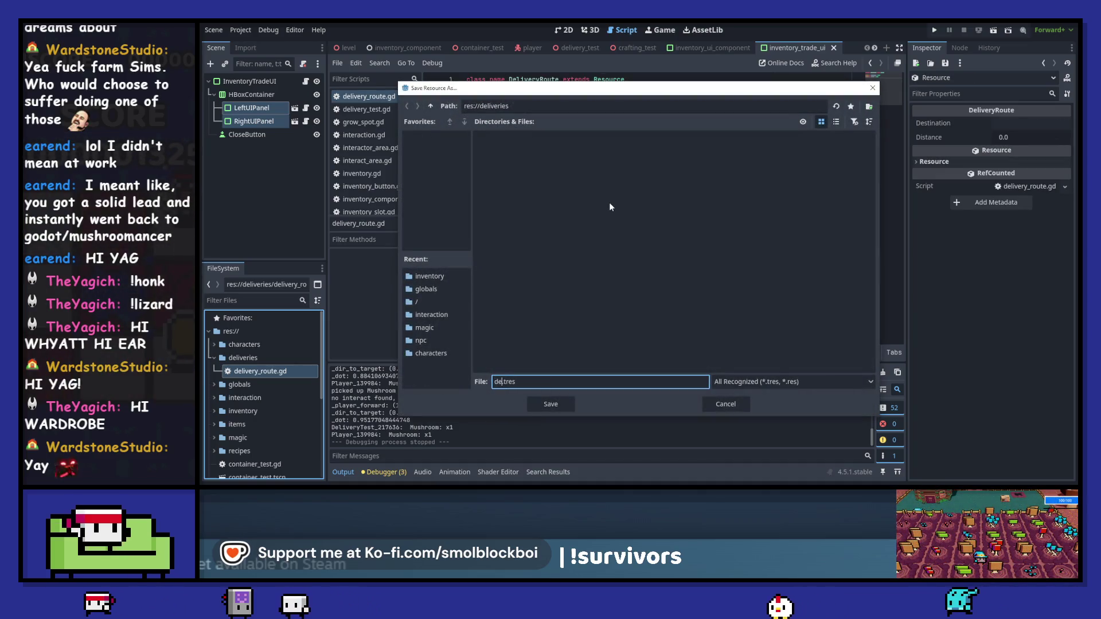
{"action": "type", "text": "ilery_route"}
{"action": "key", "text": "Return"}
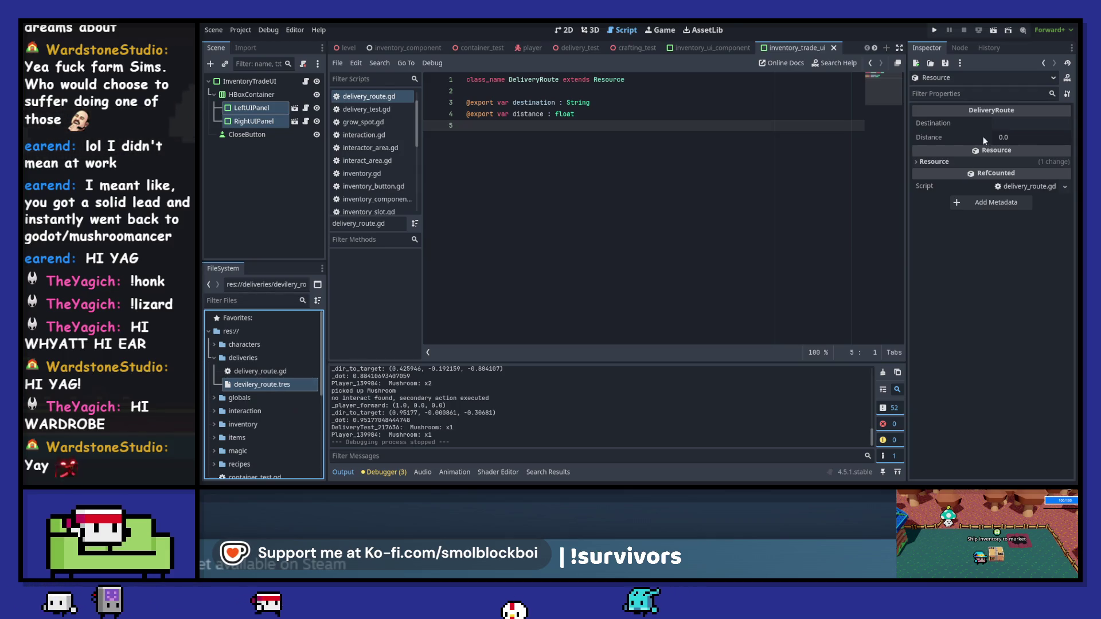
Set the resource's Destination to Place and Distance to 100 in the Inspector.
{"action": "left_click", "coordinate": [1013, 124]}
{"action": "type", "text": "Place"}
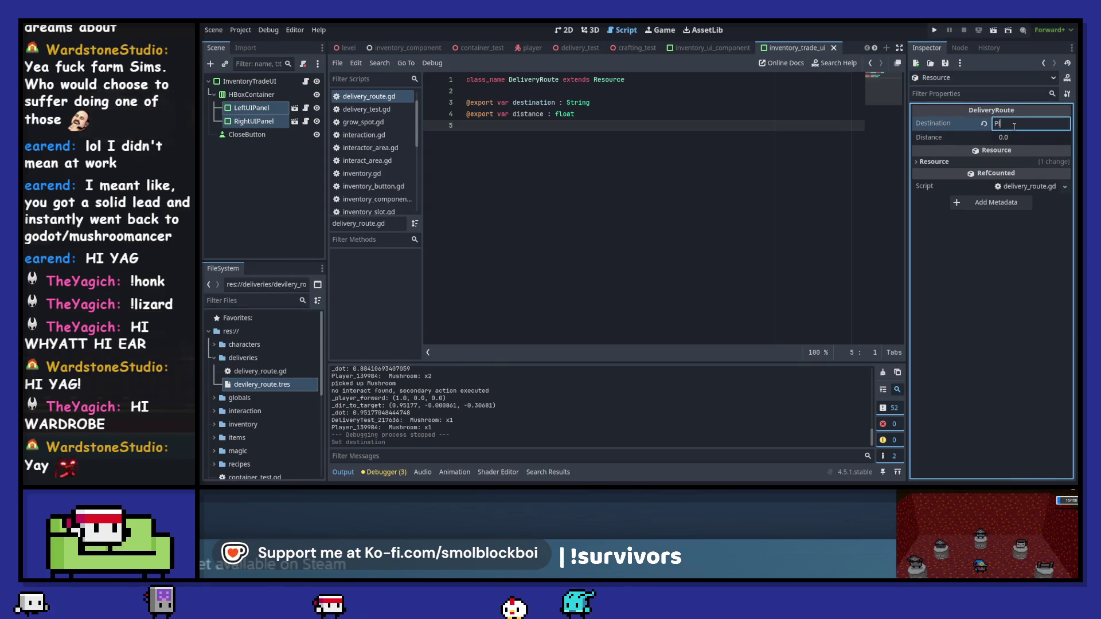
{"action": "key", "text": "Tab"}
{"action": "type", "text": "100"}
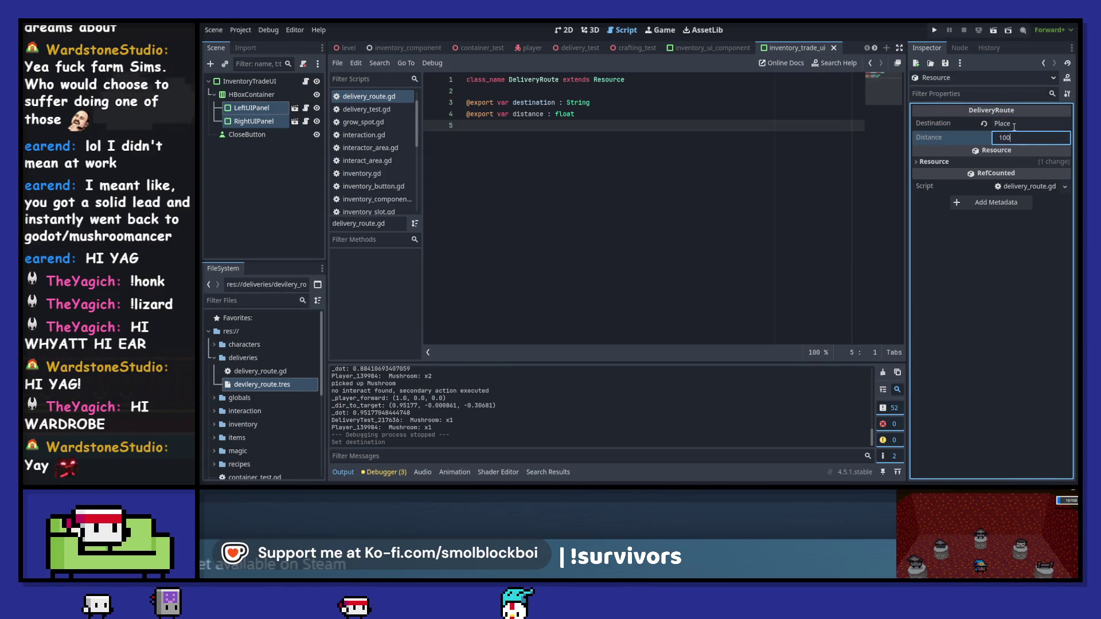
{"action": "key", "text": "Return"}
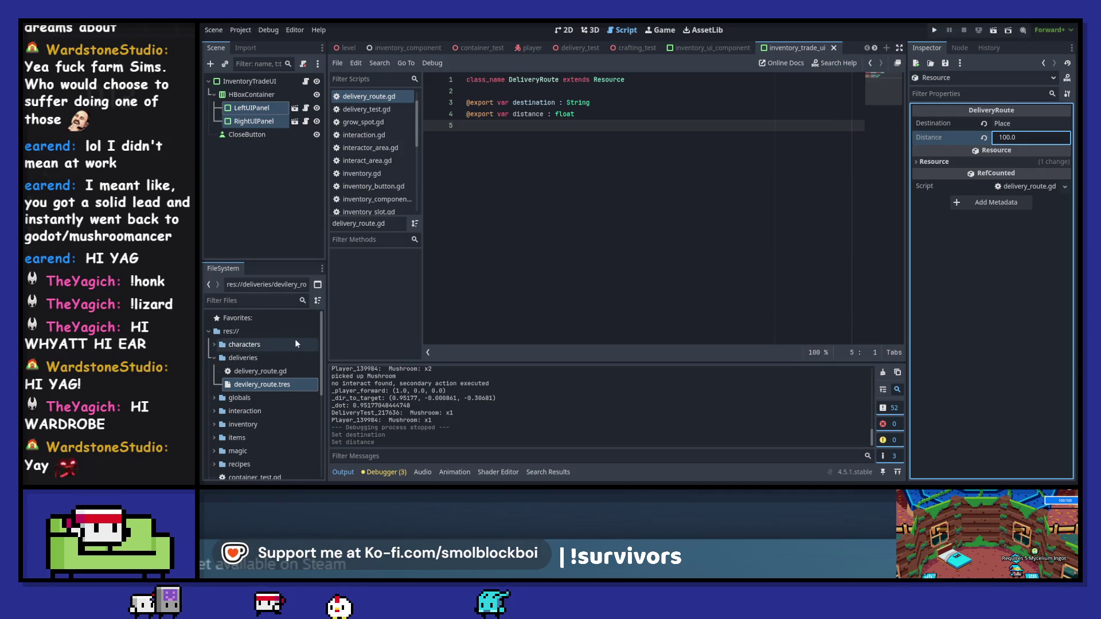
{"action": "left_click", "coordinate": [262, 358]}
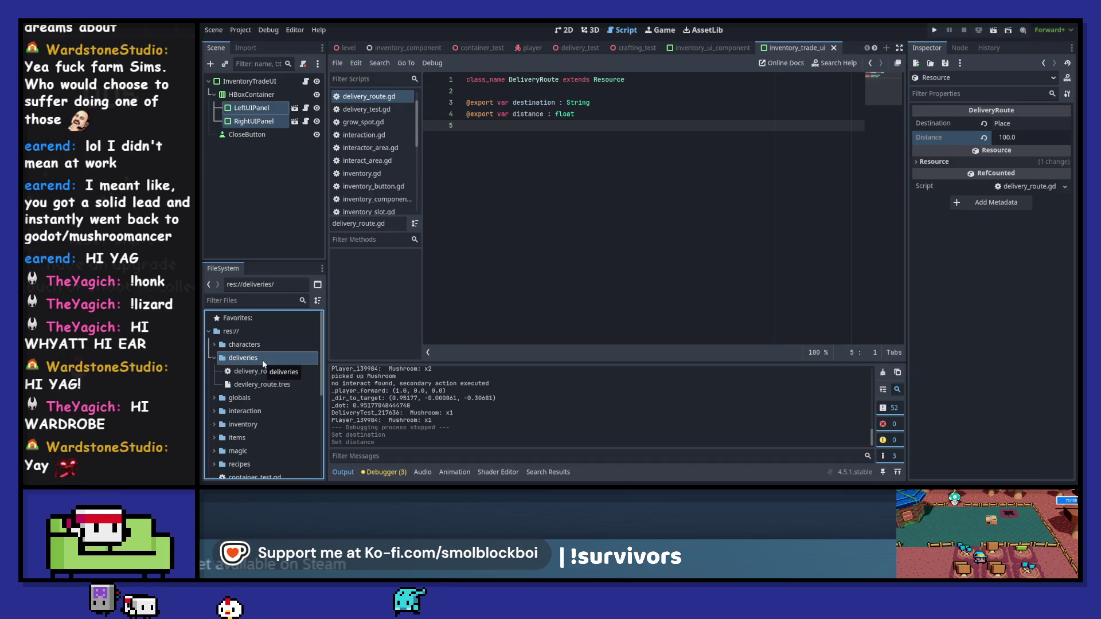
{"action": "right_click", "coordinate": [274, 356]}
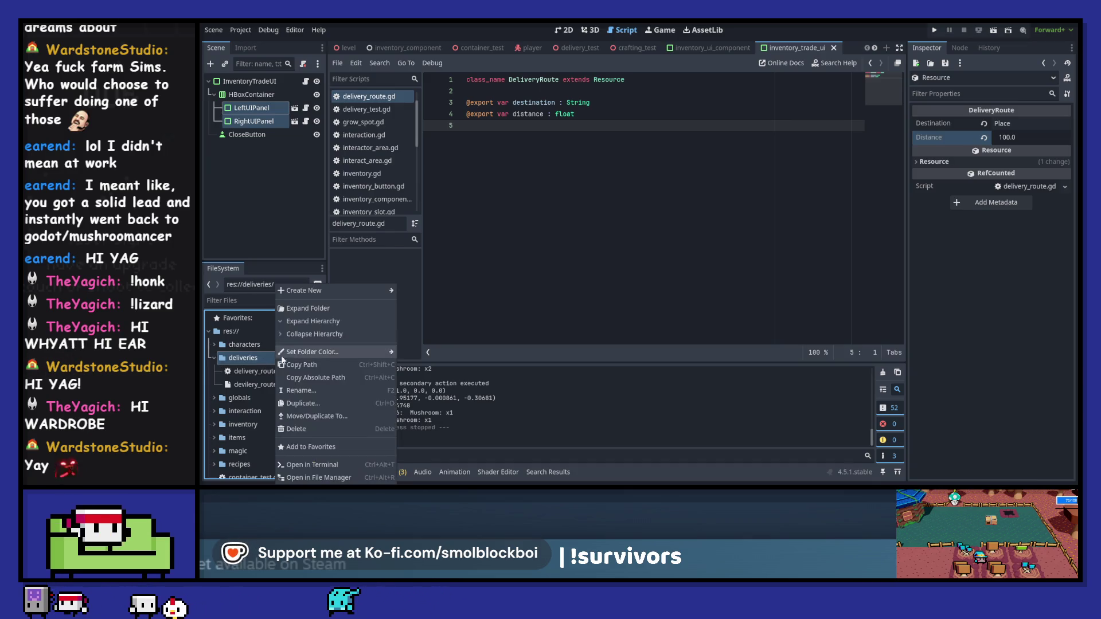
Create res://deliveries/delivery.gd inheriting Resource and open it in the script editor.
{"action": "mouse_move", "coordinate": [362, 295]}
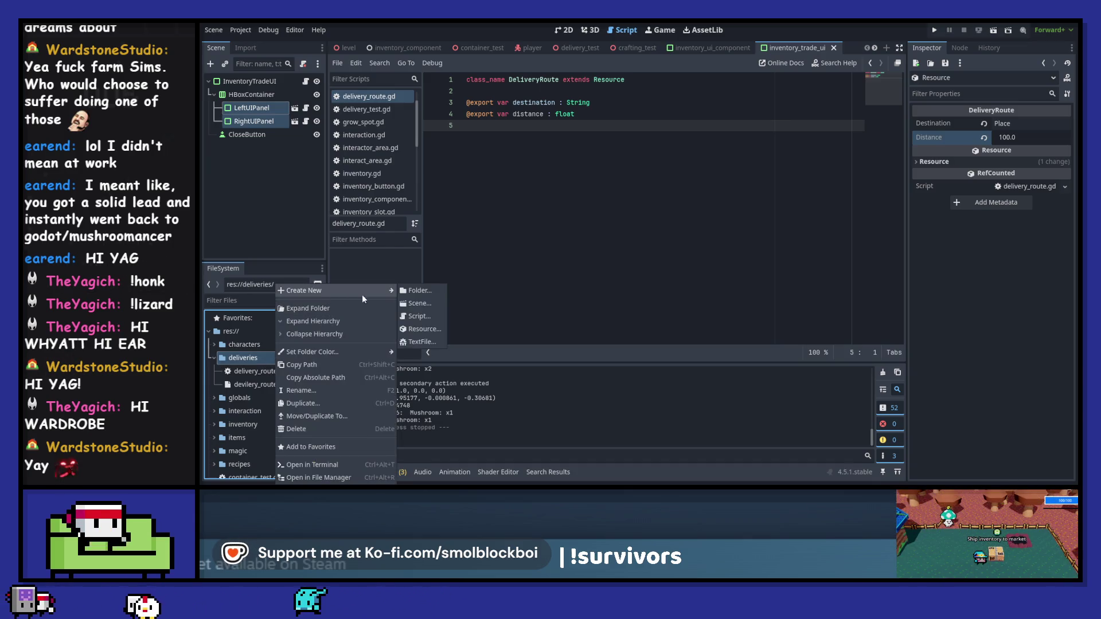
{"action": "left_click", "coordinate": [428, 316]}
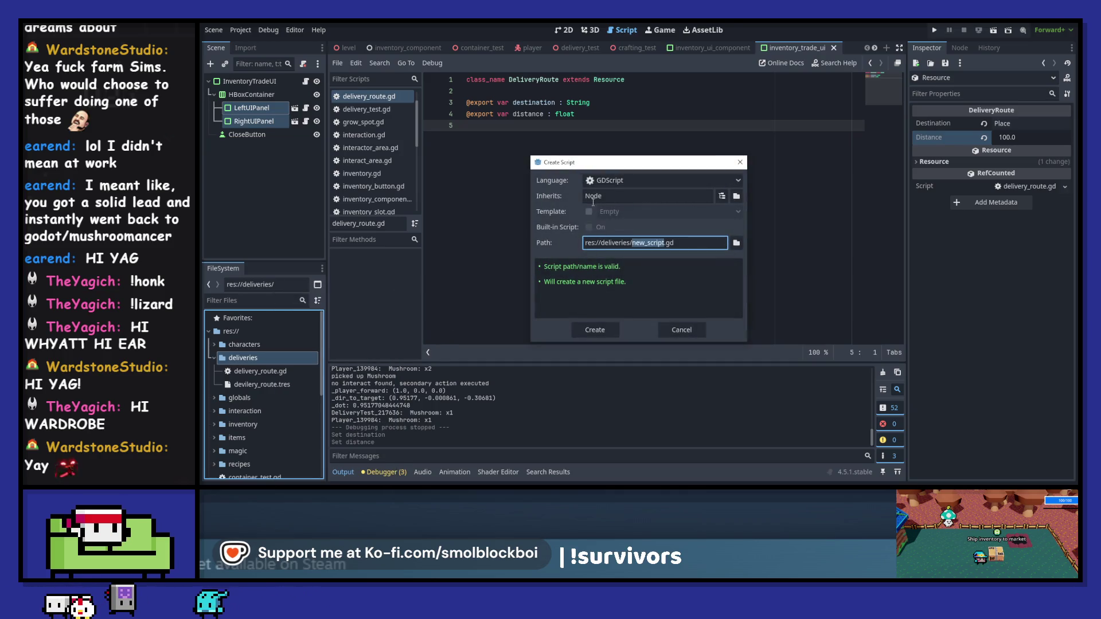
{"action": "left_click", "coordinate": [616, 195]}
{"action": "type", "text": "urce"}
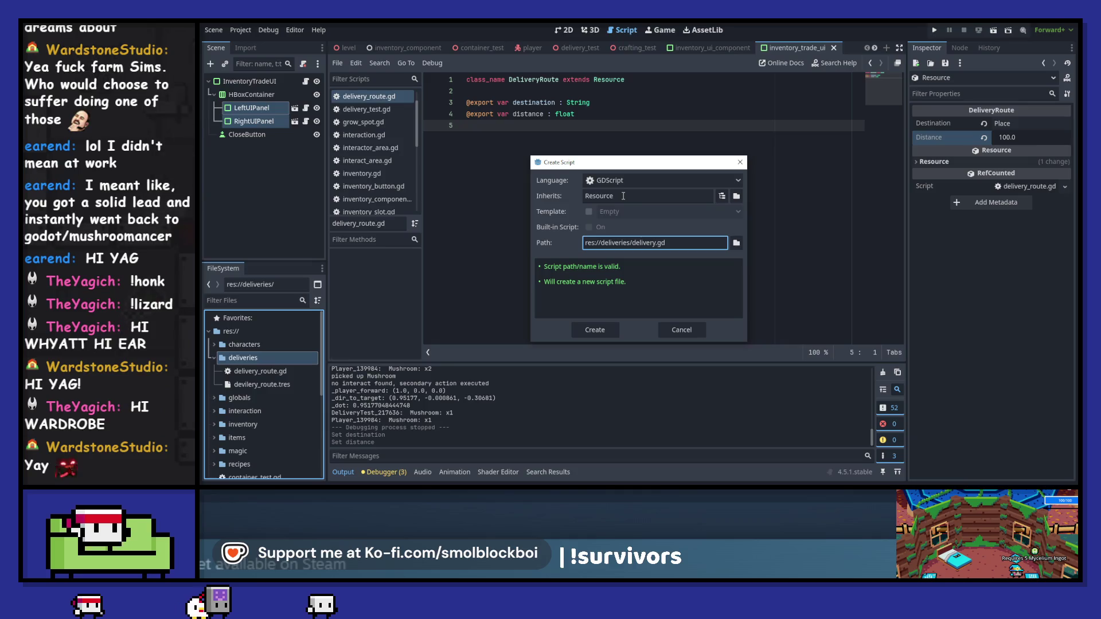
{"action": "key", "text": "Return"}
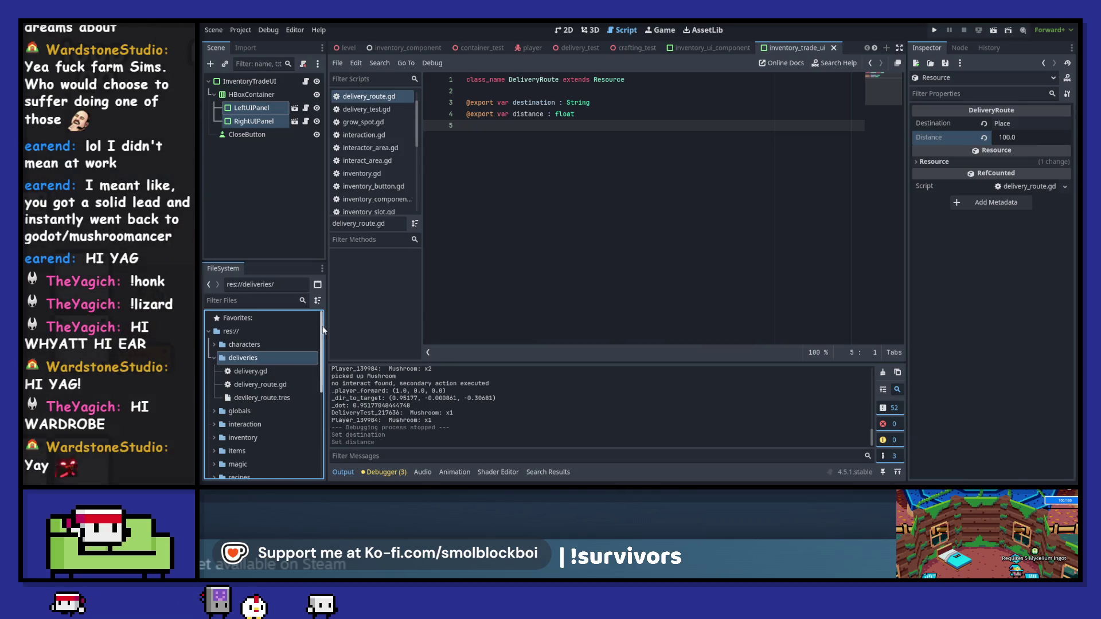
{"action": "double_click", "coordinate": [299, 373]}
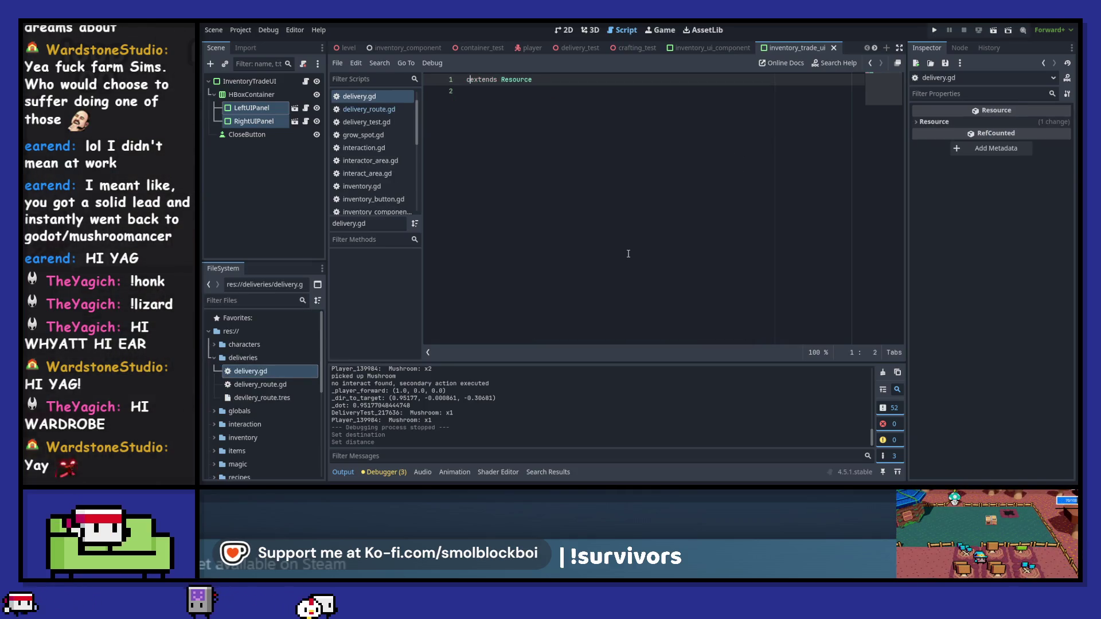
{"action": "type", "text": "e Delivery"}
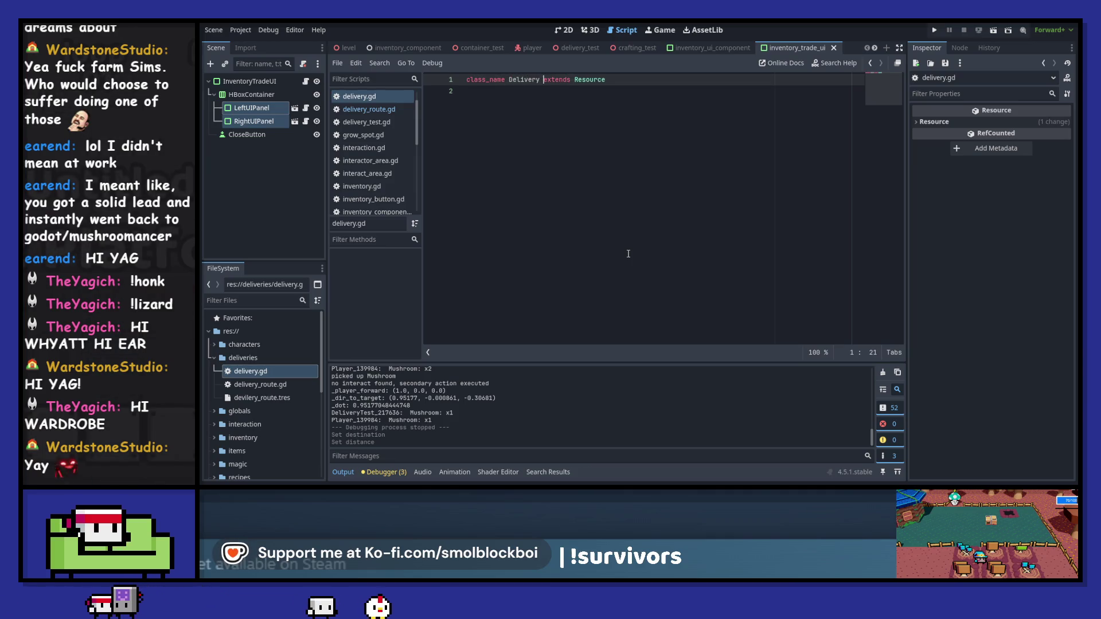
{"action": "key", "text": "Down"}
{"action": "key", "text": "Return"}
{"action": "key", "text": "ctrl+s"}
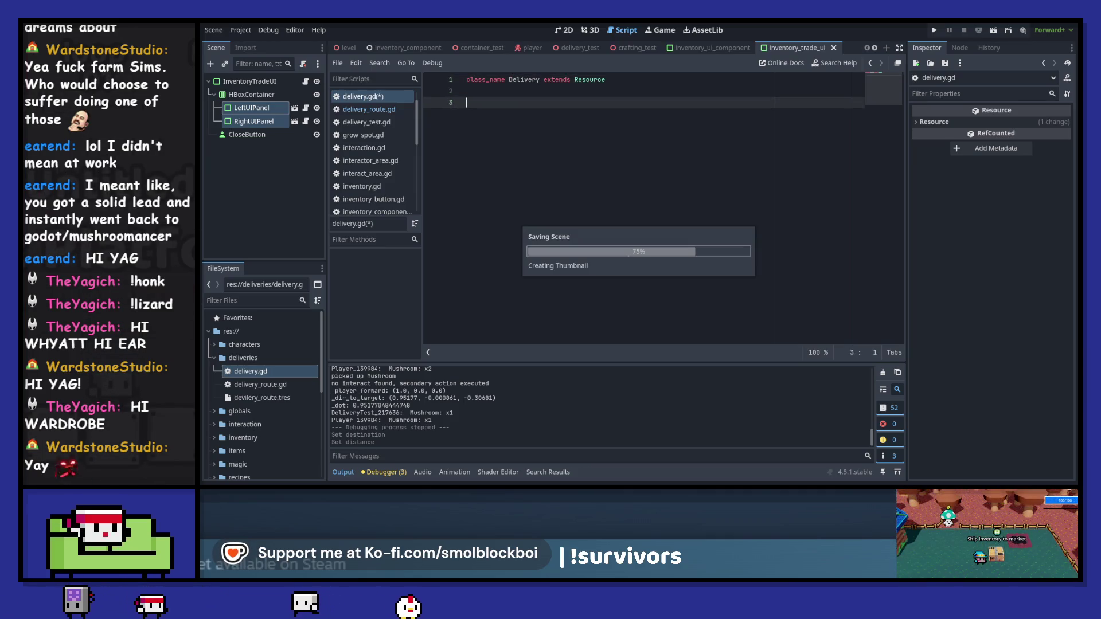
{"action": "type", "text": "@export var route \""}
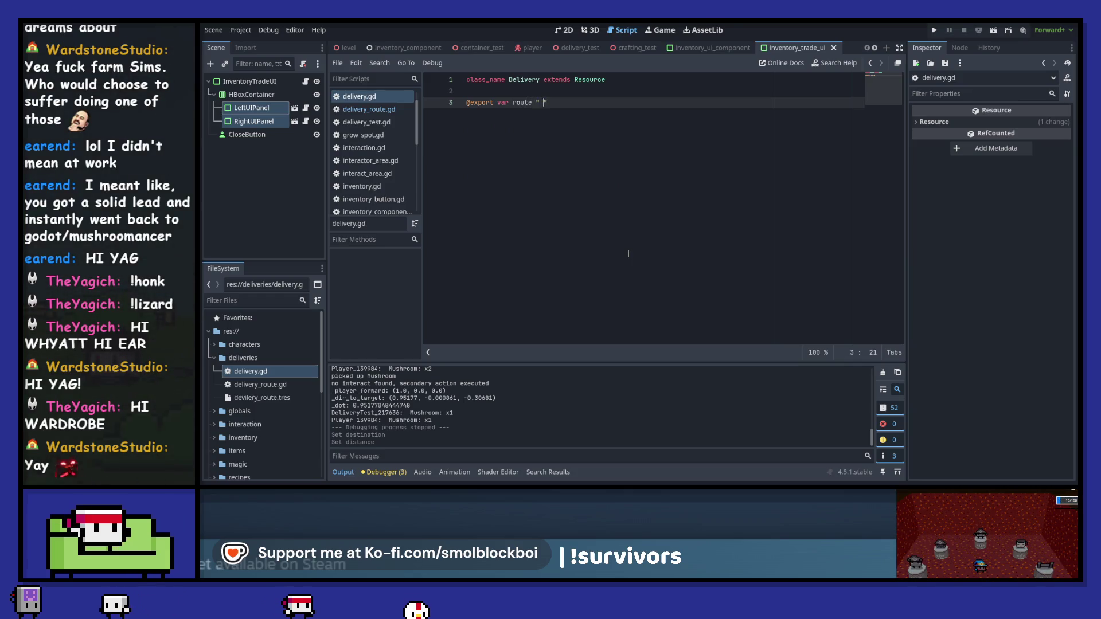
{"action": "key", "text": "BackSpace"}
{"action": "type", "text": ": Deli"}
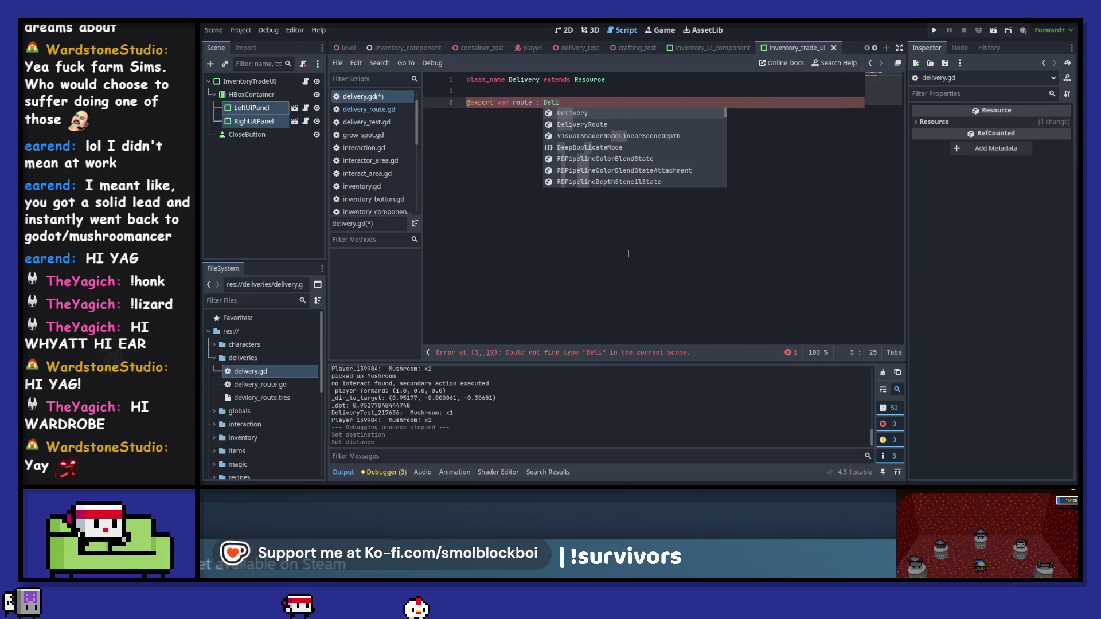
{"action": "key", "text": "Return"}
{"action": "key", "text": "Return"}
{"action": "type", "text": "@export v"}
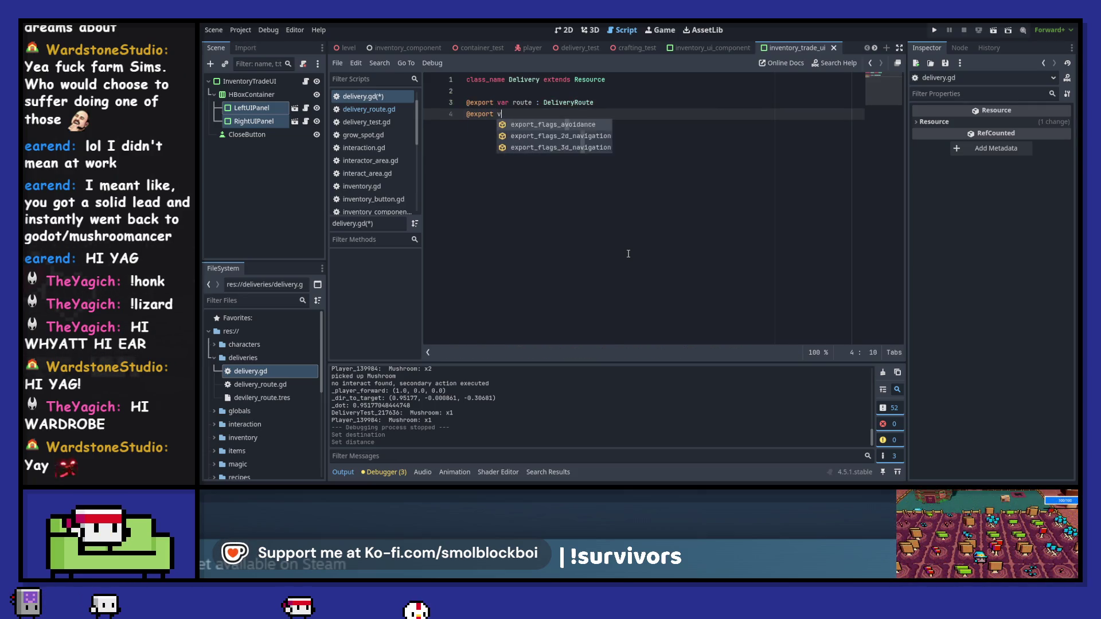
{"action": "type", "text": "ar cargo \""}
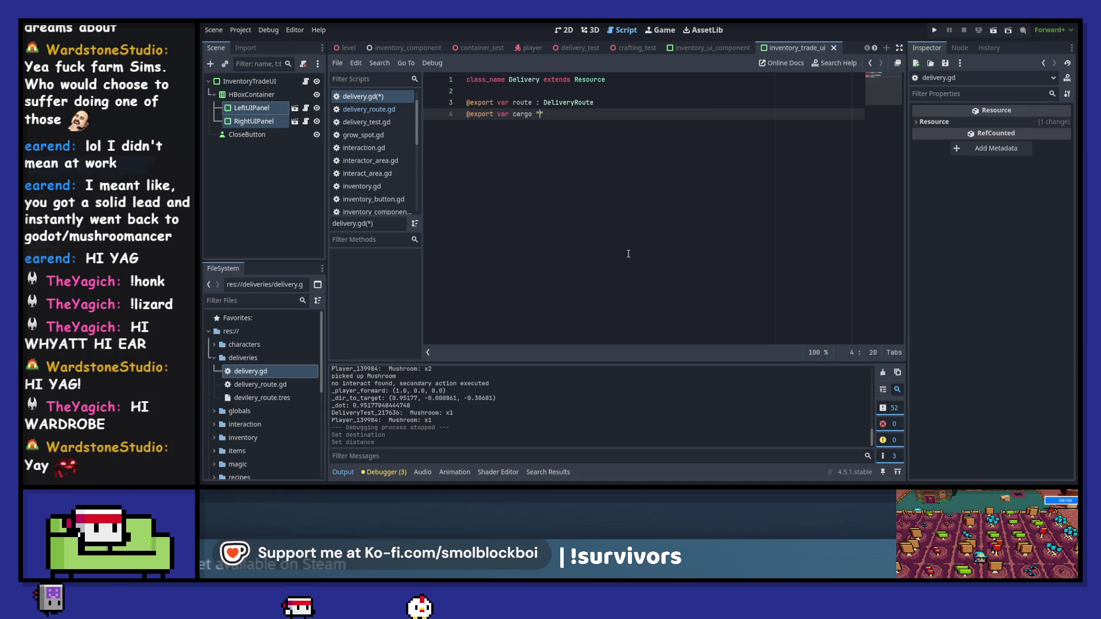
{"action": "key", "text": "BackSpace"}
{"action": "type", "text": ": In"}
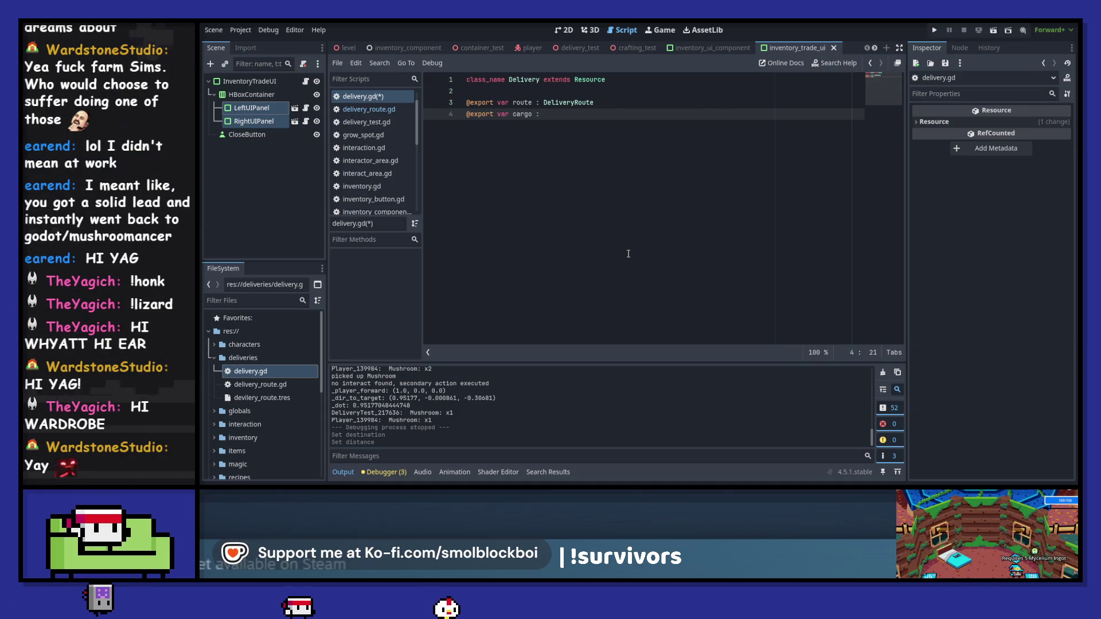
{"action": "key", "text": "Return"}
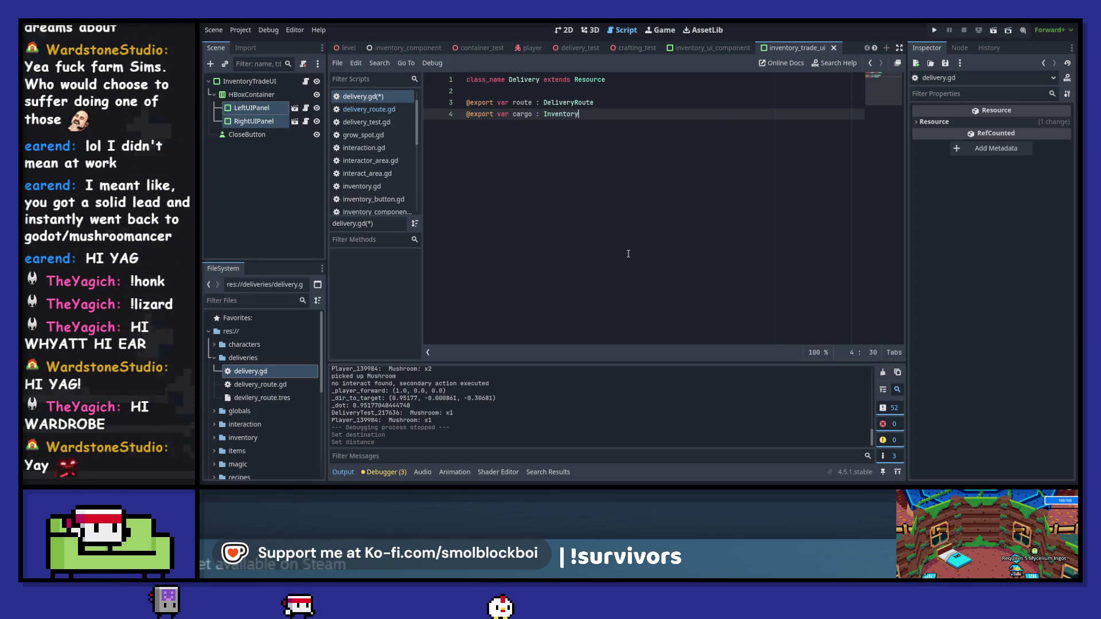
{"action": "key", "text": "ctrl+s"}
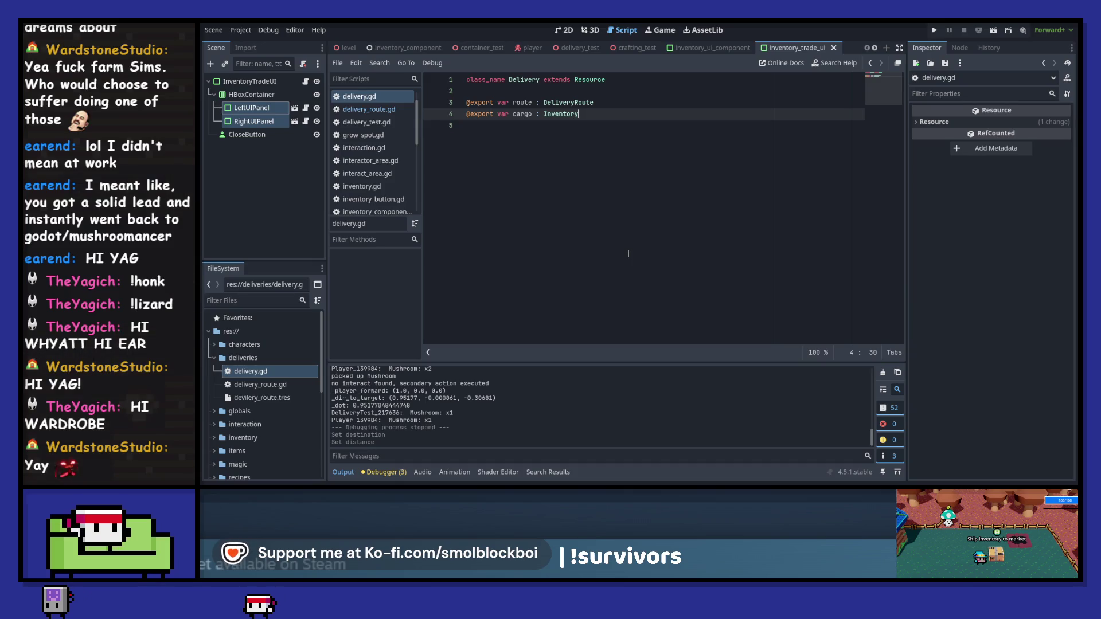
{"action": "double_click", "coordinate": [565, 101]}
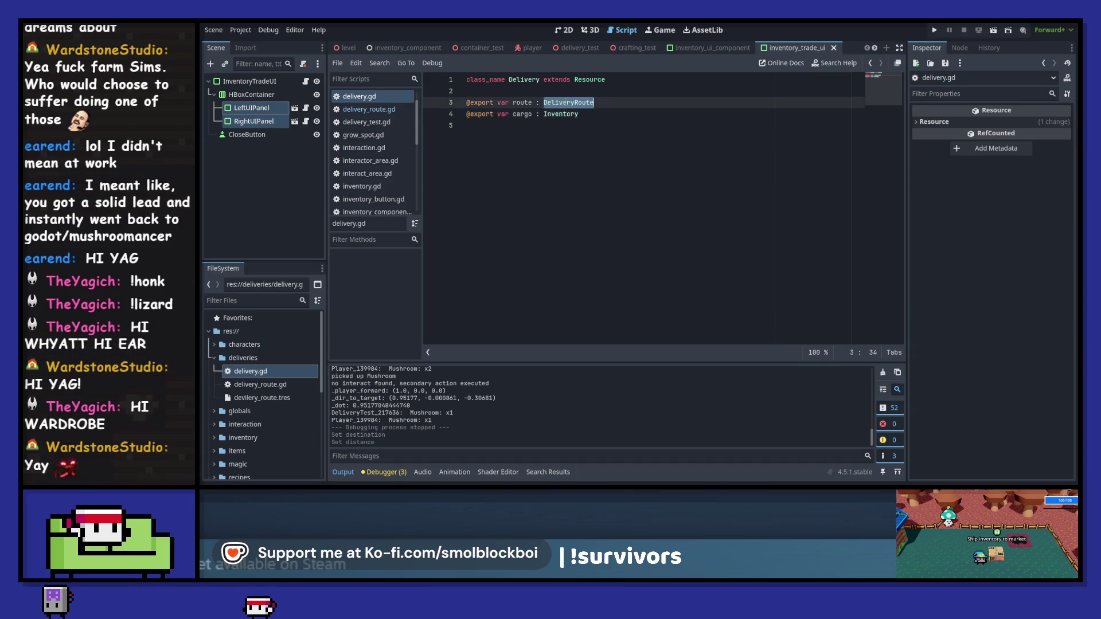
Inspect the devilery_route.tres resource's properties and clear the Output log.
{"action": "left_click", "coordinate": [261, 398]}
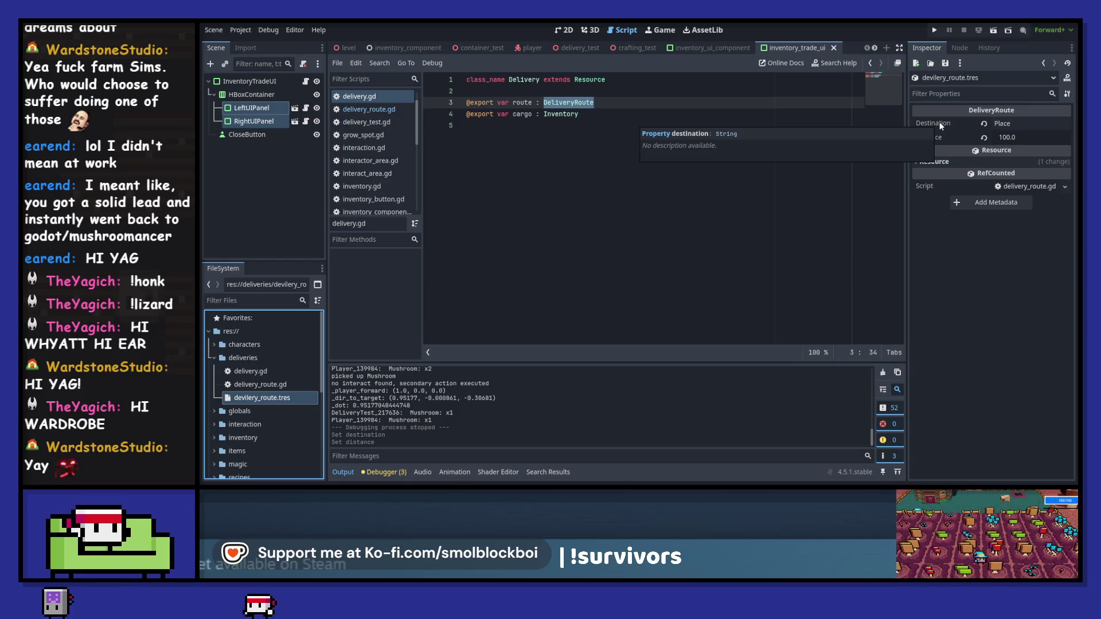
{"action": "double_click", "coordinate": [522, 80]}
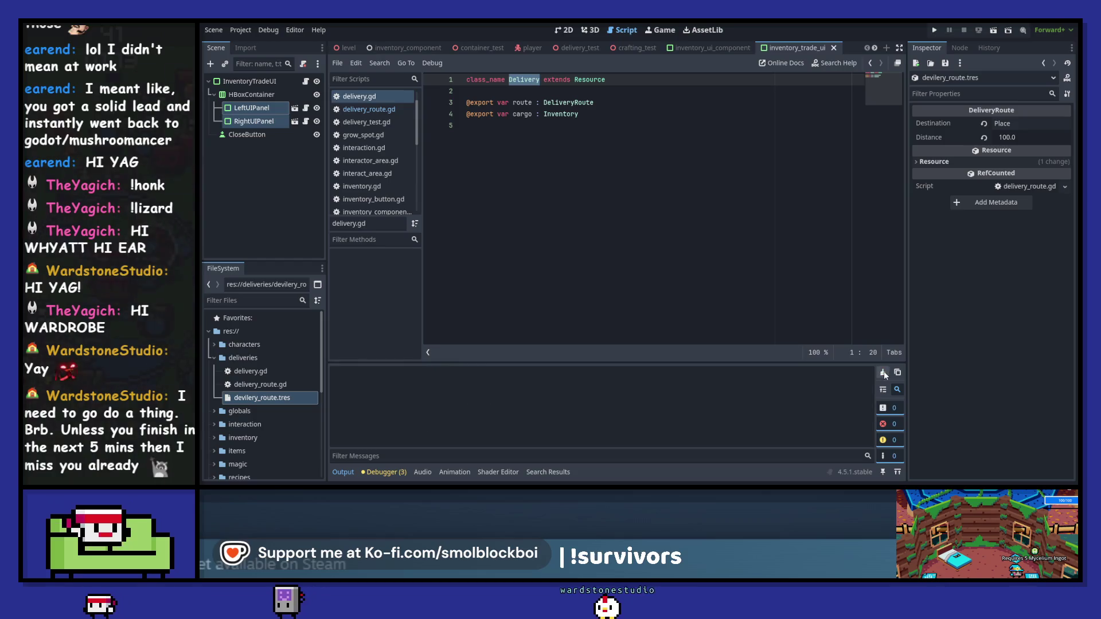
{"action": "key", "text": "F5"}
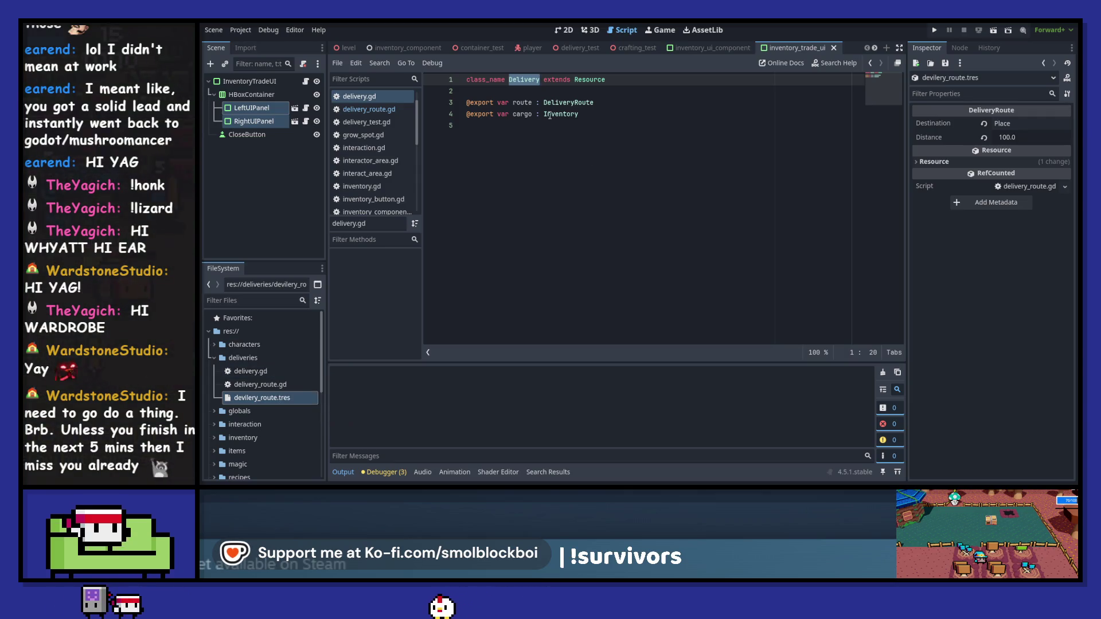
Start a new '@' export line above route in delivery.gd.
{"action": "left_click", "coordinate": [616, 92]}
{"action": "key", "text": "Return"}
{"action": "type", "text": "@export var"}
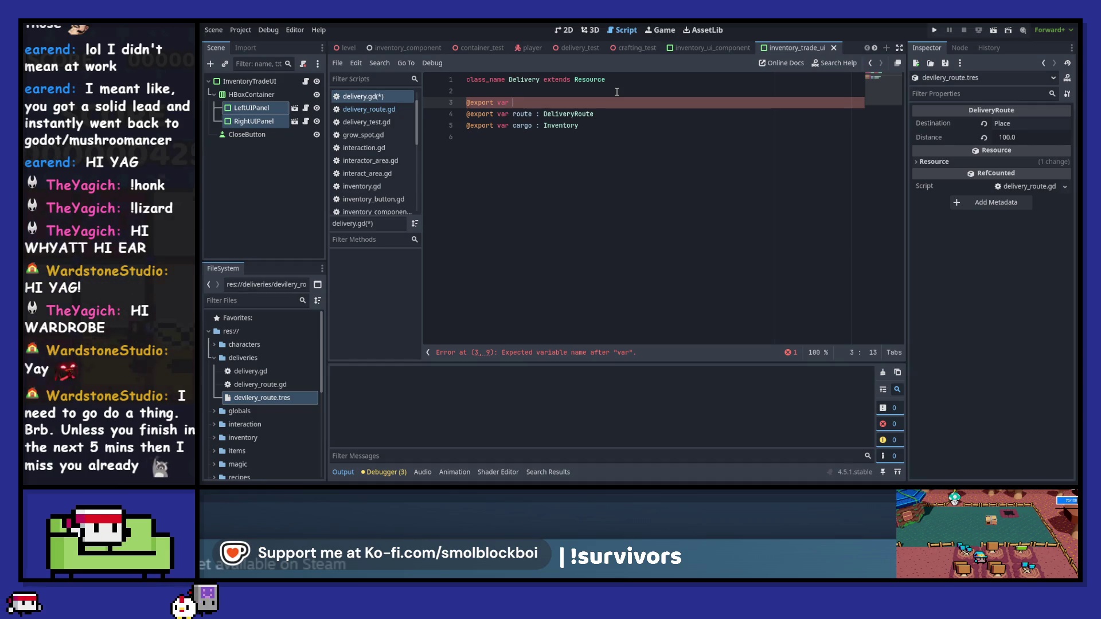
{"action": "type", "text": "vehicle"}
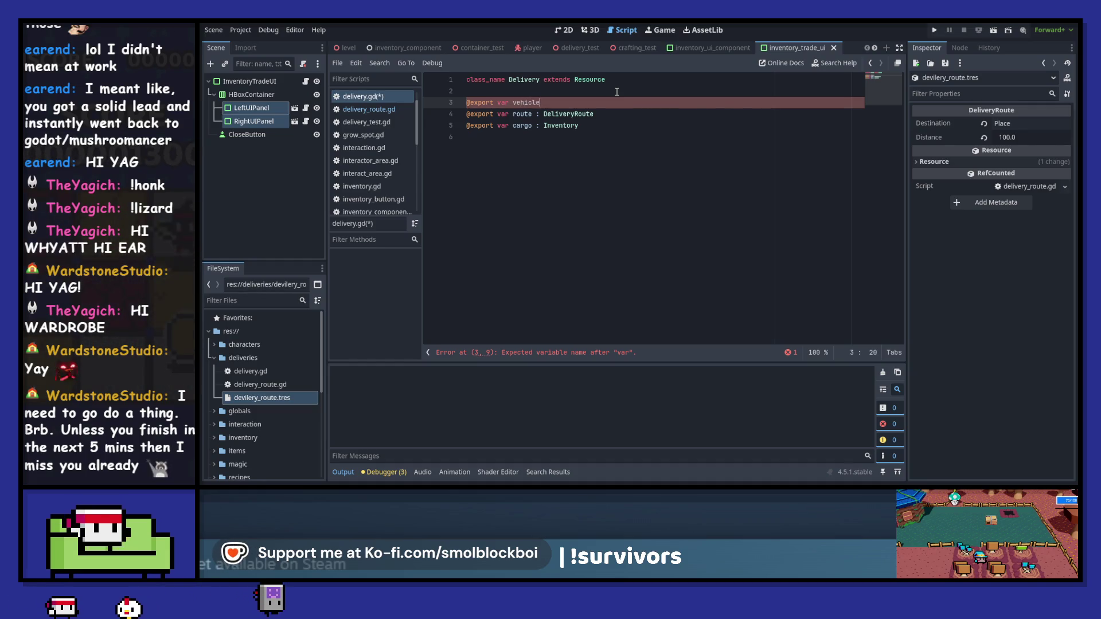
{"action": "type", "text": " : String"}
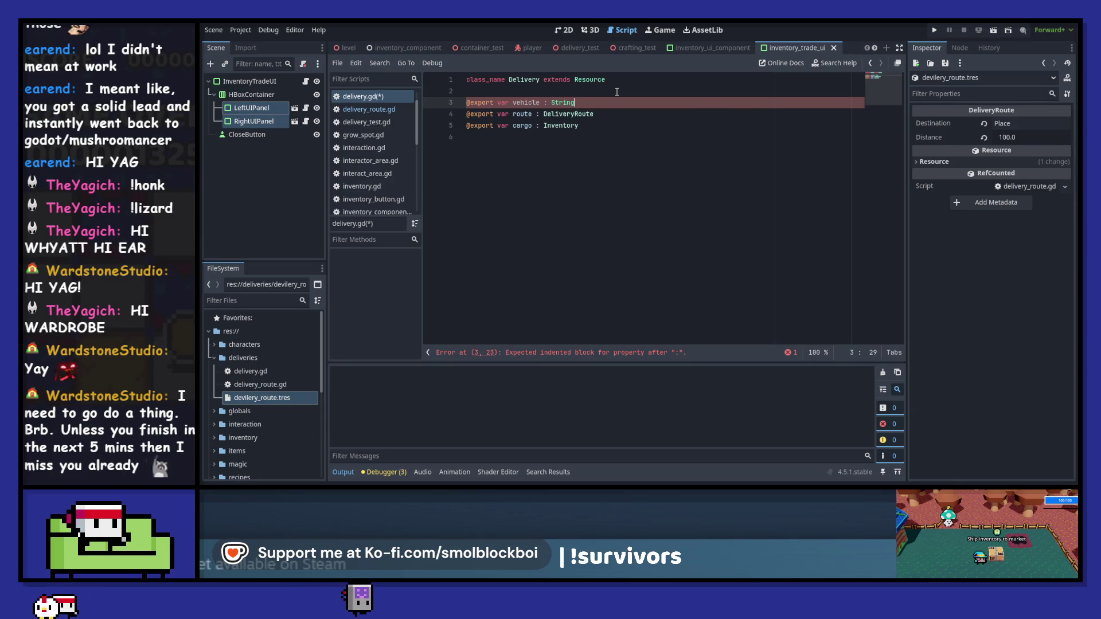
{"action": "key", "text": "ctrl+s"}
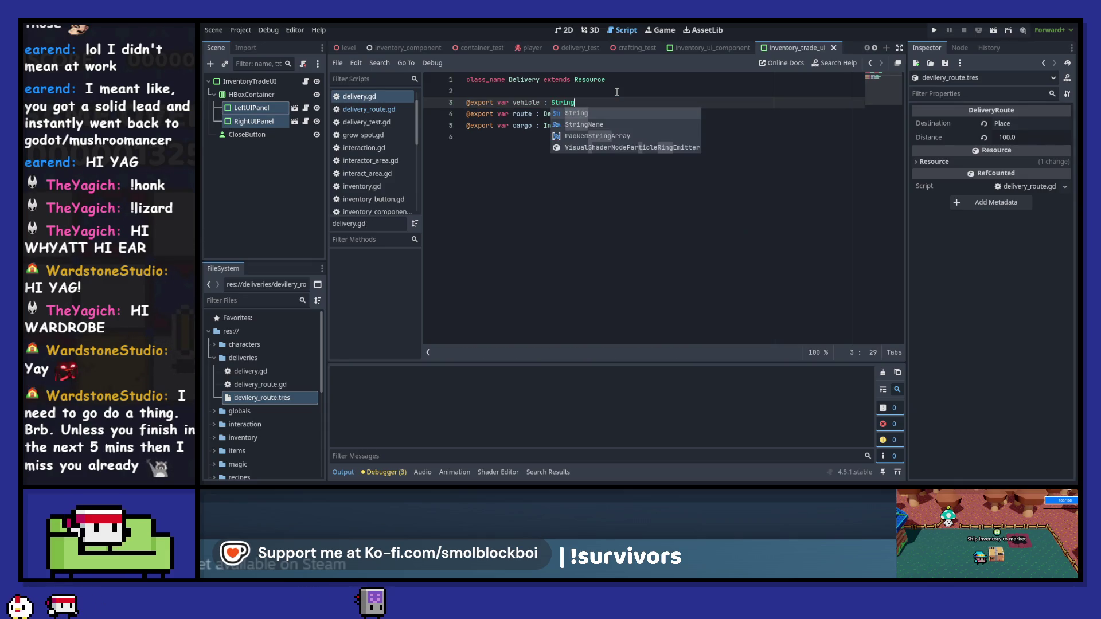
{"action": "key", "text": "Escape"}
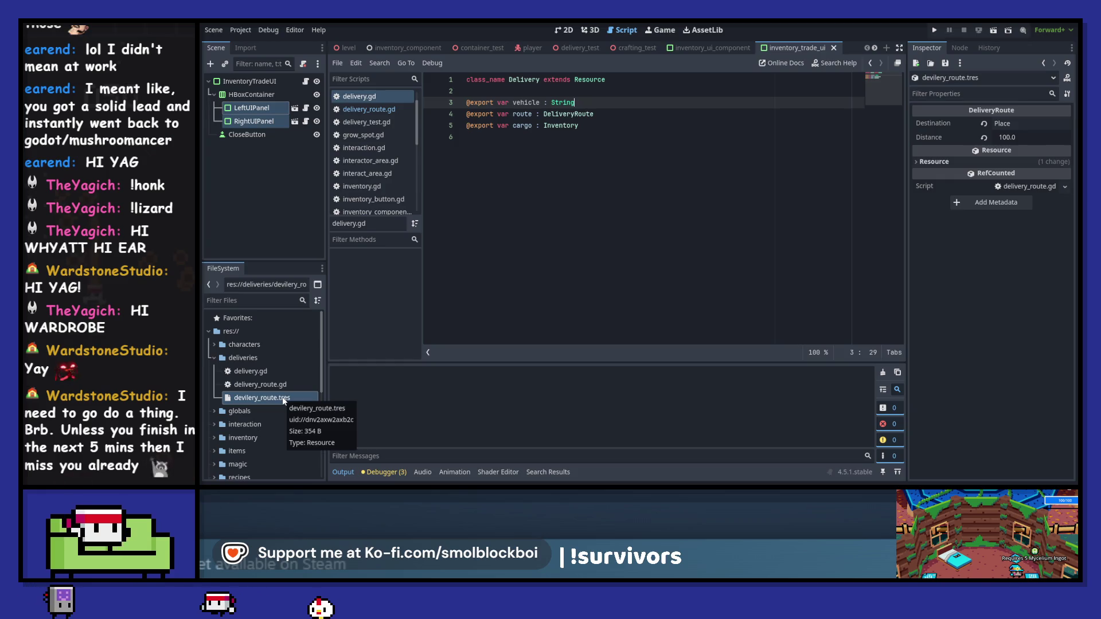
Create a Delivery-type resource named delivery.tres in the deliveries folder and inspect it.
{"action": "right_click", "coordinate": [281, 359]}
{"action": "mouse_move", "coordinate": [356, 291]}
{"action": "left_click", "coordinate": [425, 332]}
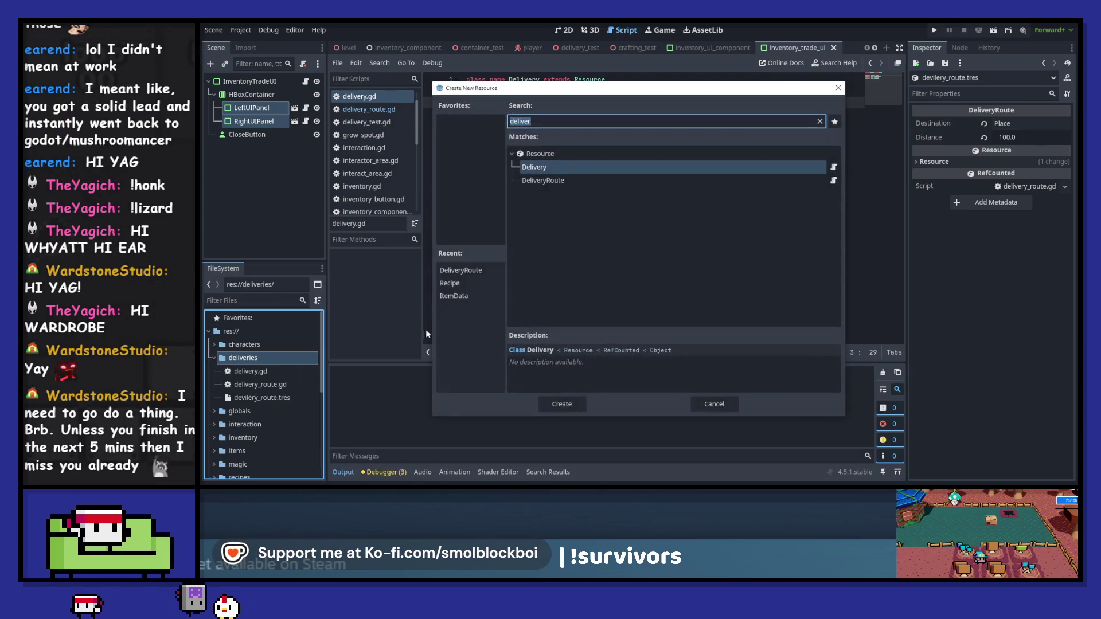
{"action": "double_click", "coordinate": [572, 166]}
{"action": "type", "text": "delivery"}
{"action": "key", "text": "Return"}
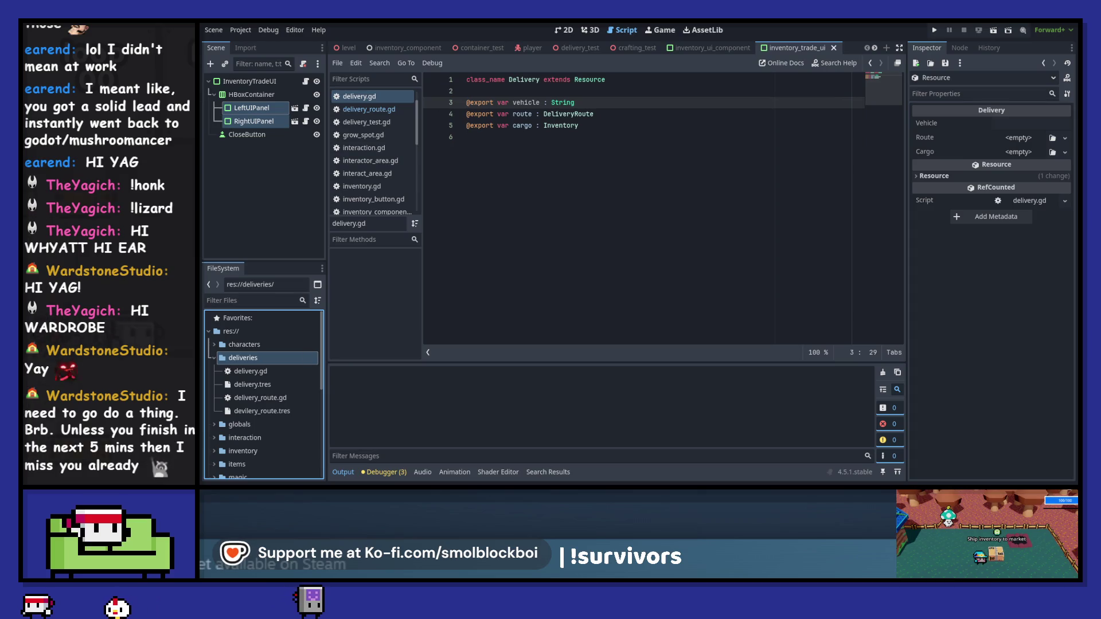
{"action": "left_click", "coordinate": [275, 381]}
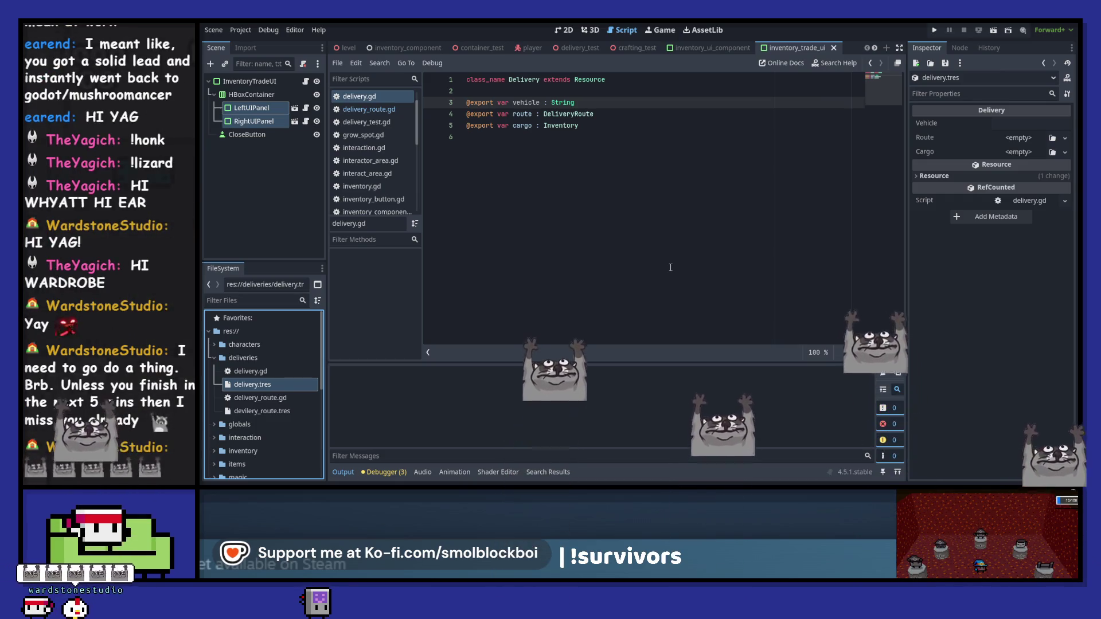
{"action": "left_click", "coordinate": [542, 92]}
{"action": "key", "text": "Return"}
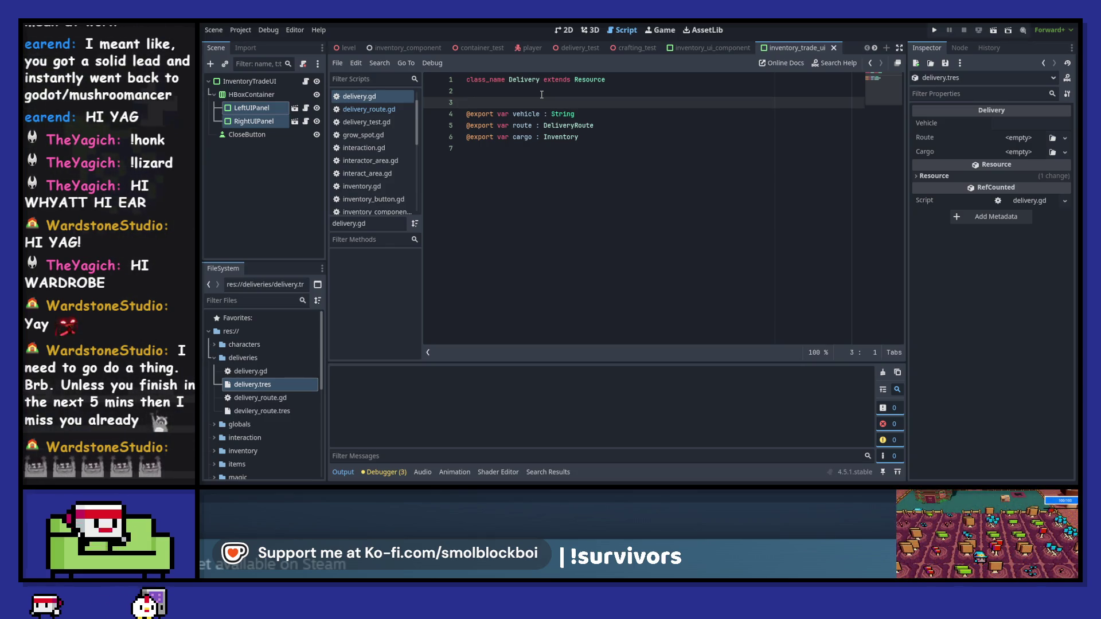
{"action": "key", "text": "Down"}
{"action": "key", "text": "ctrl+shift+k"}
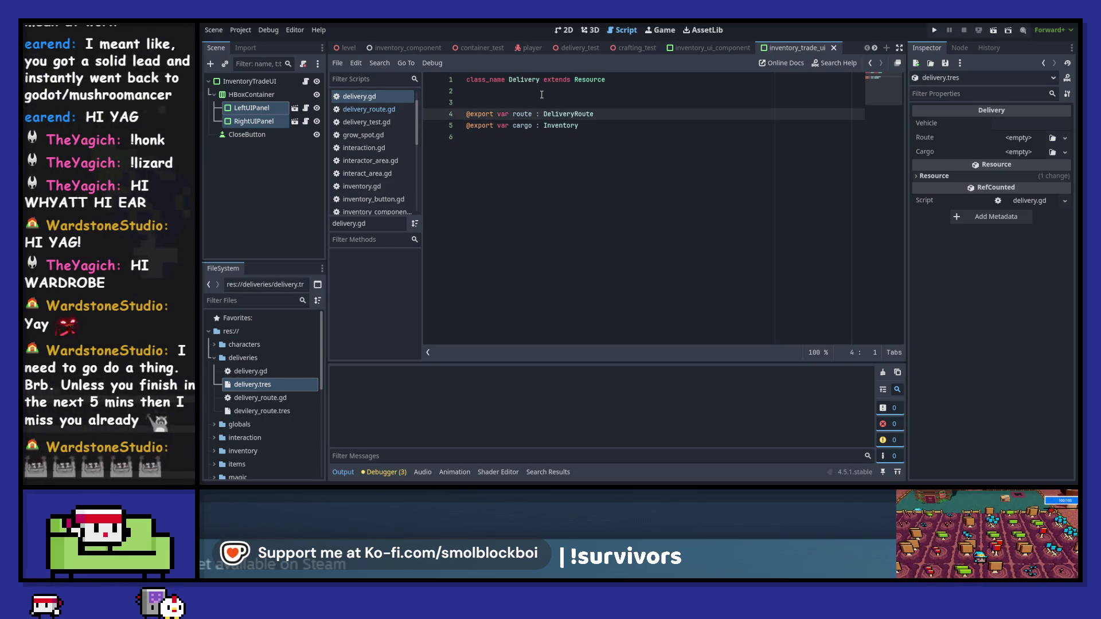
{"action": "key", "text": "ctrl+s"}
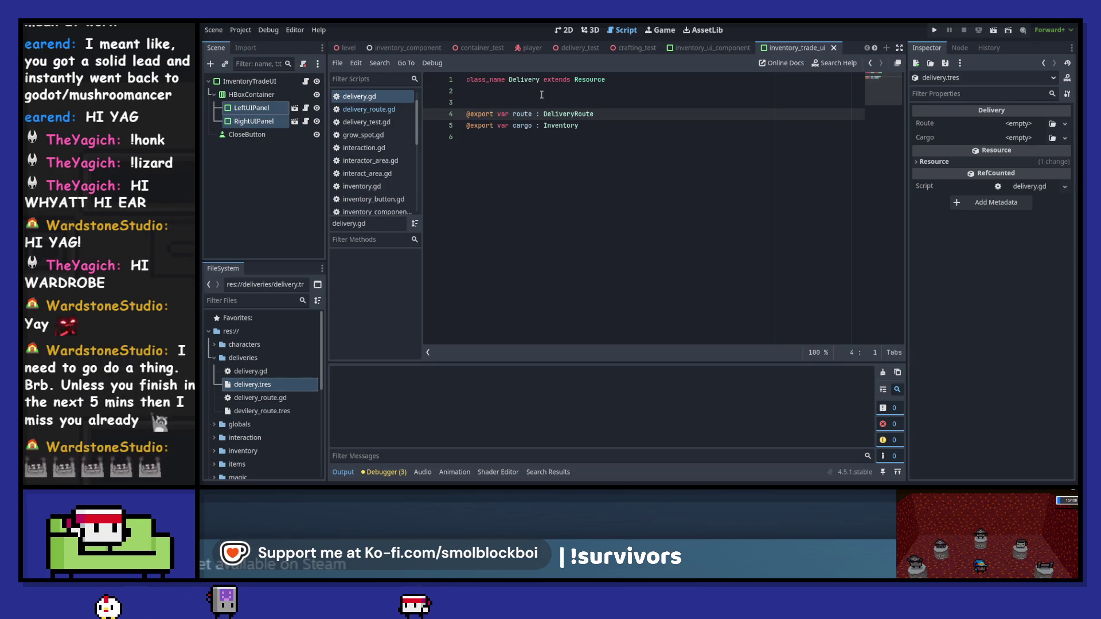
Remove the leftover blank line and switch to the 2D scene view.
{"action": "key", "text": "Up"}
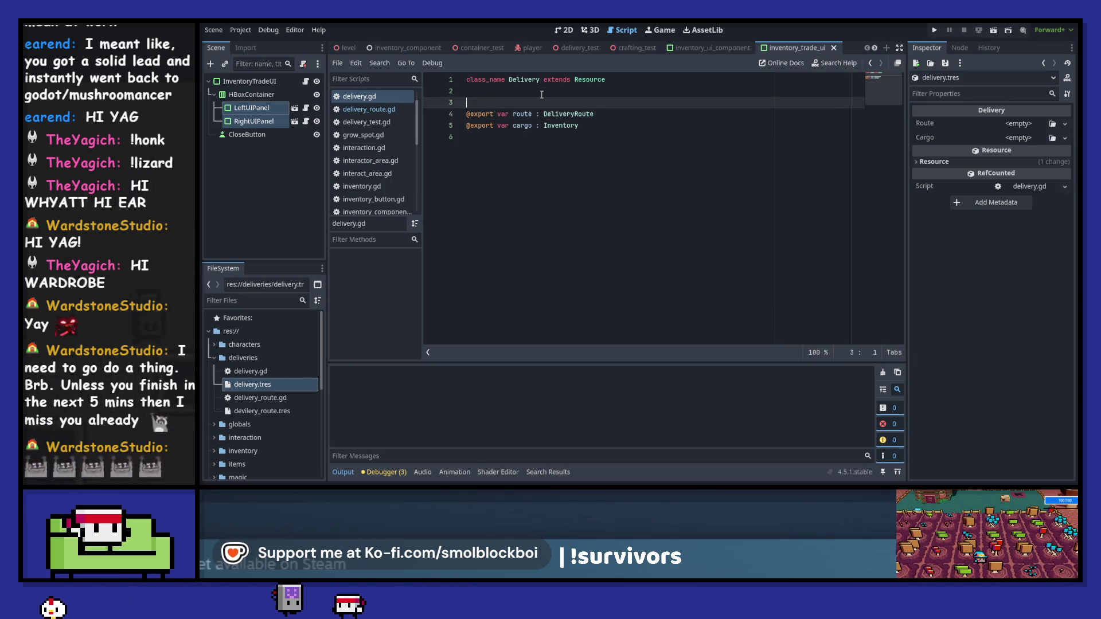
{"action": "key", "text": "BackSpace"}
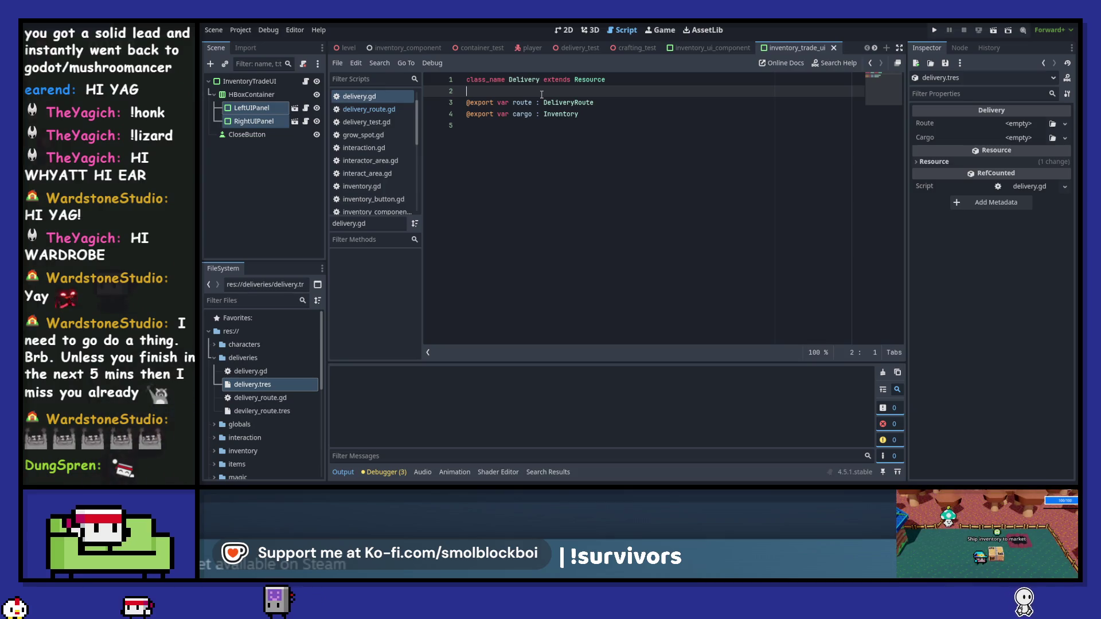
{"action": "left_click", "coordinate": [569, 31]}
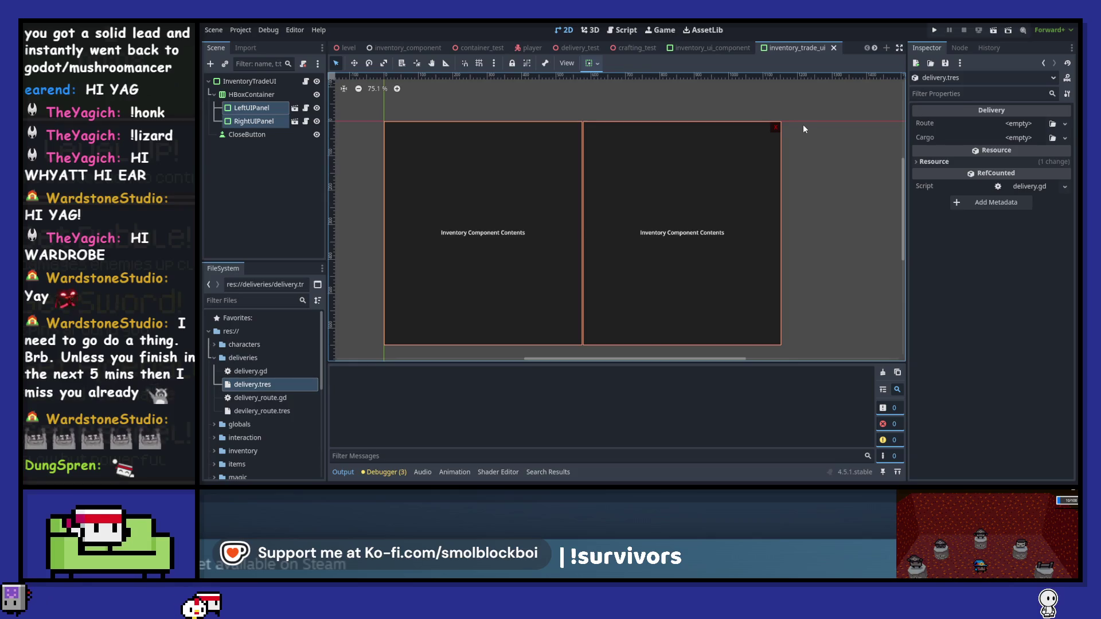
Close the container_test, inventory_component, player and scene_paths tabs, then start a new empty scene.
{"action": "left_click", "coordinate": [511, 49]}
{"action": "left_click", "coordinate": [512, 49]}
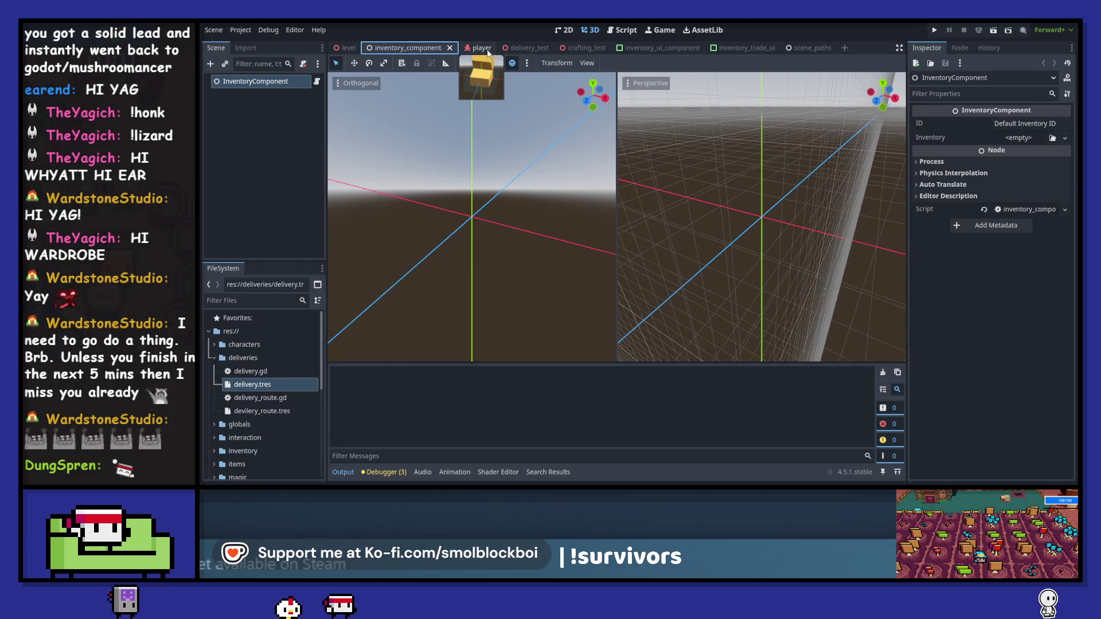
{"action": "left_click", "coordinate": [482, 48]}
{"action": "left_click", "coordinate": [499, 48]}
{"action": "left_click", "coordinate": [449, 49]}
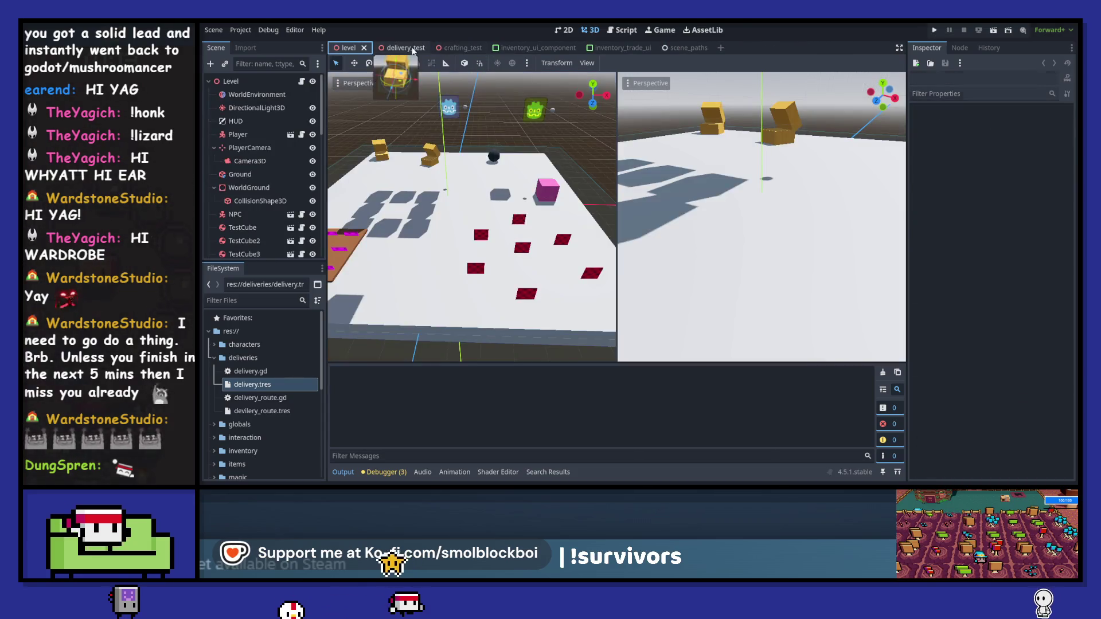
{"action": "left_click", "coordinate": [412, 49]}
{"action": "left_click", "coordinate": [693, 49]}
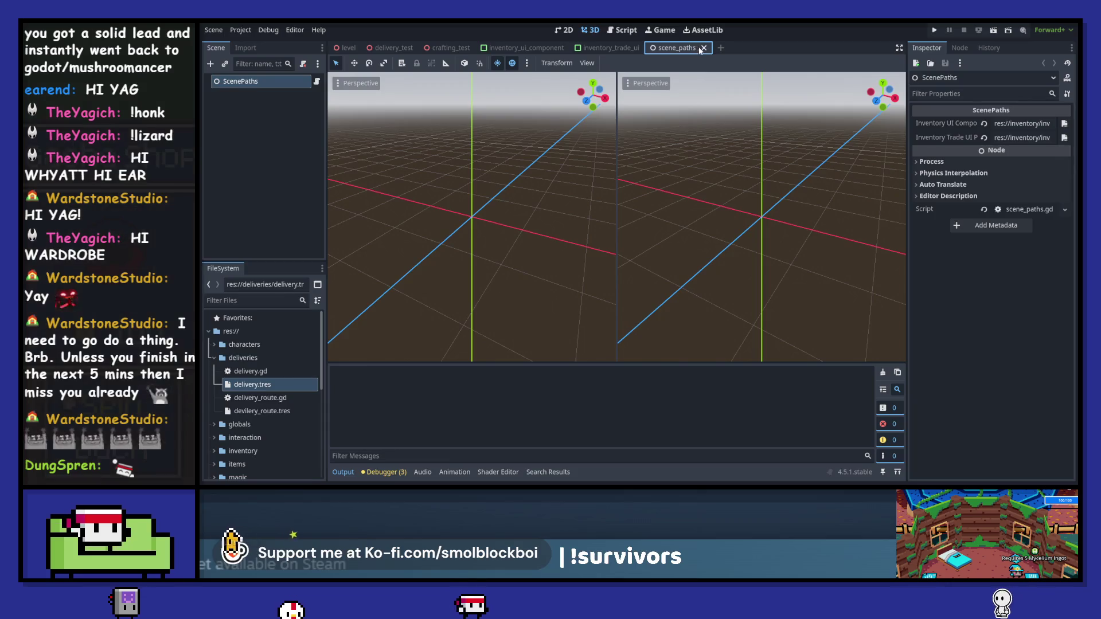
{"action": "left_click", "coordinate": [704, 48]}
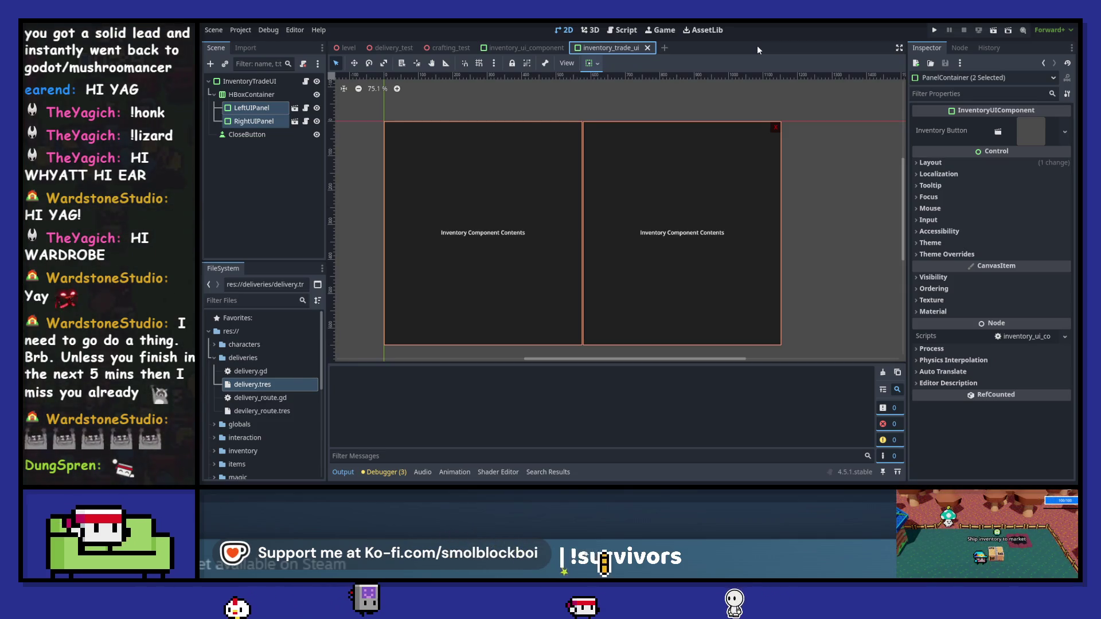
{"action": "left_click", "coordinate": [663, 49]}
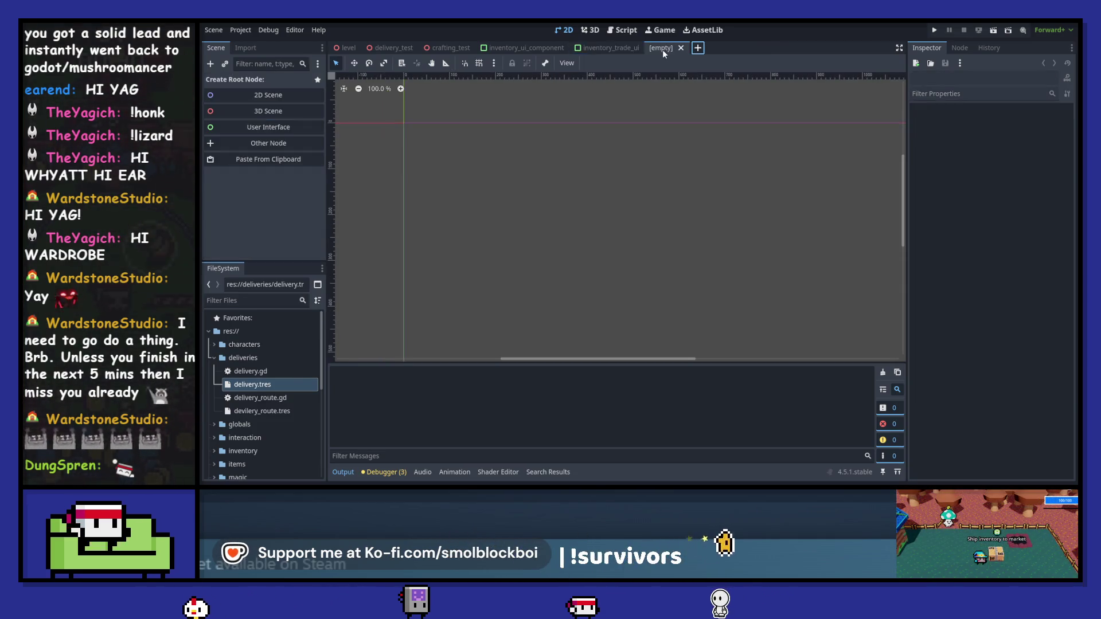
Create a PanelContainer root named DeliveryUI and save it as delivery_ui.tscn.
{"action": "left_click", "coordinate": [210, 64]}
{"action": "type", "text": "panel"}
{"action": "key", "text": "Down"}
{"action": "key", "text": "Down"}
{"action": "key", "text": "Return"}
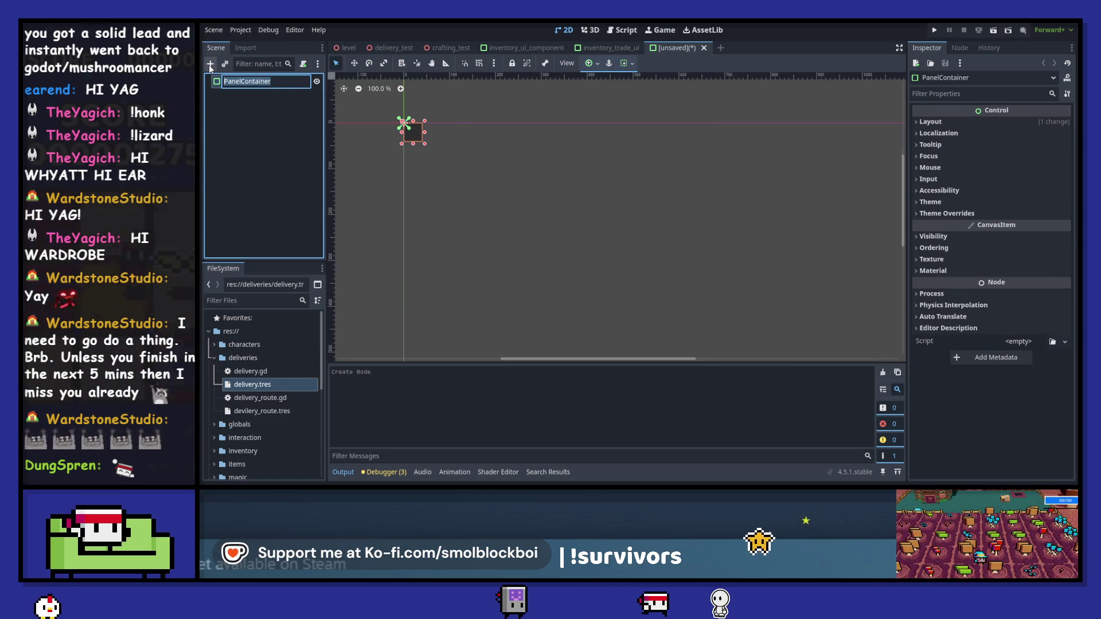
{"action": "type", "text": "Delivery"}
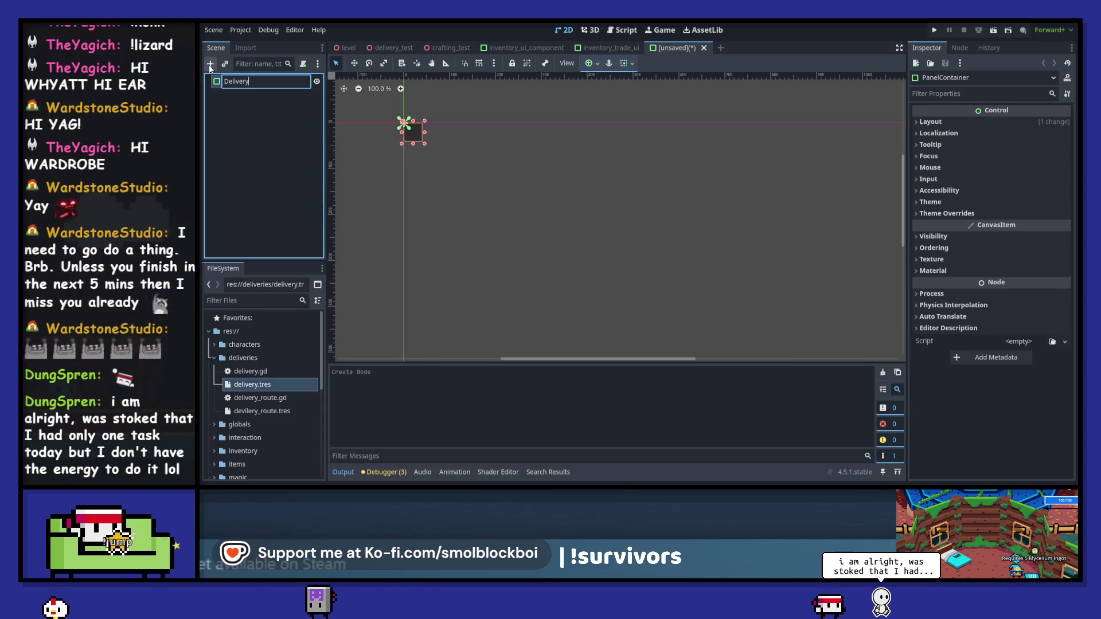
{"action": "type", "text": "UI"}
{"action": "key", "text": "Return"}
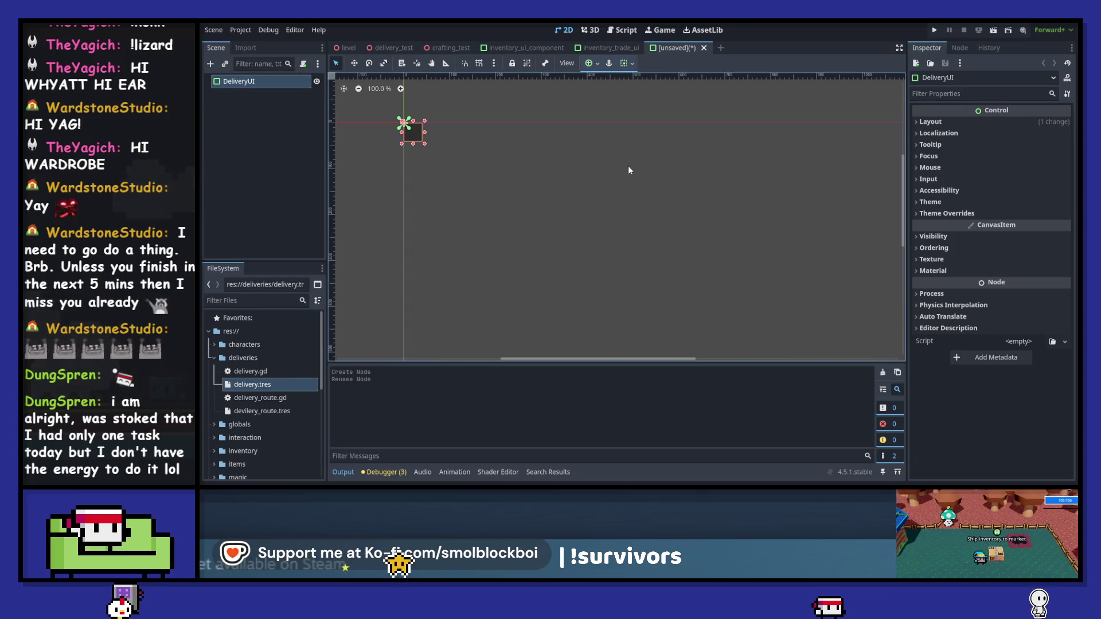
{"action": "key", "text": "ctrl+s"}
{"action": "left_click", "coordinate": [547, 402]}
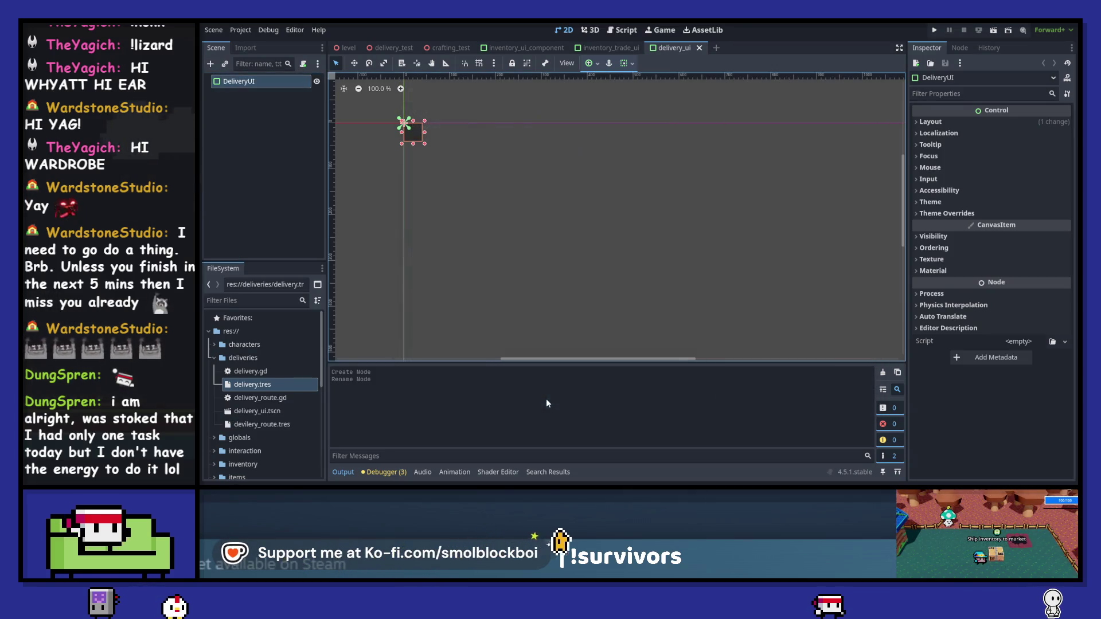
Apply the Full Rect anchor preset to DeliveryUI and save the scene.
{"action": "left_click", "coordinate": [589, 64]}
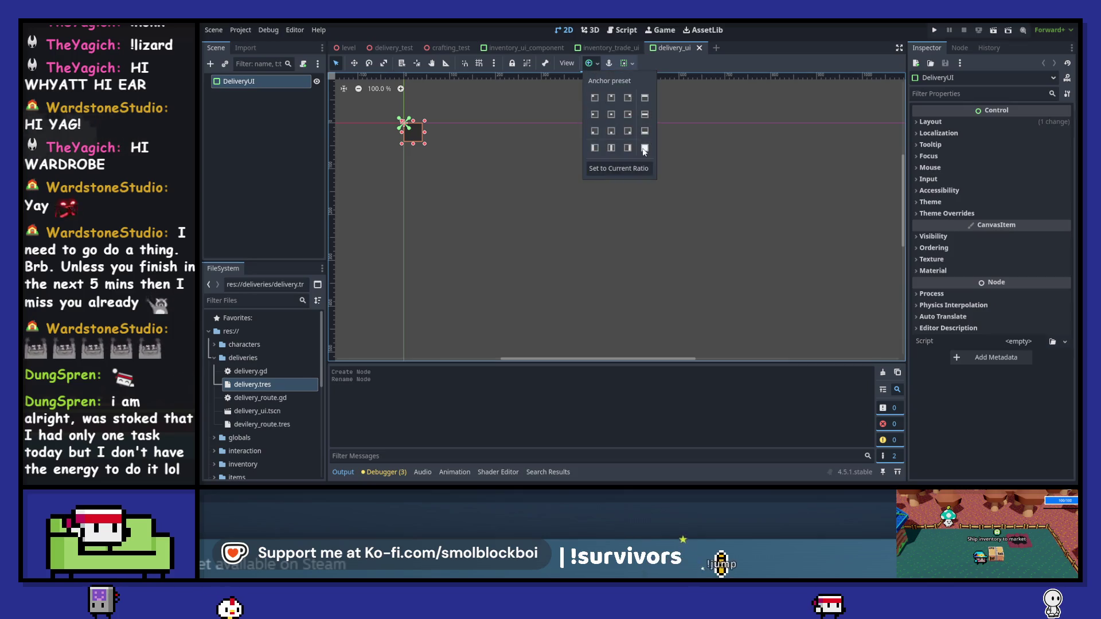
{"action": "left_click", "coordinate": [644, 147]}
{"action": "left_click", "coordinate": [814, 54]}
{"action": "key", "text": "ctrl+s"}
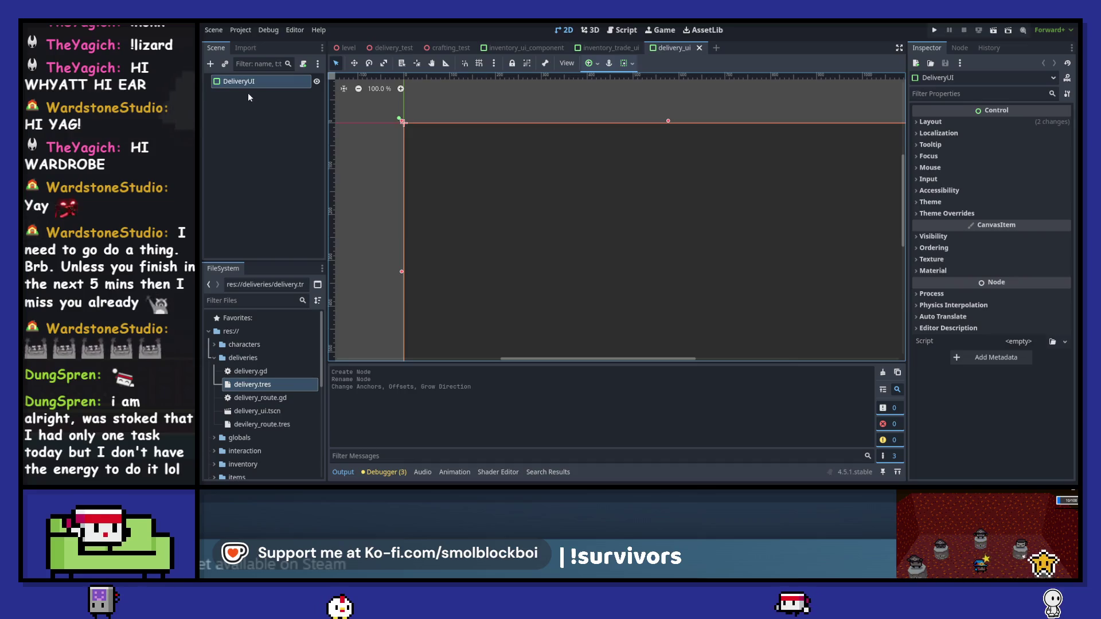
{"action": "key", "text": "shift+f"}
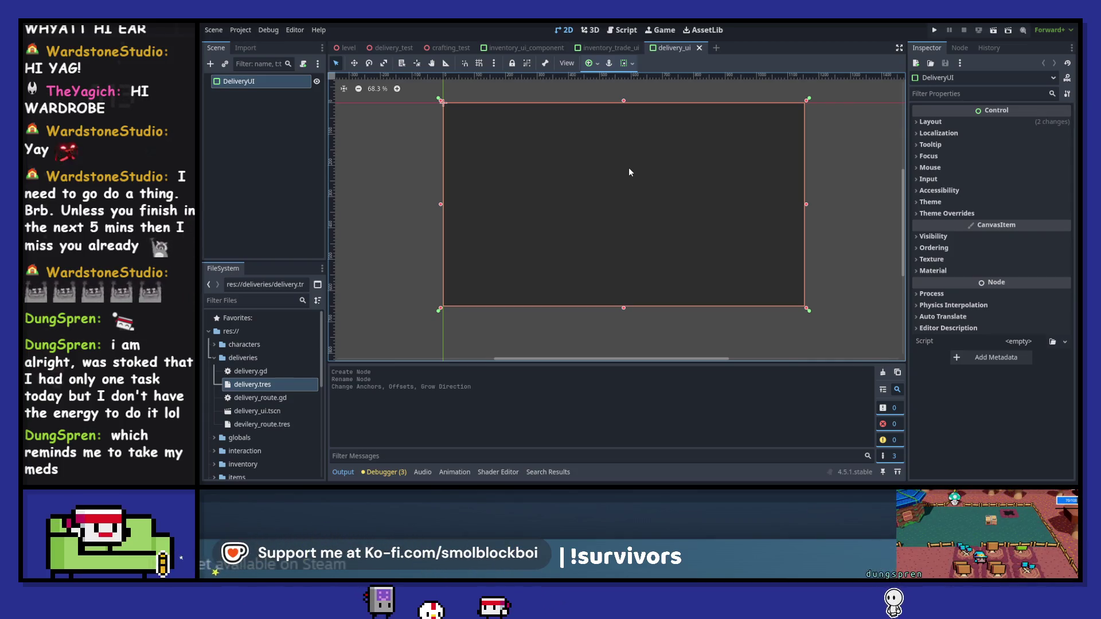
Instance inventory_trade_ui.tscn and move it into a new VBoxContainer under DeliveryUI.
{"action": "left_click", "coordinate": [225, 65]}
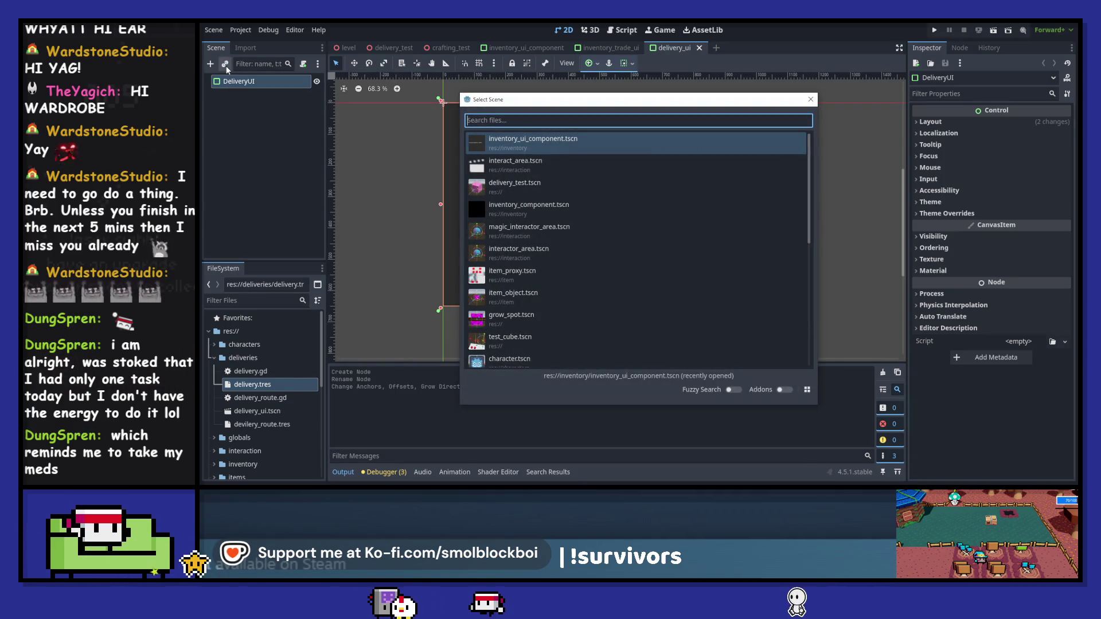
{"action": "type", "text": "trade"}
{"action": "key", "text": "Return"}
{"action": "left_click", "coordinate": [562, 148]}
{"action": "key", "text": "ctrl+a"}
{"action": "type", "text": "vb"}
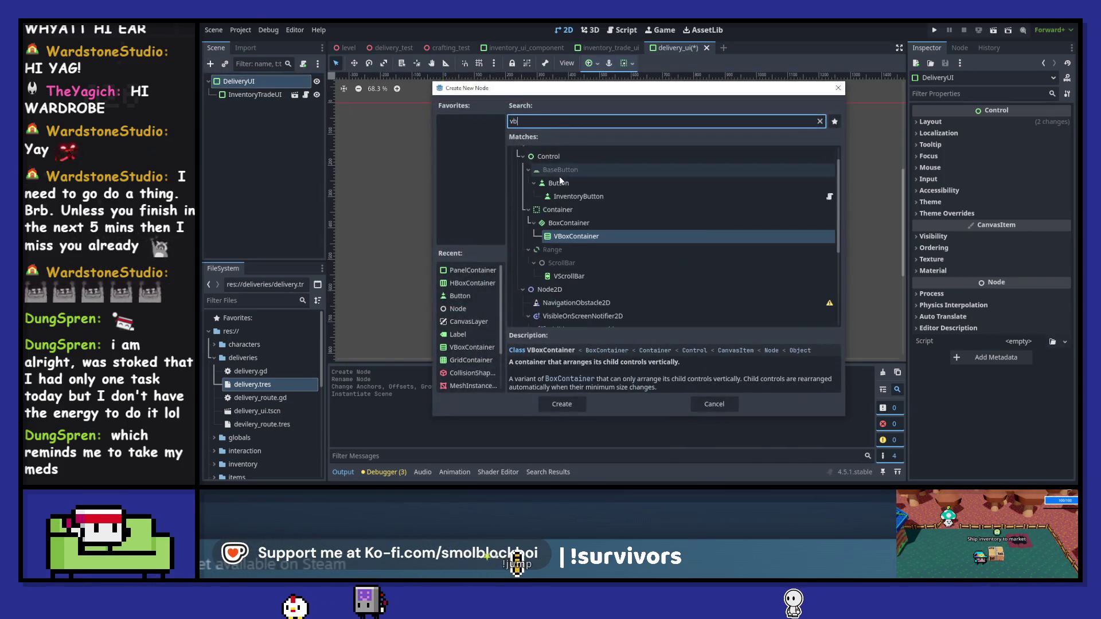
{"action": "key", "text": "Return"}
{"action": "left_click_drag", "start_coordinate": [261, 94], "coordinate": [270, 106]}
Tick Vertical Expand in InventoryTradeUI's Container Sizing.
{"action": "left_click", "coordinate": [256, 100]}
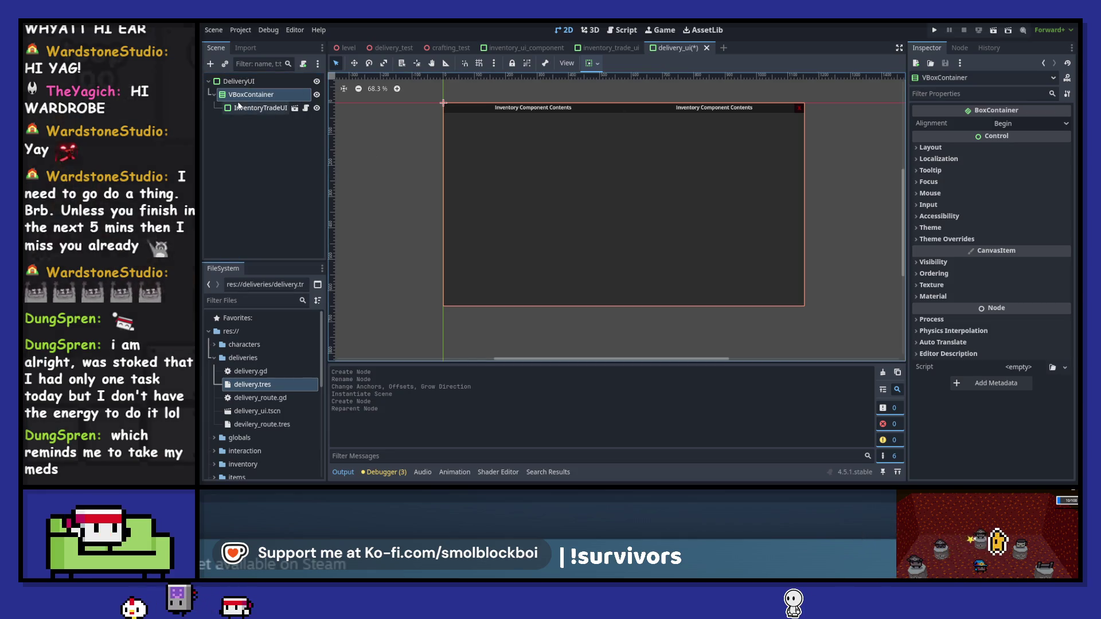
{"action": "left_click", "coordinate": [259, 109]}
{"action": "left_click", "coordinate": [929, 122]}
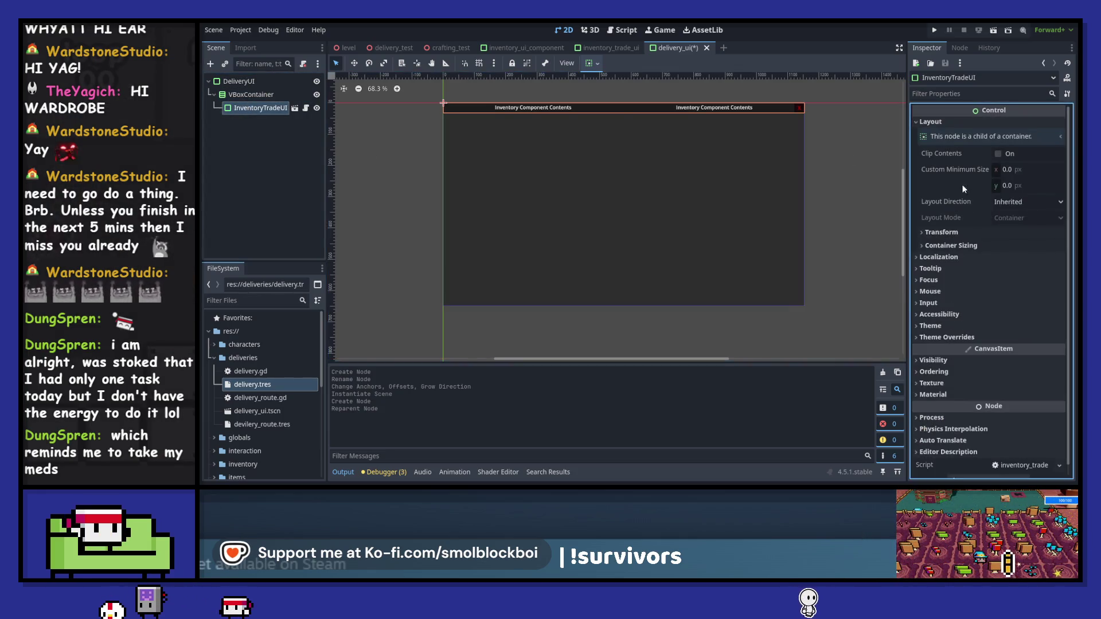
{"action": "left_click", "coordinate": [982, 248]}
{"action": "left_click", "coordinate": [1000, 291]}
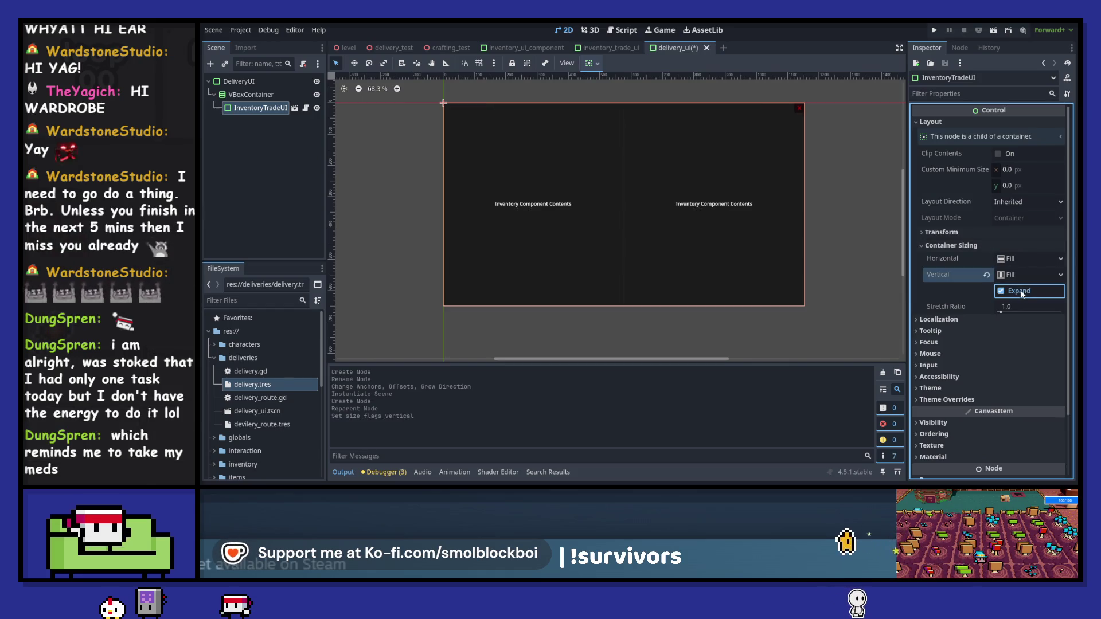
{"action": "left_click", "coordinate": [232, 96]}
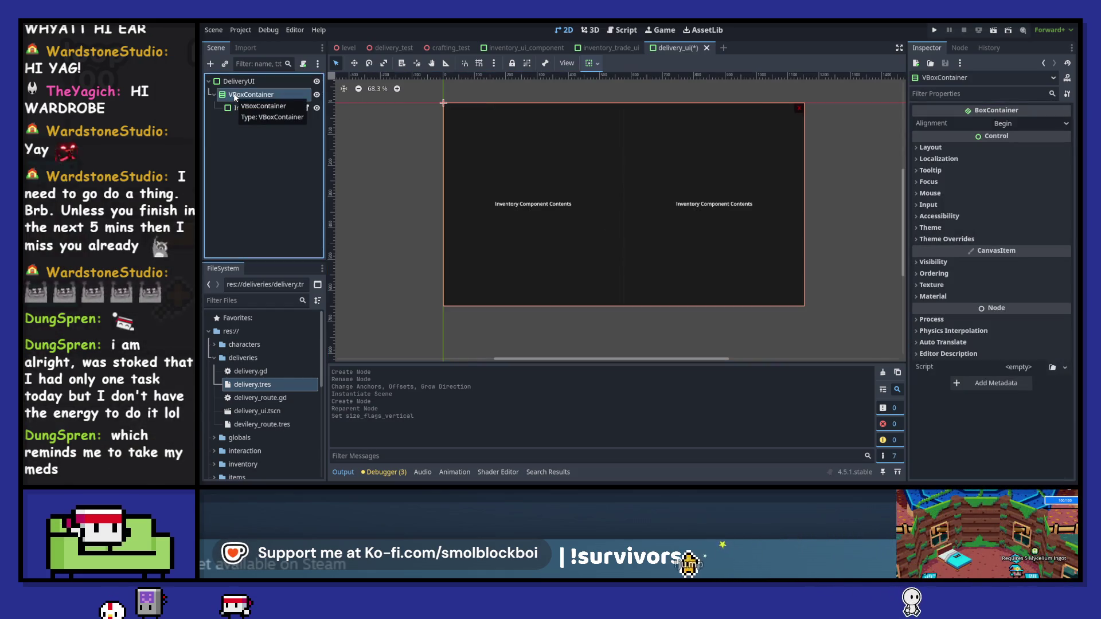
Add a PanelContainer to the VBoxContainer and place it above InventoryTradeUI.
{"action": "left_click", "coordinate": [210, 63]}
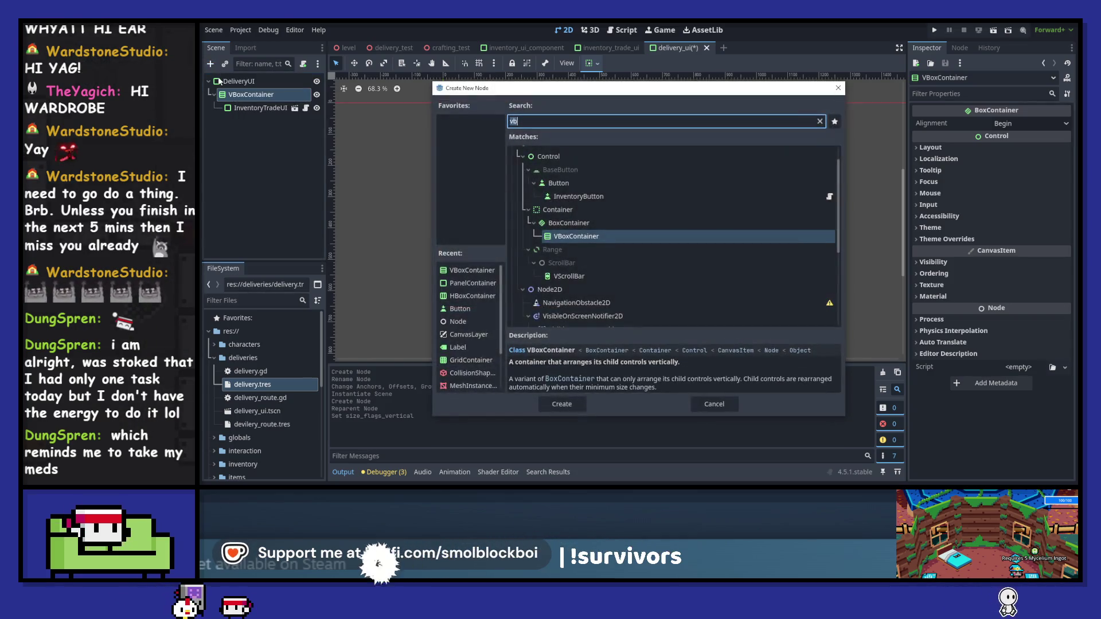
{"action": "type", "text": "vb"}
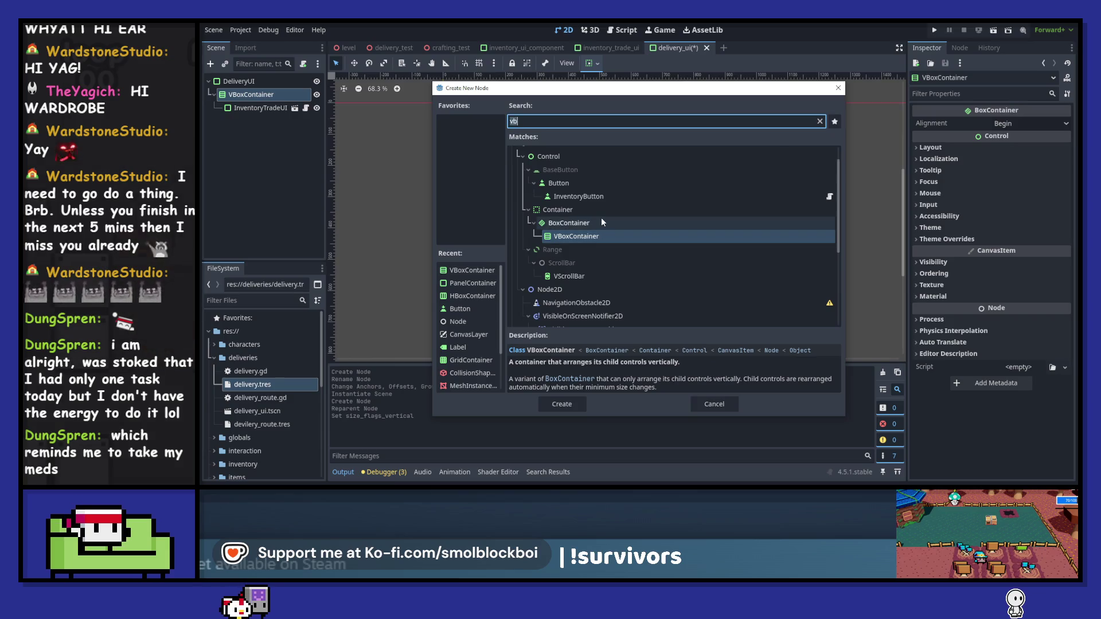
{"action": "type", "text": "panel"}
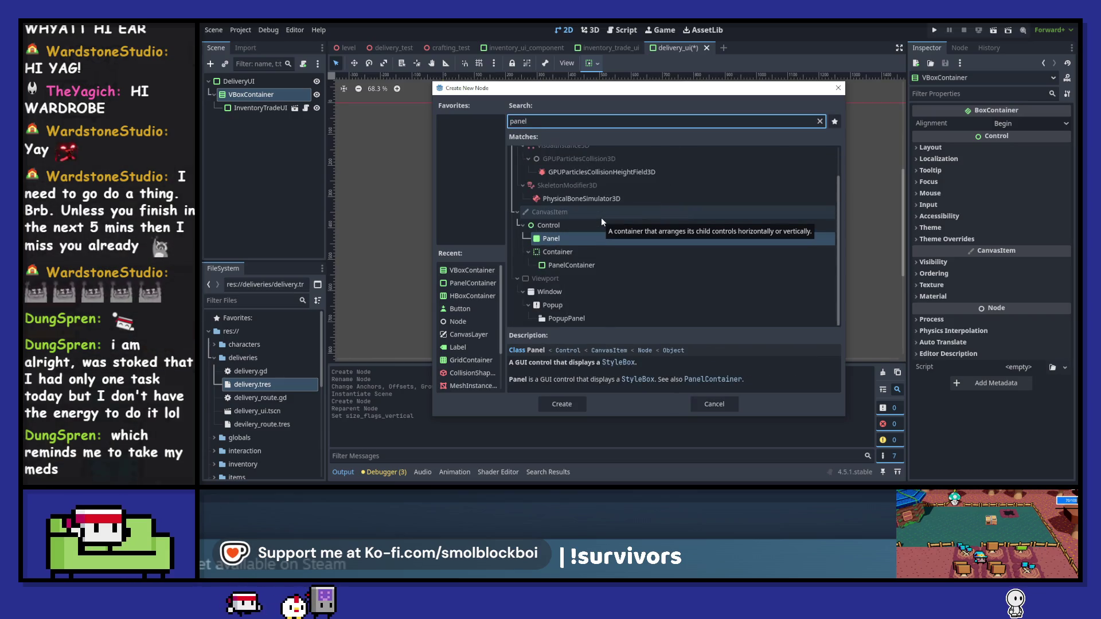
{"action": "key", "text": "Down"}
{"action": "key", "text": "Down"}
{"action": "key", "text": "Return"}
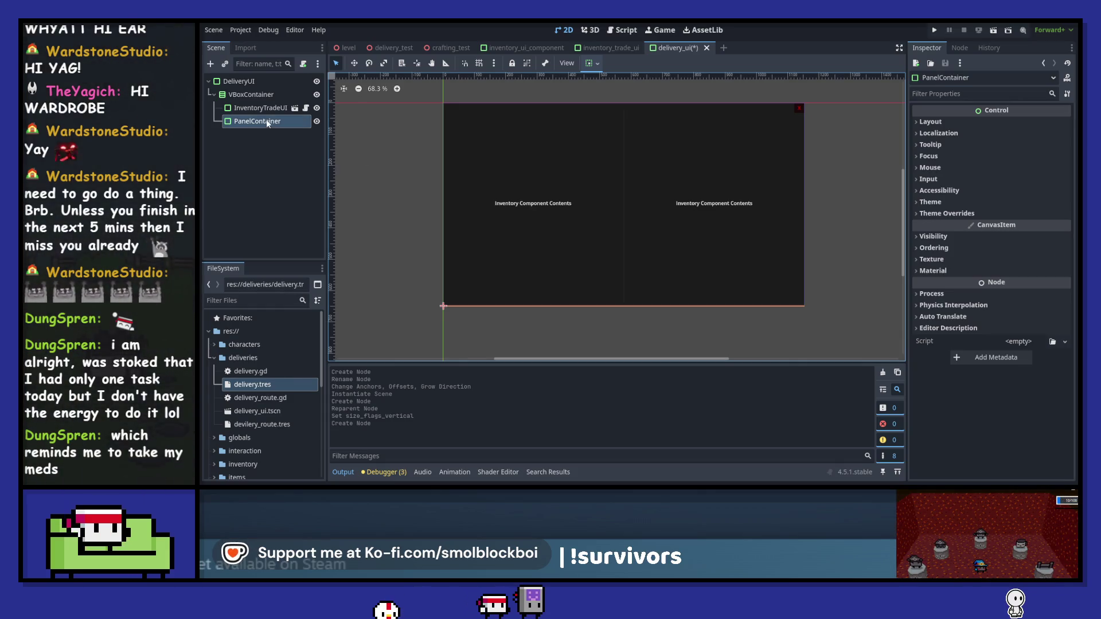
{"action": "left_click_drag", "start_coordinate": [266, 119], "coordinate": [261, 103]}
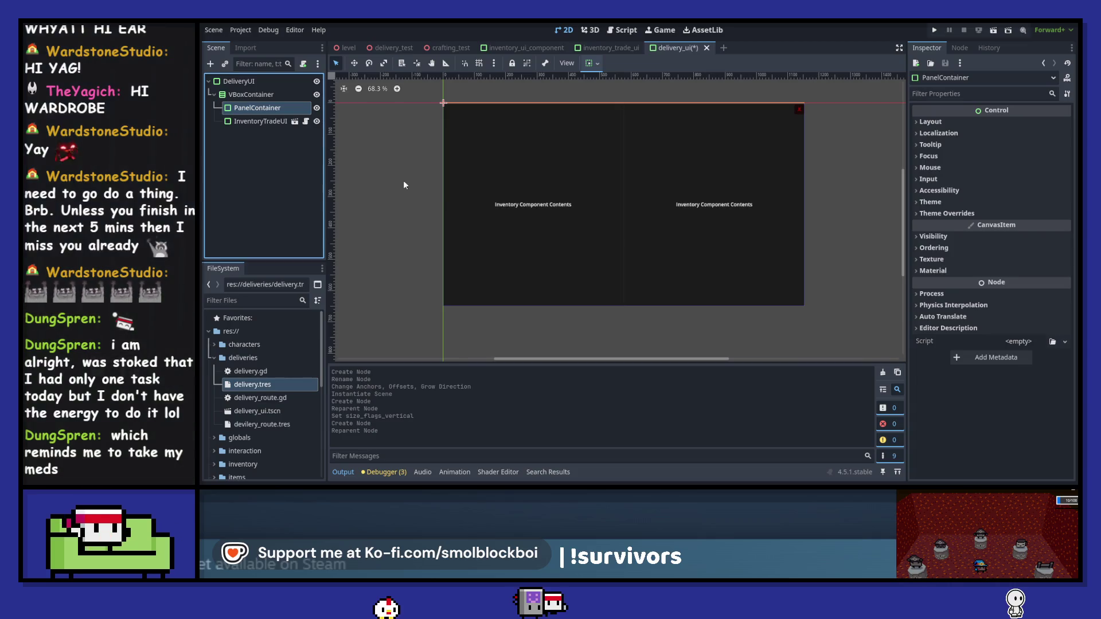
Tick Vertical Expand in the new panel's Container Sizing and save delivery_ui.
{"action": "left_click", "coordinate": [930, 122]}
{"action": "left_click", "coordinate": [950, 246]}
{"action": "left_click", "coordinate": [1018, 291]}
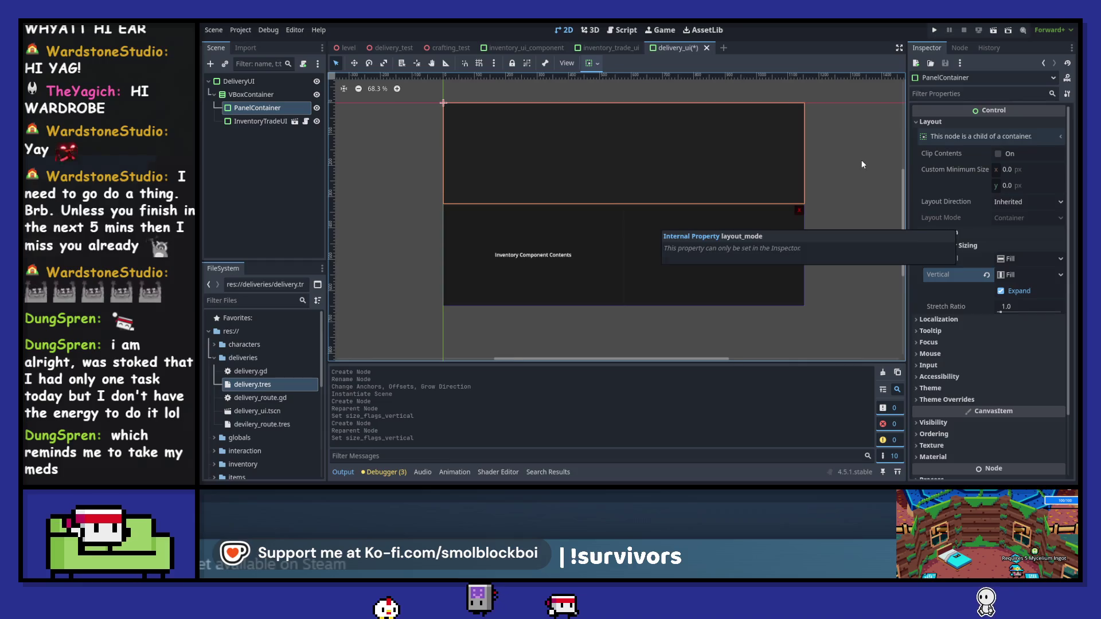
{"action": "scroll", "coordinate": [863, 165], "scroll_direction": "up", "scroll_amount": 1}
{"action": "key", "text": "ctrl+s"}
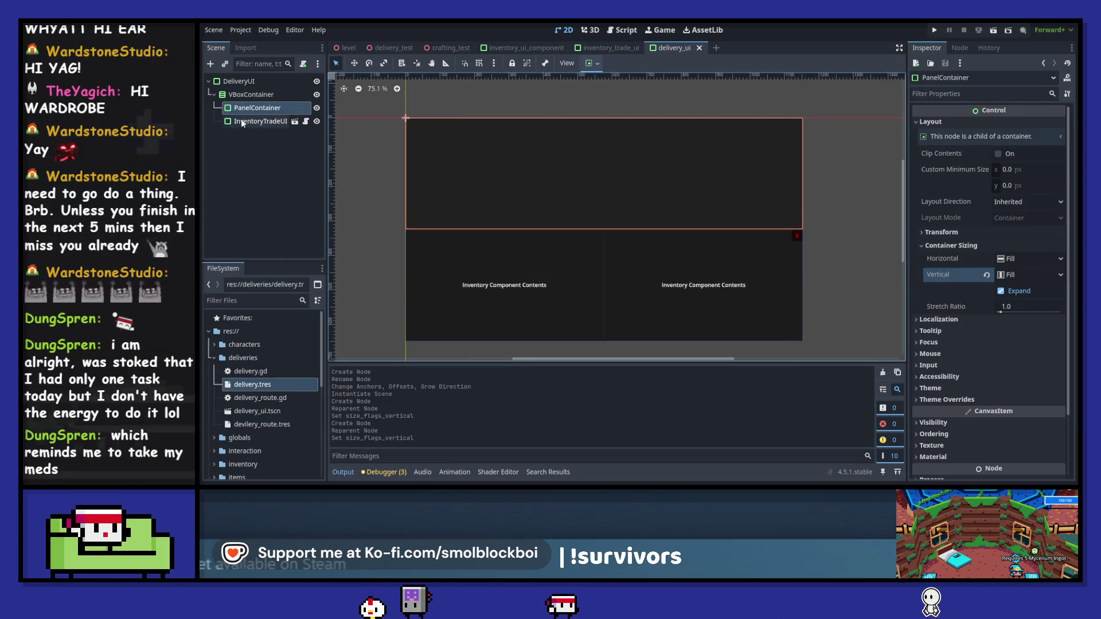
Add a TextureRect to the PanelContainer and give it the icon.svg texture.
{"action": "left_click", "coordinate": [211, 64]}
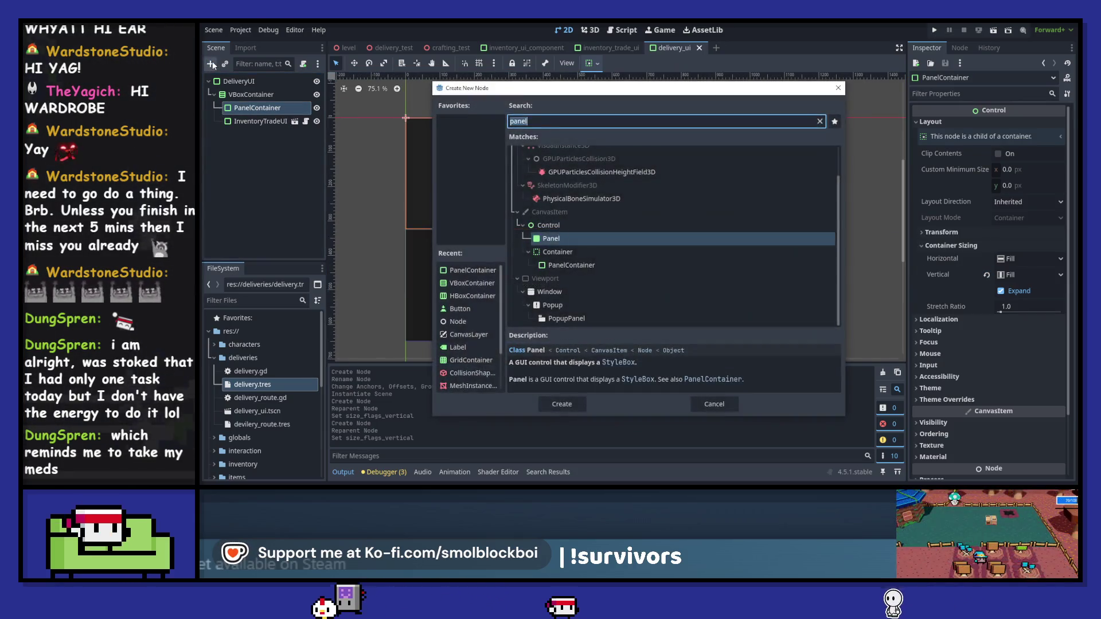
{"action": "type", "text": "texture"}
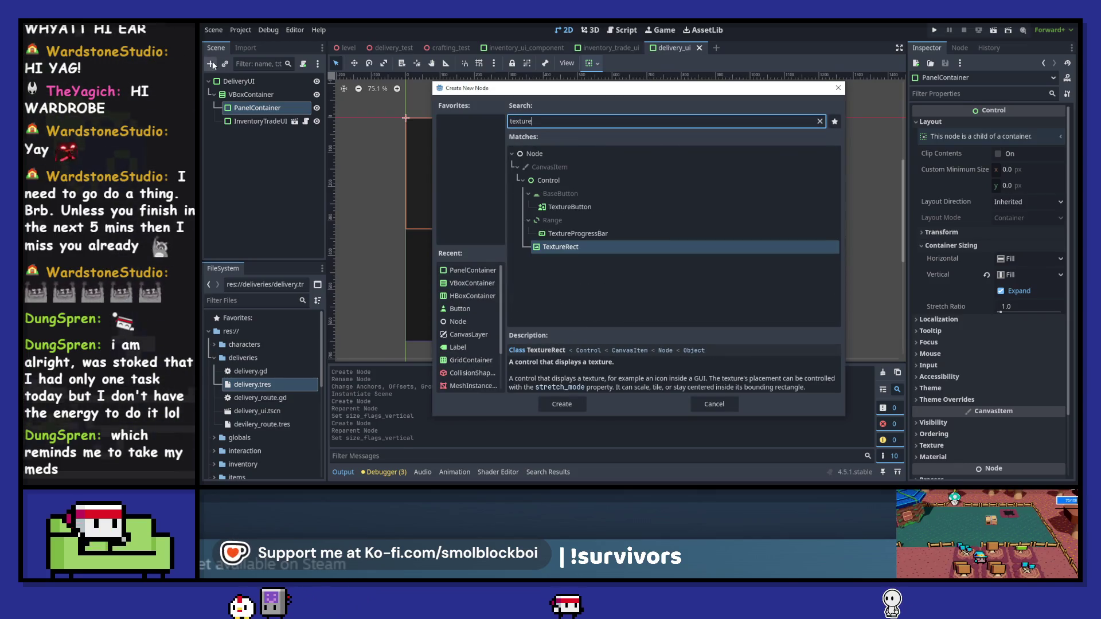
{"action": "key", "text": "Return"}
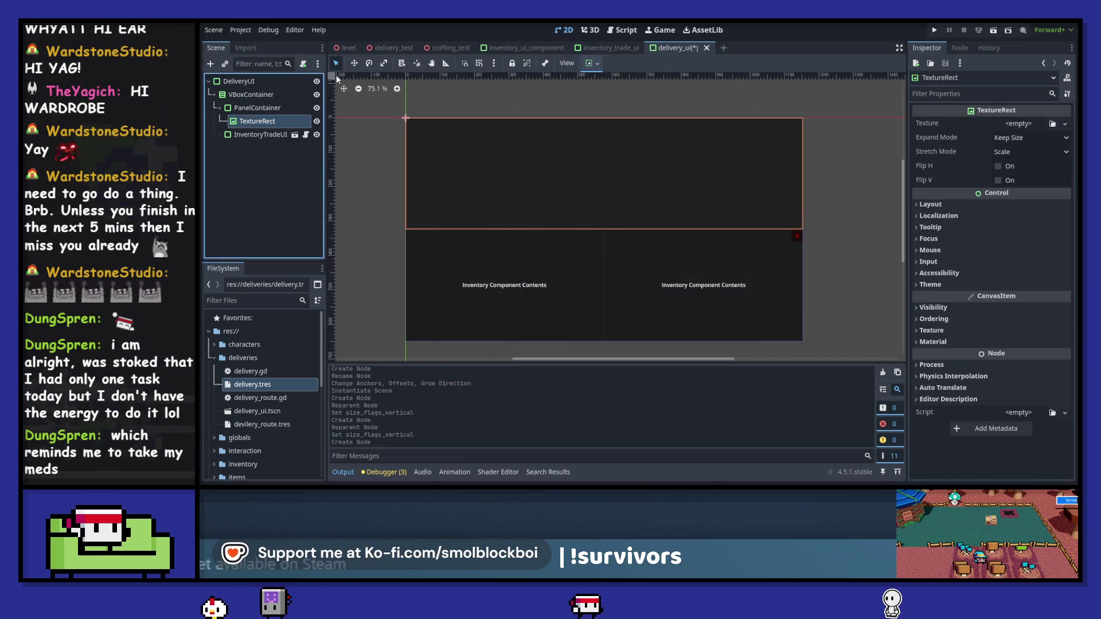
{"action": "scroll", "coordinate": [254, 411], "scroll_direction": "down", "scroll_amount": 3}
{"action": "scroll", "coordinate": [254, 410], "scroll_direction": "down", "scroll_amount": 3}
{"action": "mouse_move", "coordinate": [241, 415]}
{"action": "left_mouse_down"}
{"action": "mouse_move", "coordinate": [573, 258]}
{"action": "mouse_move", "coordinate": [1020, 124]}
{"action": "left_mouse_up"}
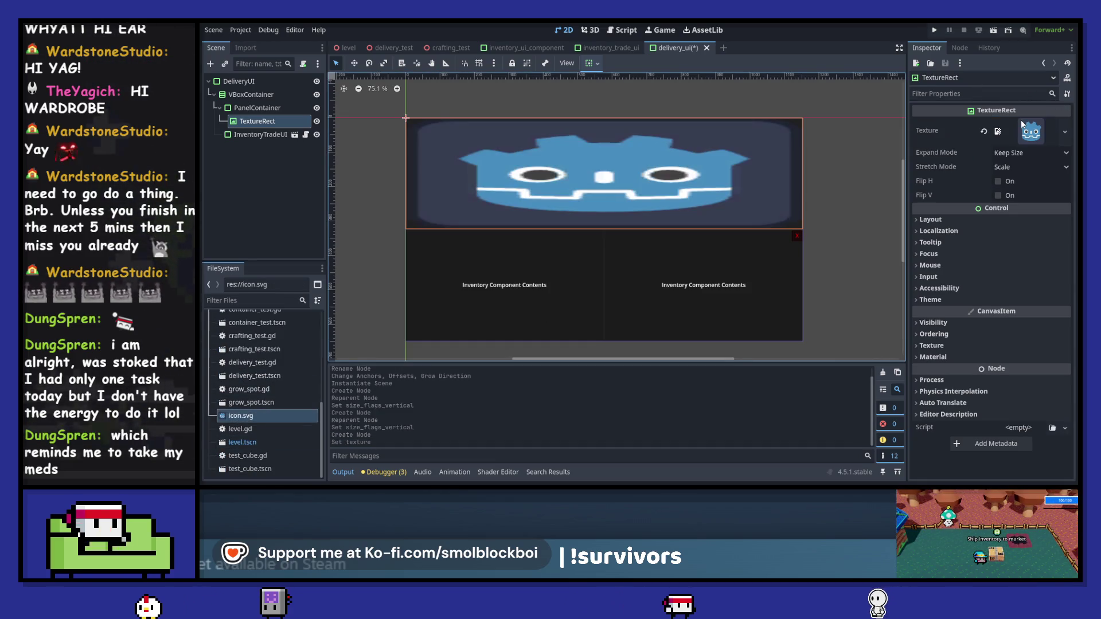
Set the icon's Stretch Mode to Keep Aspect Centered and adjust its Expand Mode.
{"action": "left_click", "coordinate": [1020, 151]}
{"action": "left_click", "coordinate": [1027, 207]}
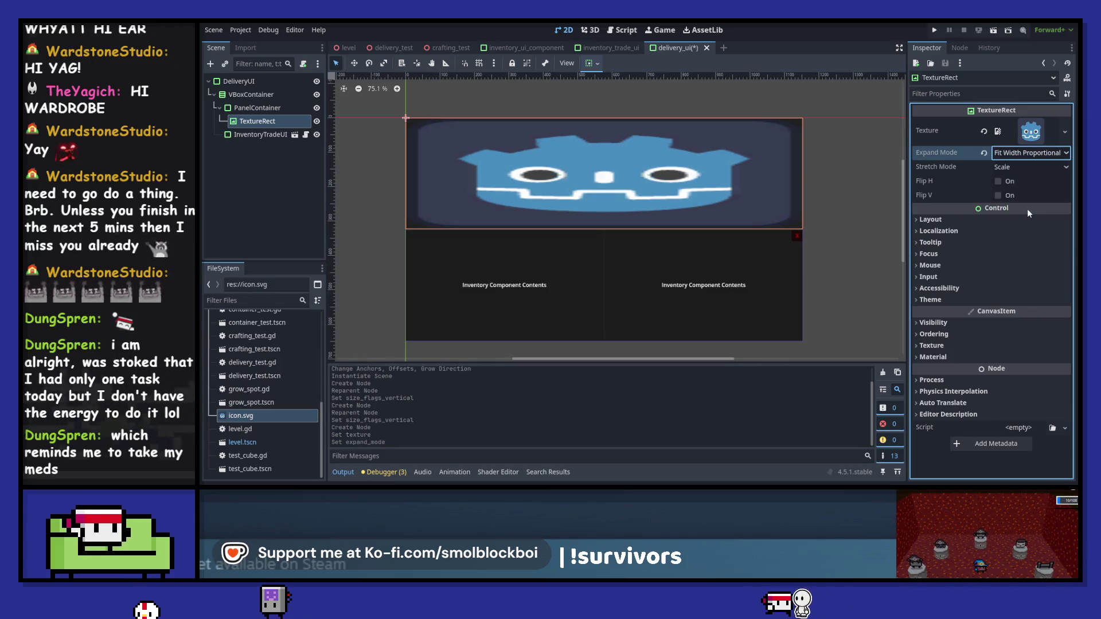
{"action": "left_click", "coordinate": [1021, 167]}
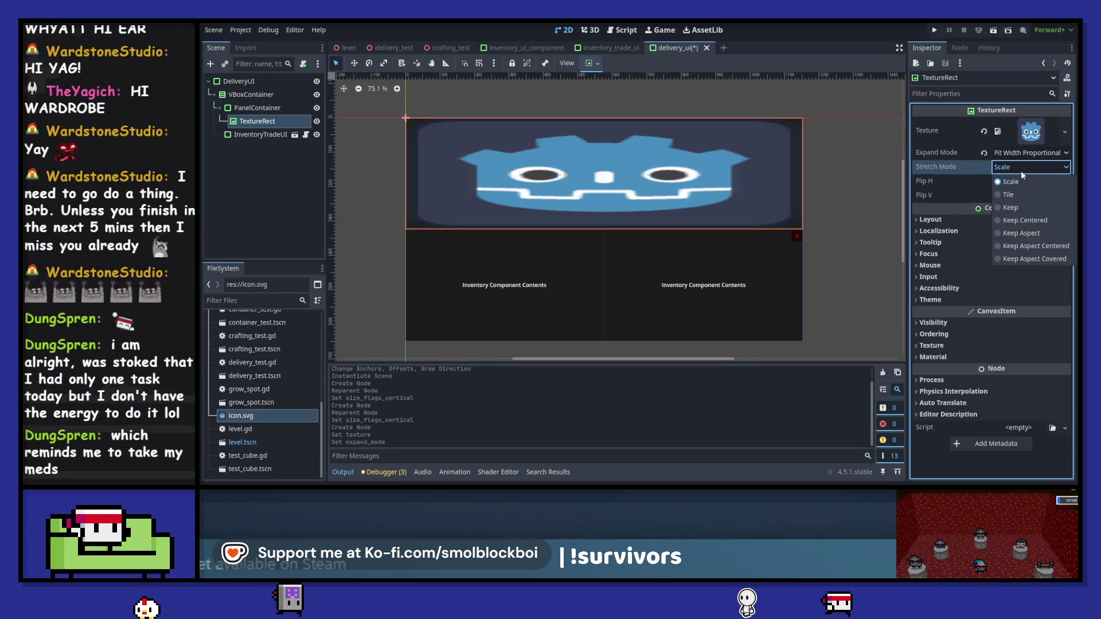
{"action": "left_click", "coordinate": [1026, 244]}
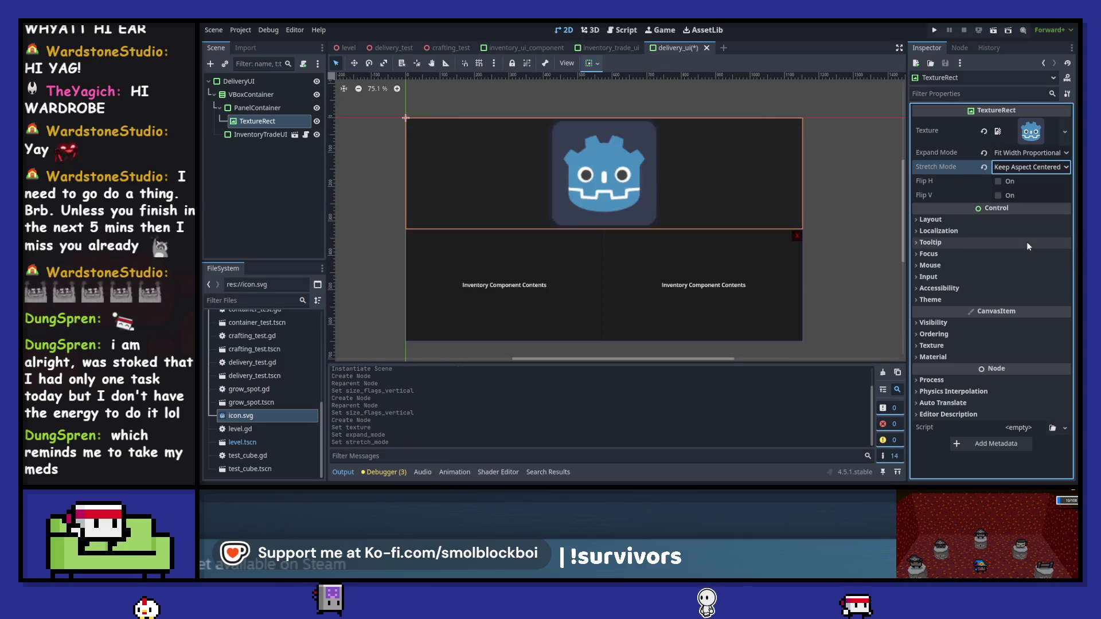
{"action": "left_click", "coordinate": [1009, 153]}
{"action": "left_click", "coordinate": [1008, 163]}
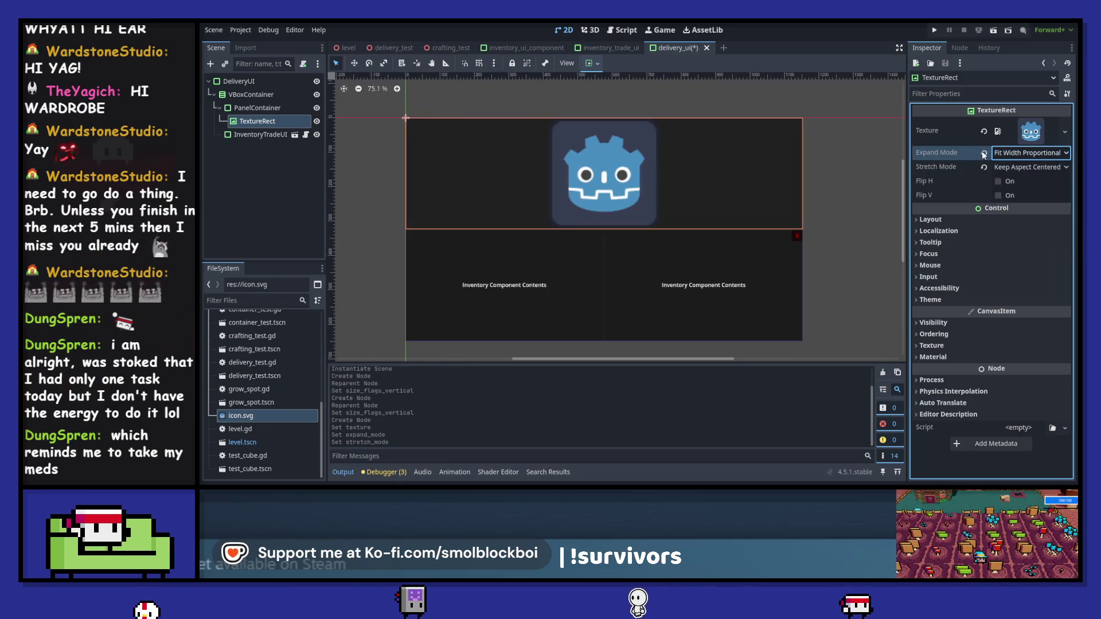
Review the icon's Container Sizing, leaving horizontal sizing on Fill.
{"action": "left_click", "coordinate": [986, 224]}
{"action": "scroll", "coordinate": [989, 304], "scroll_direction": "down", "scroll_amount": 2}
{"action": "left_click", "coordinate": [996, 243]}
{"action": "left_click", "coordinate": [1012, 259]}
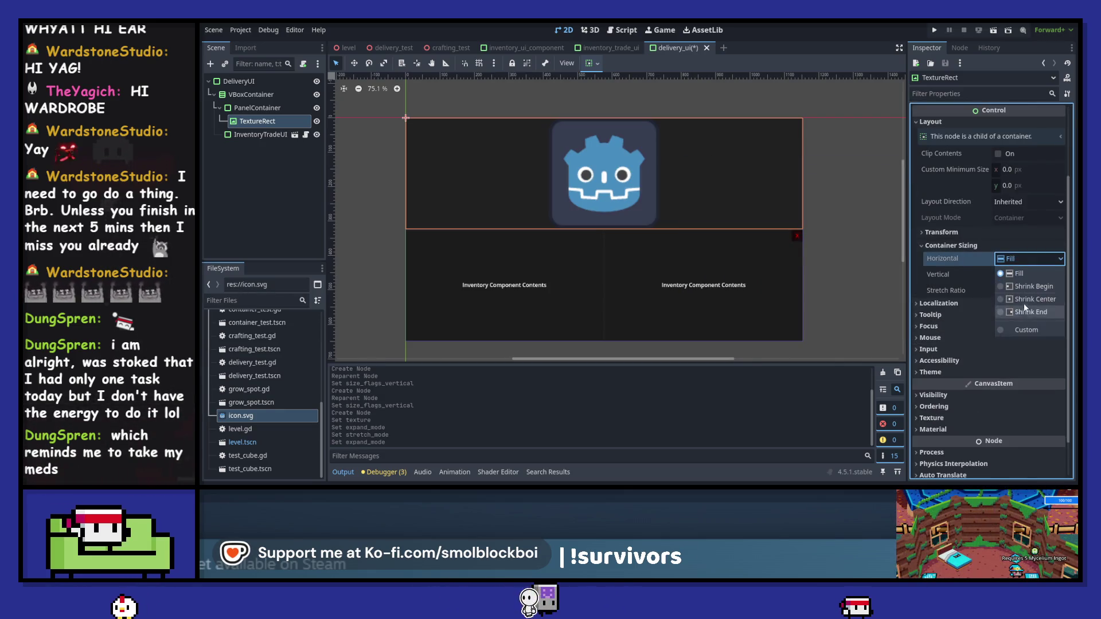
{"action": "left_click", "coordinate": [822, 100]}
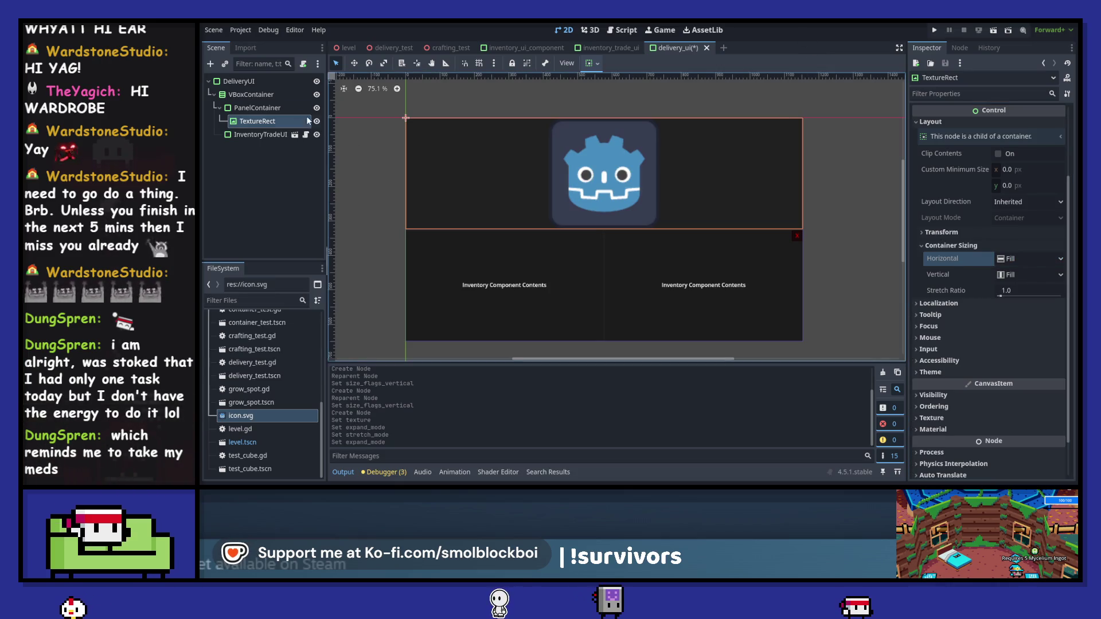
{"action": "left_click", "coordinate": [249, 109]}
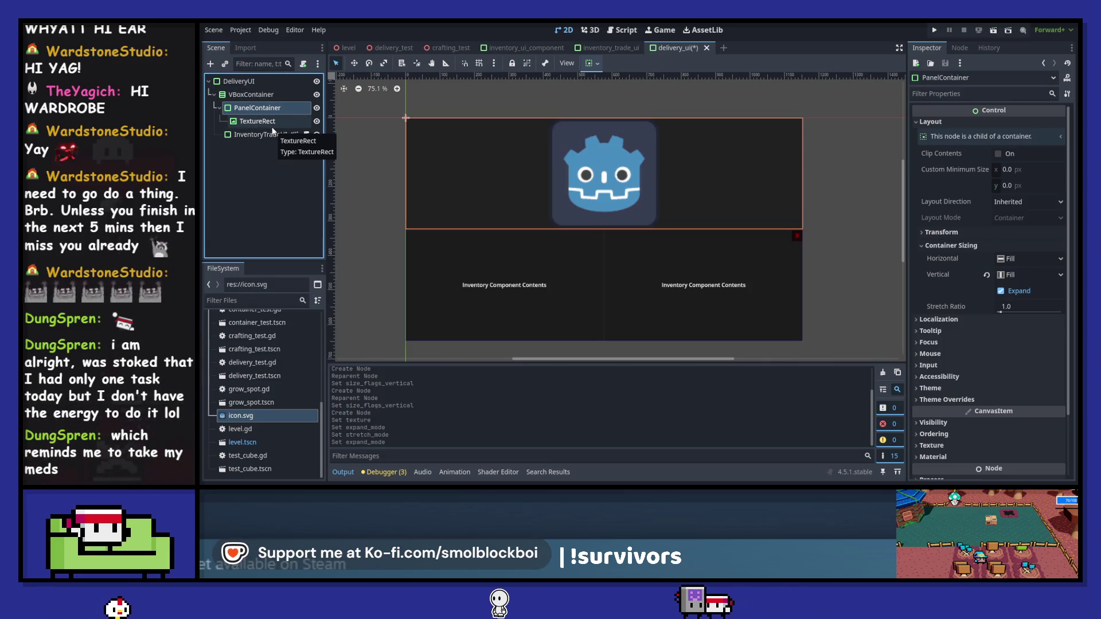
Add a LineEdit node to the top PanelContainer.
{"action": "left_click", "coordinate": [211, 63]}
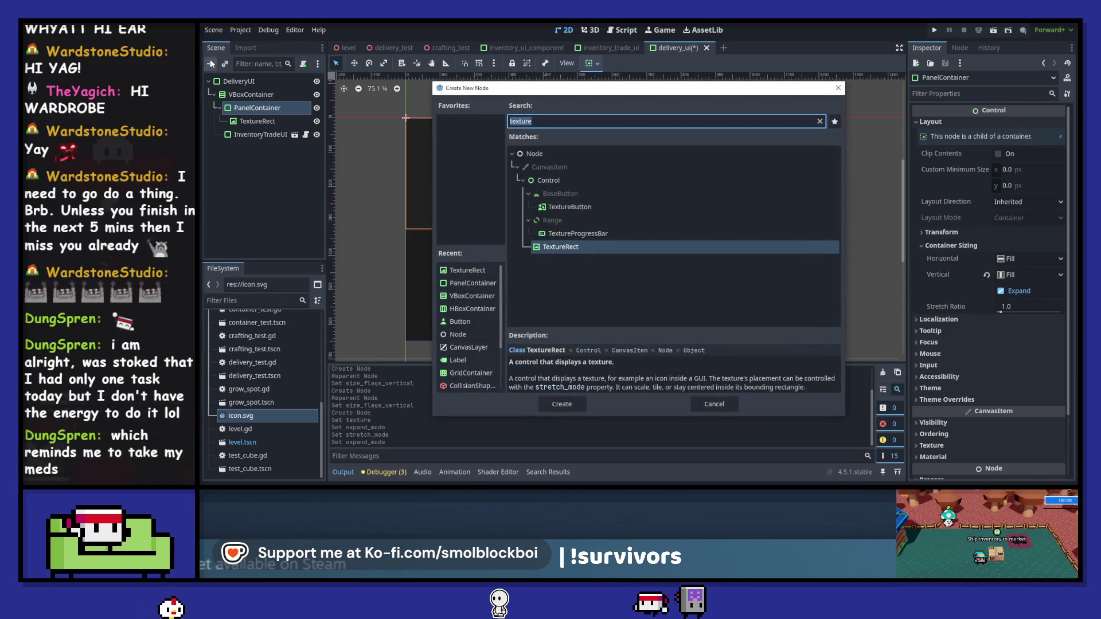
{"action": "type", "text": "lineedi"}
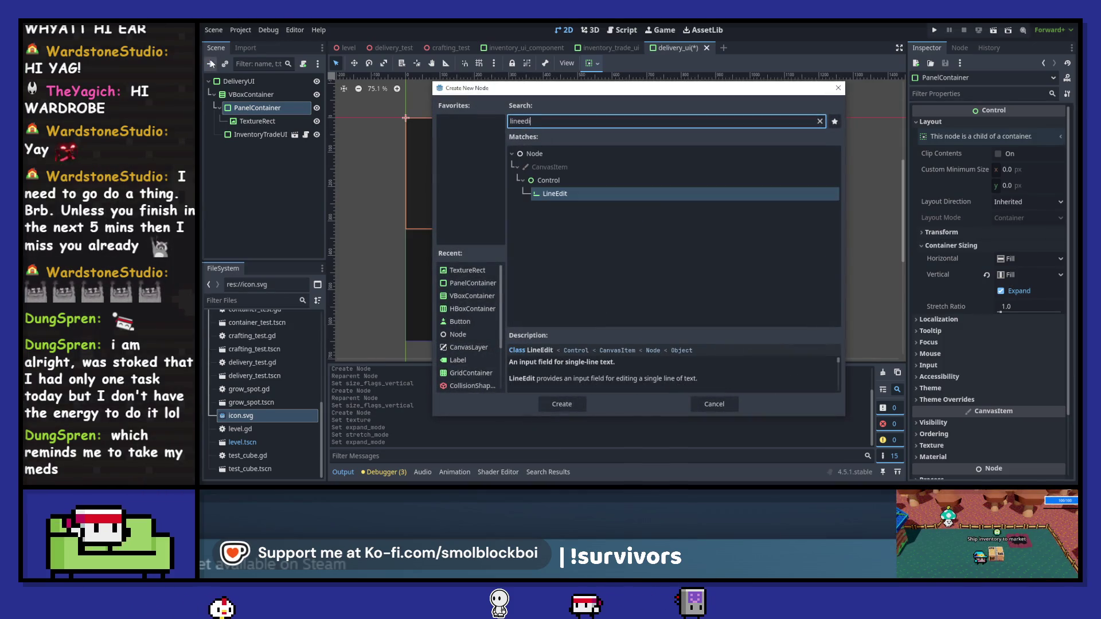
{"action": "key", "text": "Return"}
{"action": "left_click", "coordinate": [256, 120]}
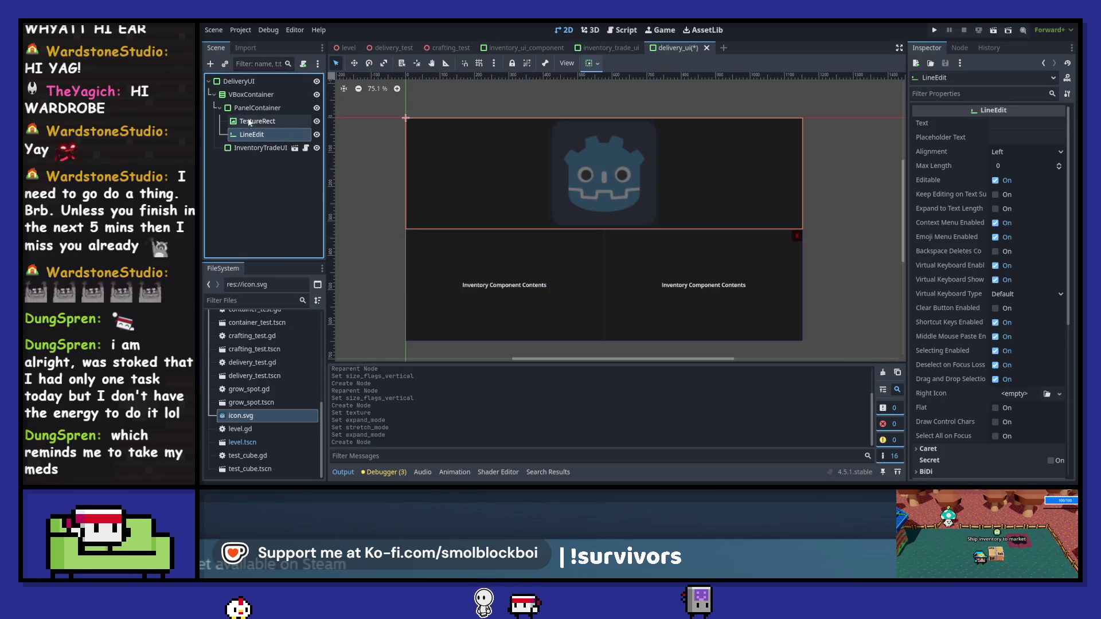
{"action": "left_click", "coordinate": [250, 134]}
{"action": "left_click", "coordinate": [250, 109]}
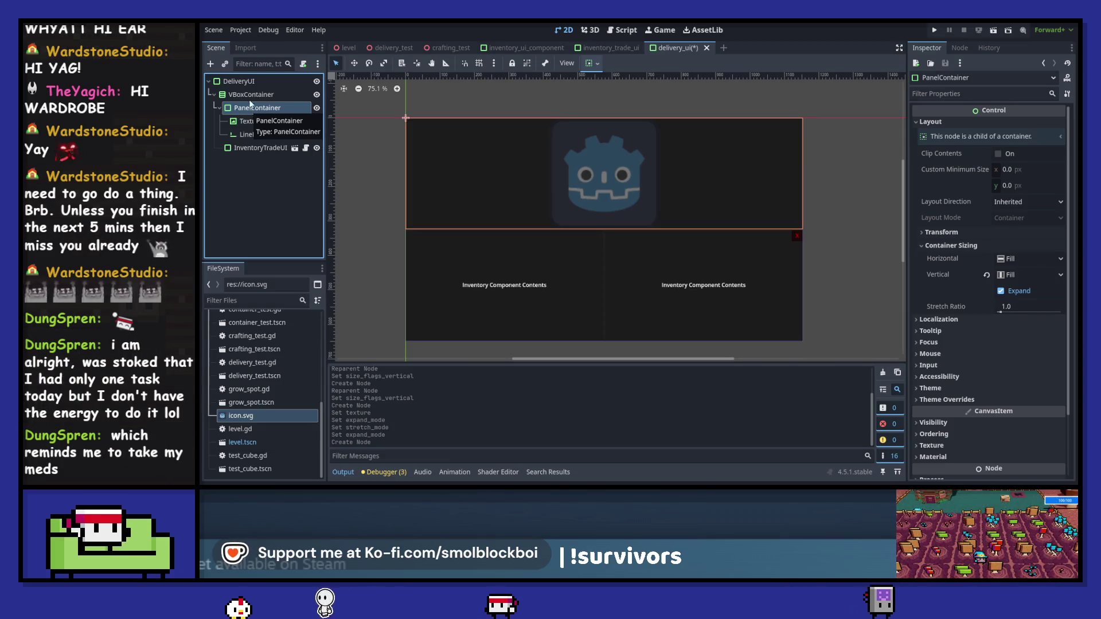
{"action": "left_click", "coordinate": [252, 96]}
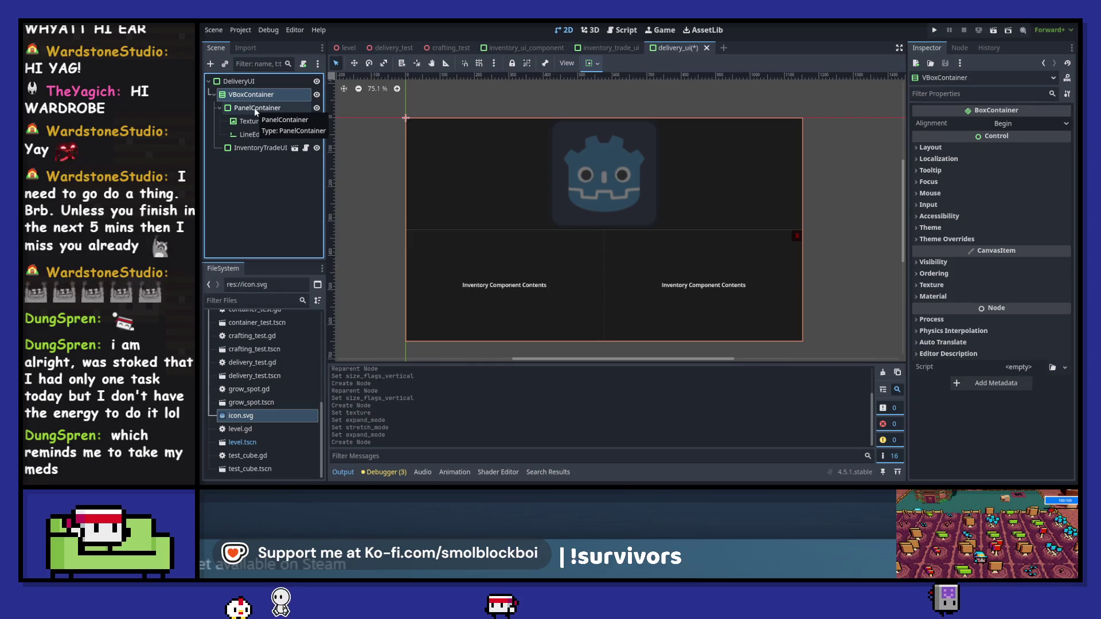
{"action": "left_click", "coordinate": [254, 108]}
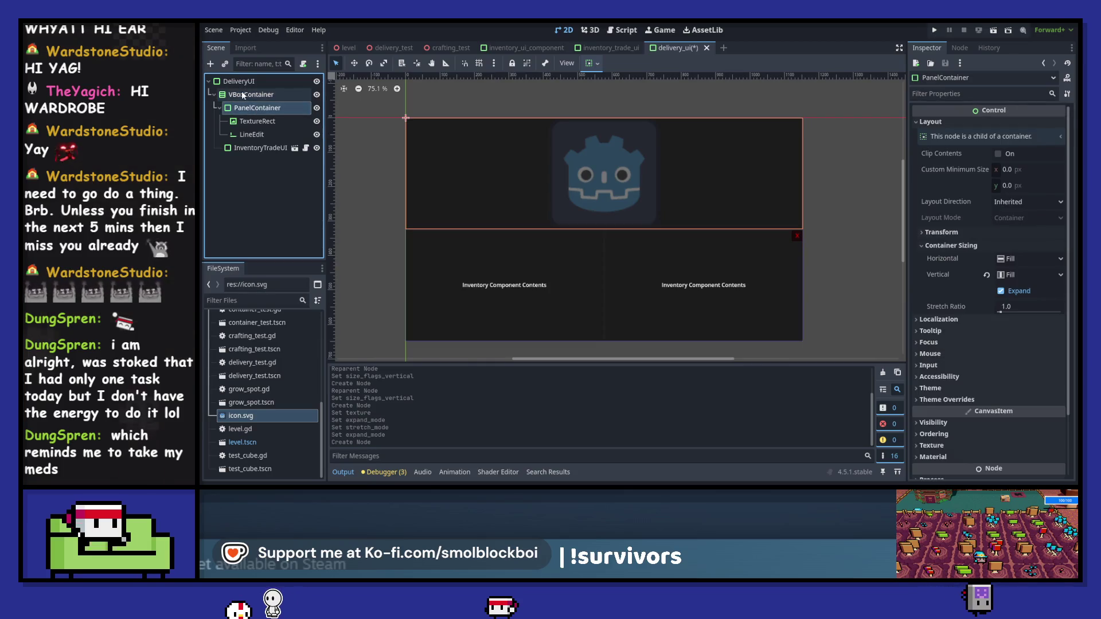
Move TextureRect and LineEdit into a new VBoxContainer inside the panel.
{"action": "left_click", "coordinate": [209, 64]}
{"action": "type", "text": "vb"}
{"action": "double_click", "coordinate": [576, 236]}
{"action": "left_click", "coordinate": [256, 121]}
{"action": "left_click", "coordinate": [251, 134], "text": "shift"}
{"action": "left_click_drag", "start_coordinate": [251, 134], "coordinate": [261, 149]}
Set the TextureRect icon to expand vertically.
{"action": "left_click", "coordinate": [255, 123]}
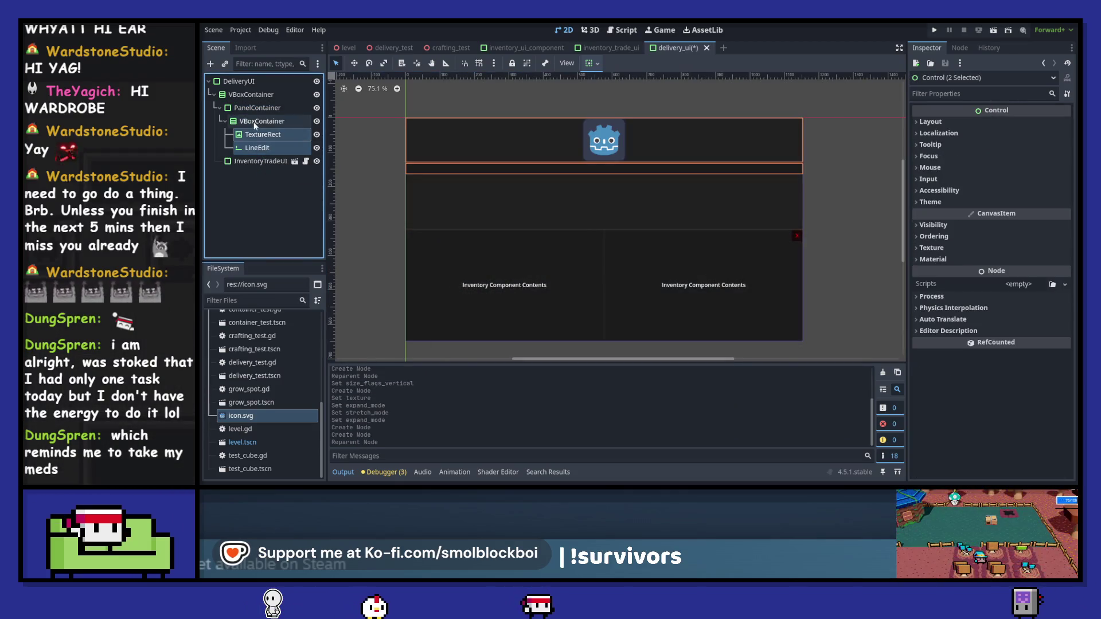
{"action": "left_click", "coordinate": [253, 108]}
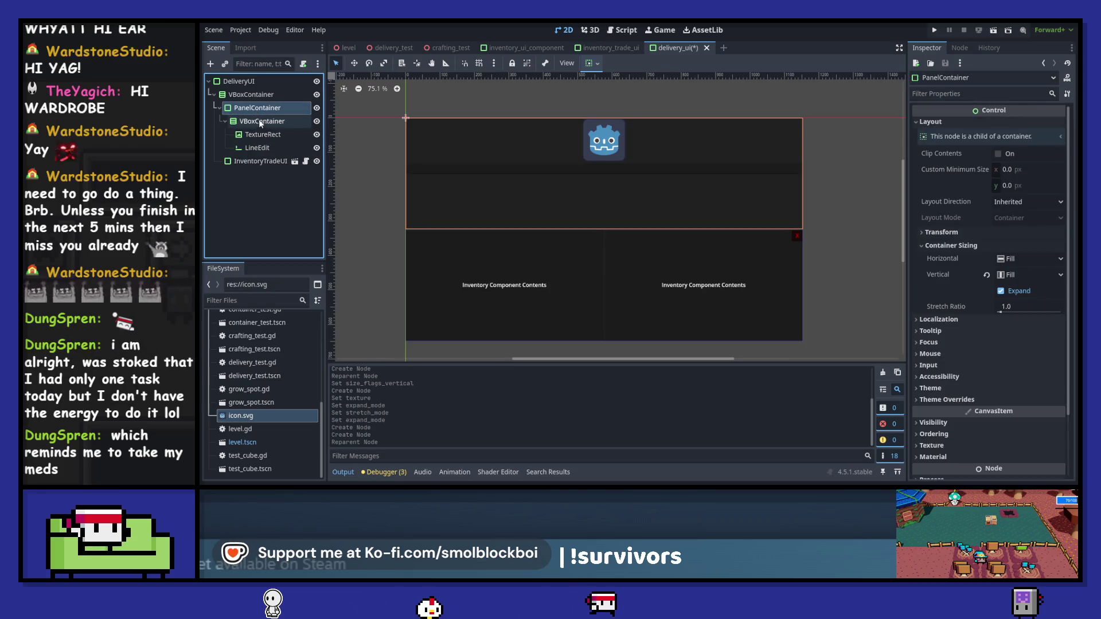
{"action": "left_click", "coordinate": [259, 134]}
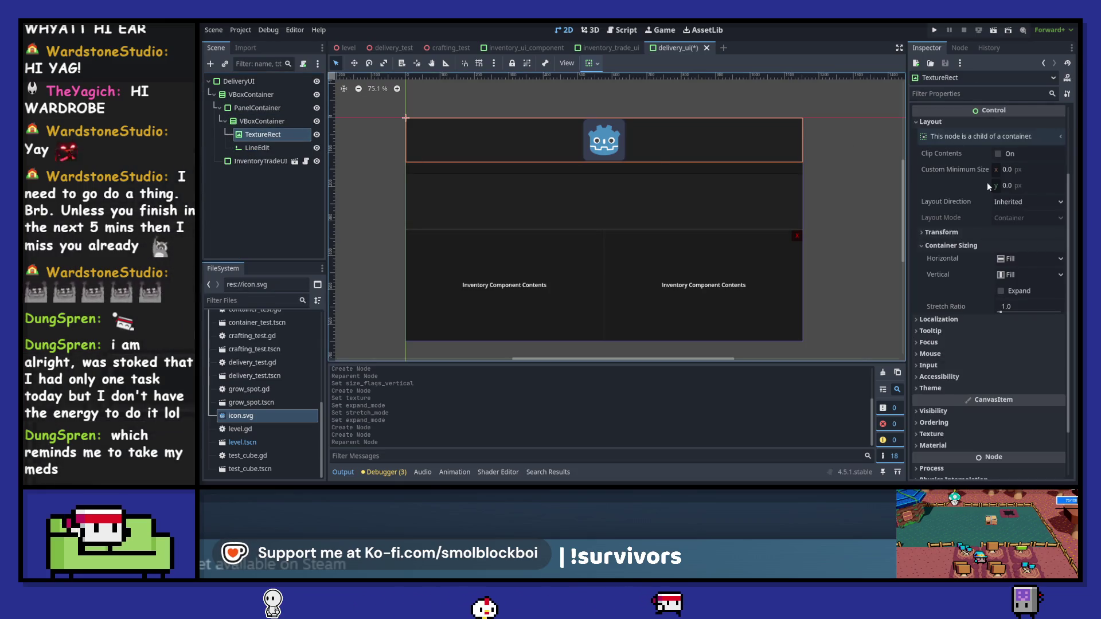
{"action": "left_click", "coordinate": [1001, 291]}
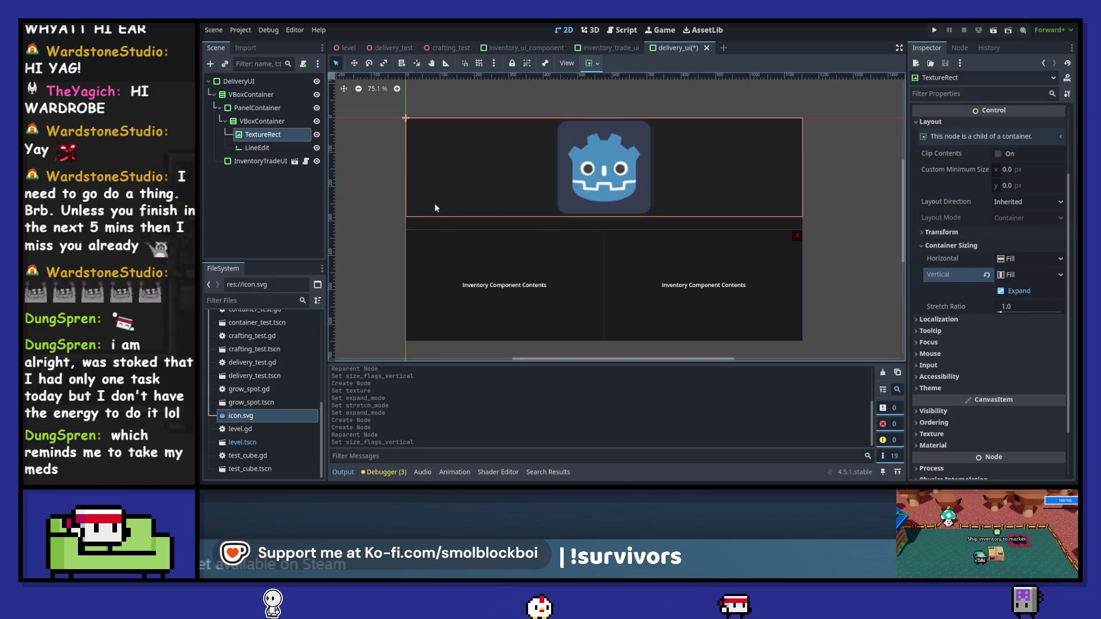
{"action": "left_click", "coordinate": [261, 148]}
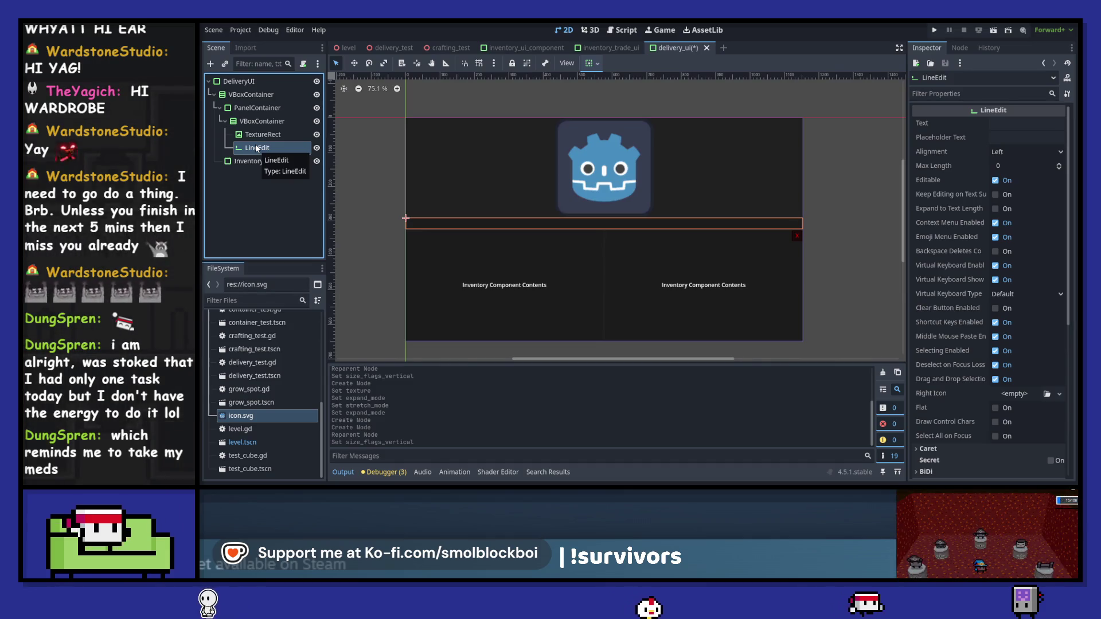
{"action": "left_click", "coordinate": [258, 107]}
Add a centred 'Send to where?' Label between the icon and the LineEdit.
{"action": "left_click", "coordinate": [211, 63]}
{"action": "type", "text": "label"}
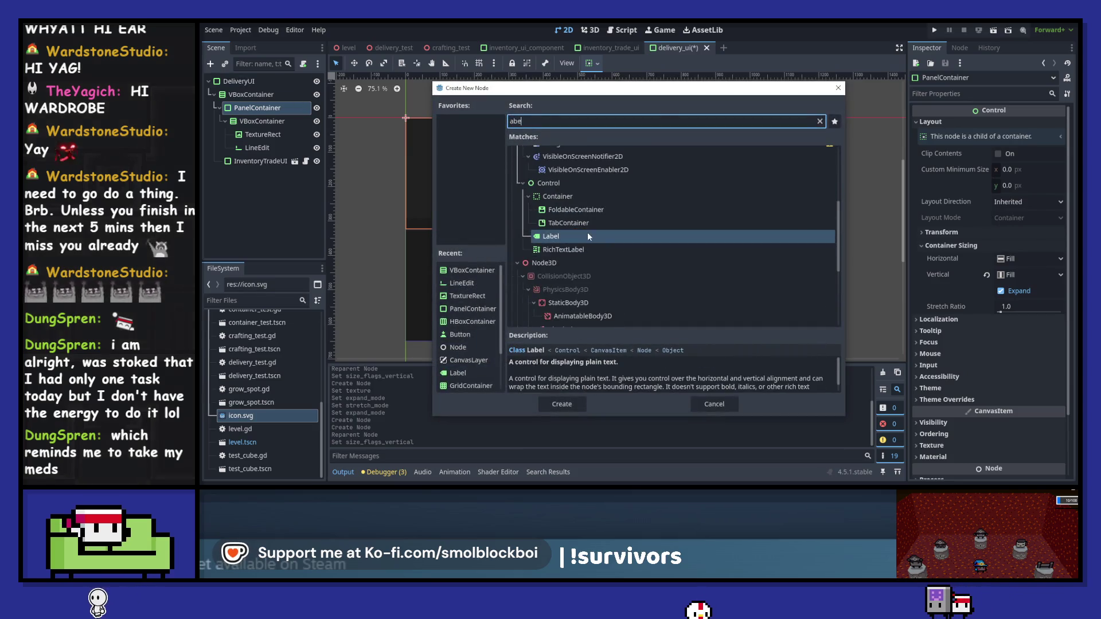
{"action": "key", "text": "Return"}
{"action": "left_click_drag", "start_coordinate": [270, 142], "coordinate": [271, 145]}
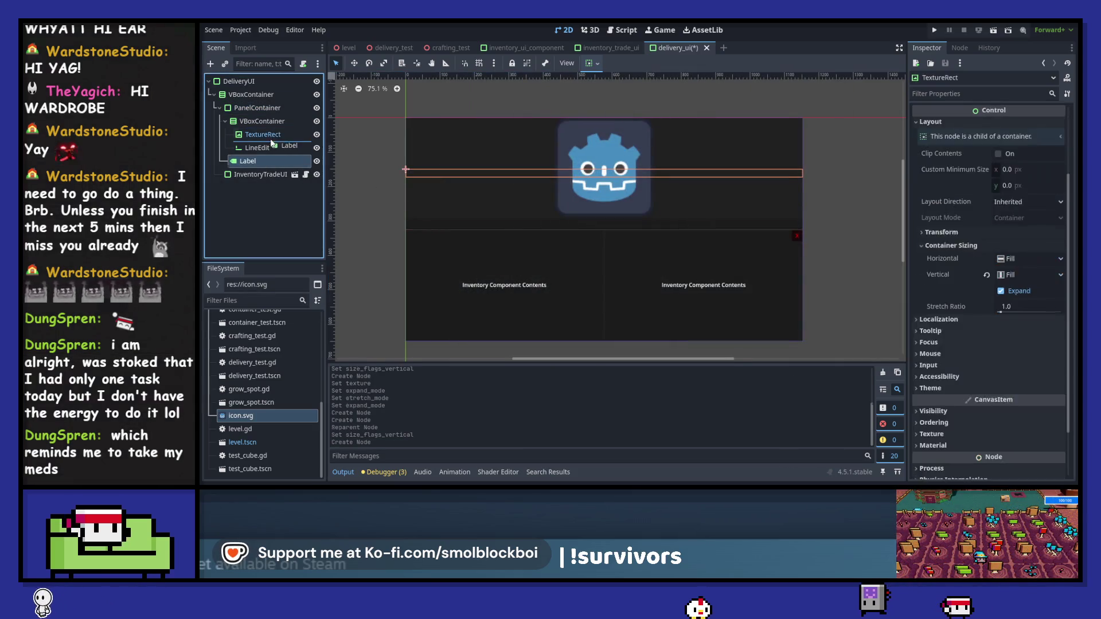
{"action": "left_click", "coordinate": [1024, 153]}
{"action": "type", "text": "Send"}
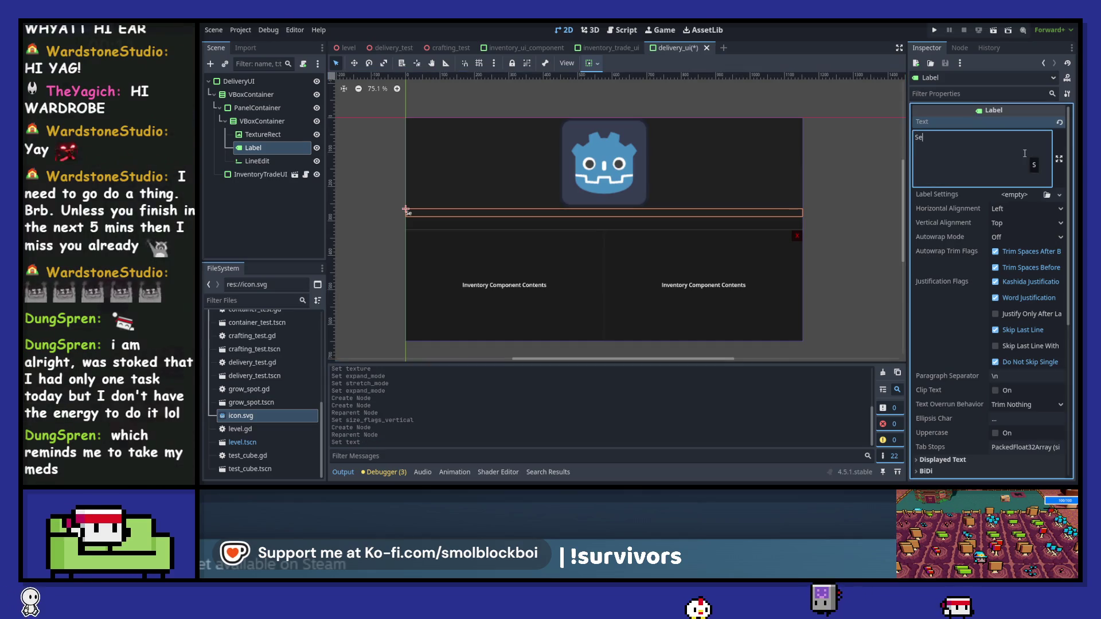
{"action": "type", "text": " to where?"}
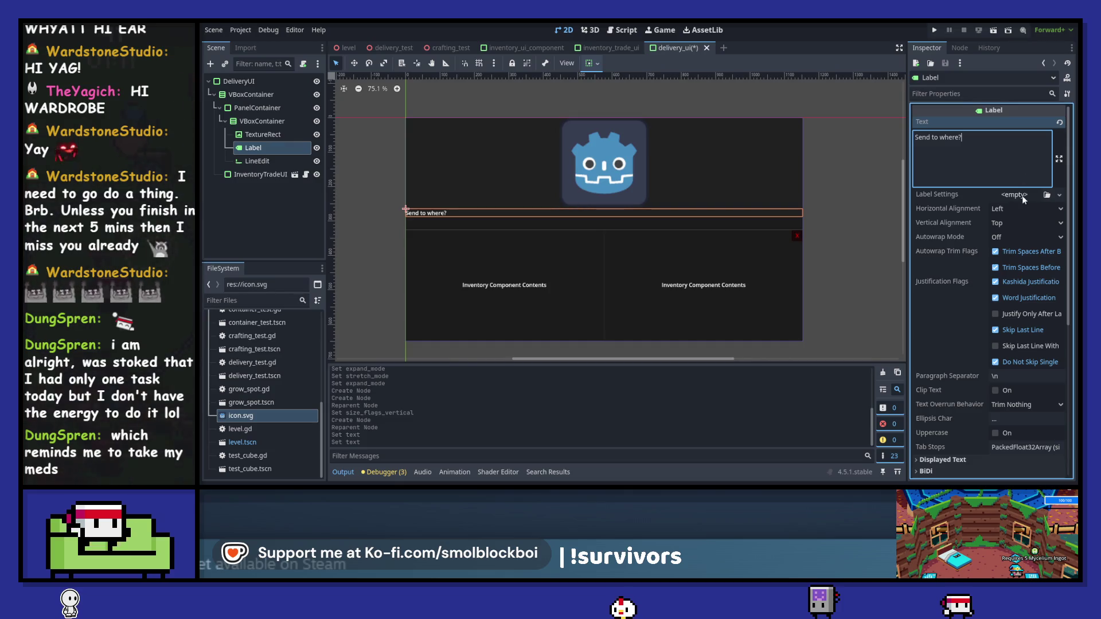
{"action": "left_click", "coordinate": [1022, 210]}
{"action": "left_click", "coordinate": [1020, 235]}
{"action": "left_click", "coordinate": [256, 162]}
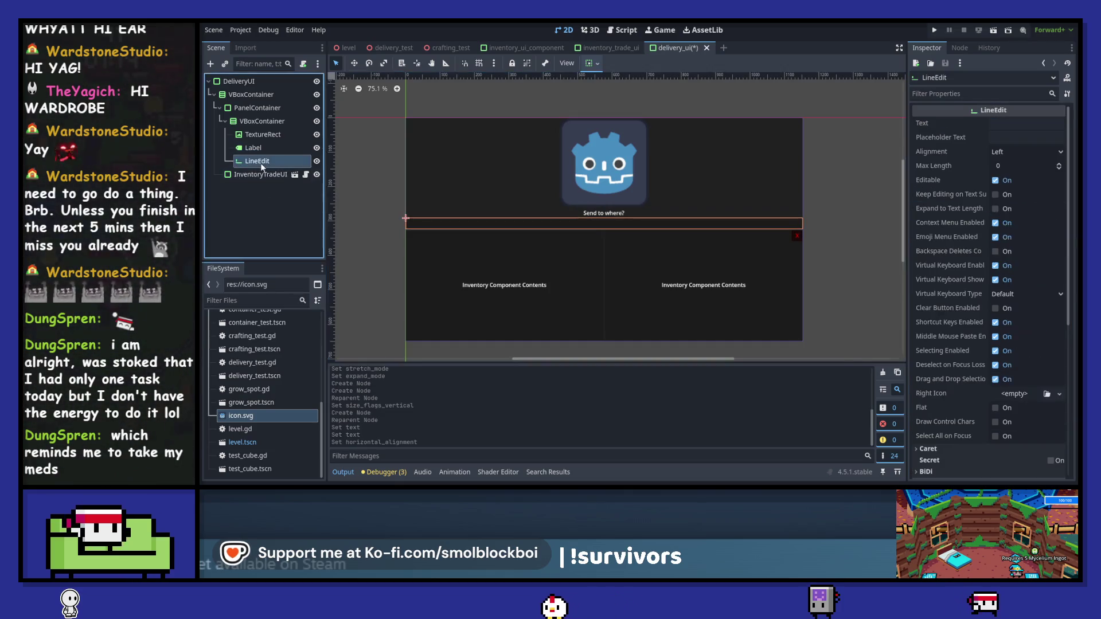
{"action": "left_click", "coordinate": [1010, 140]}
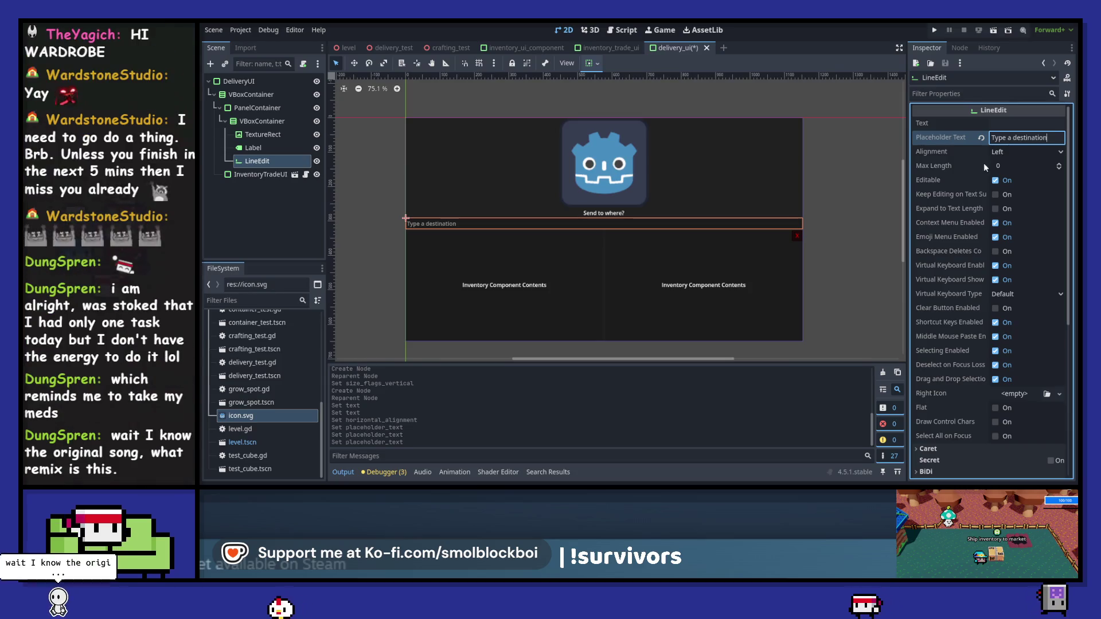
Centre the destination input's text alignment and disable its emoji menu in the Inspector.
{"action": "mouse_move", "coordinate": [971, 165]}
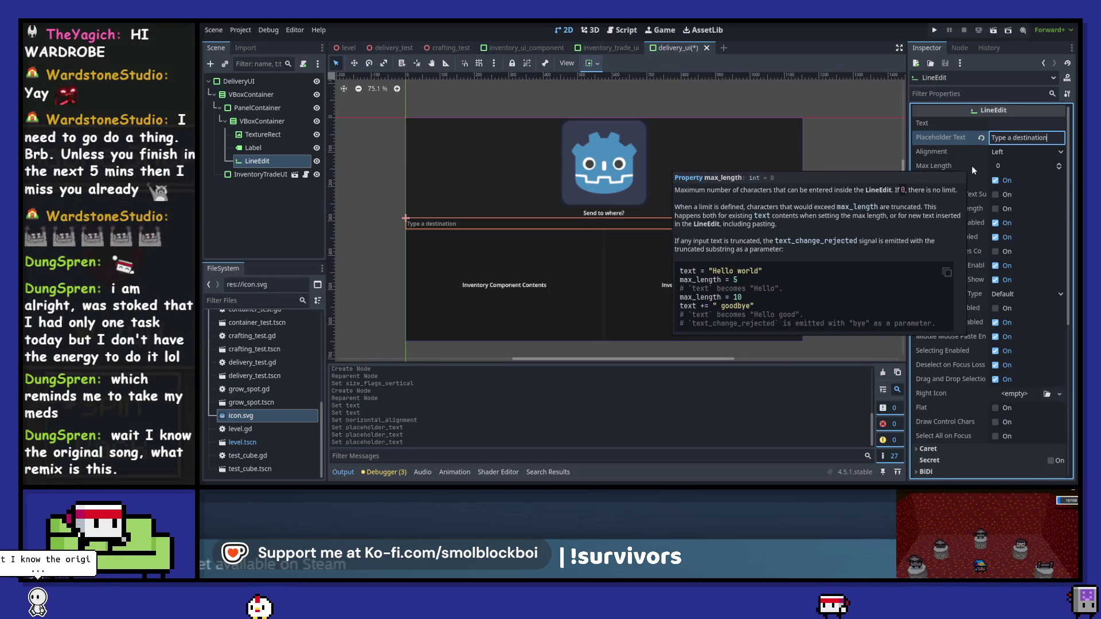
{"action": "left_click", "coordinate": [1029, 153]}
{"action": "left_click", "coordinate": [1028, 182]}
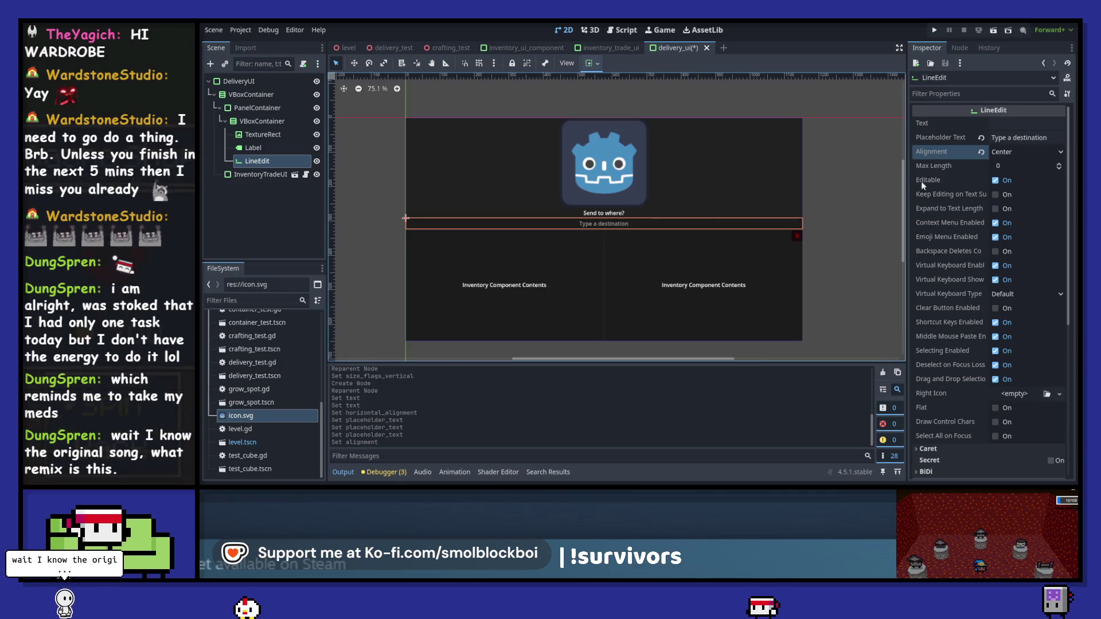
{"action": "scroll", "coordinate": [947, 191], "scroll_direction": "down", "scroll_amount": 3}
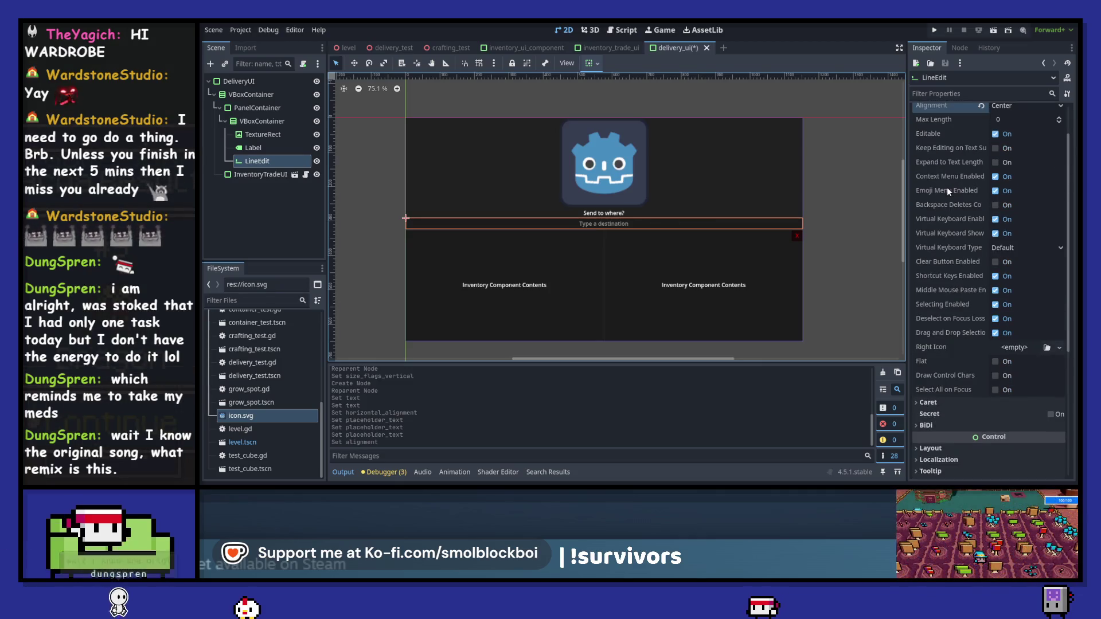
{"action": "scroll", "coordinate": [947, 191], "scroll_direction": "up", "scroll_amount": 3}
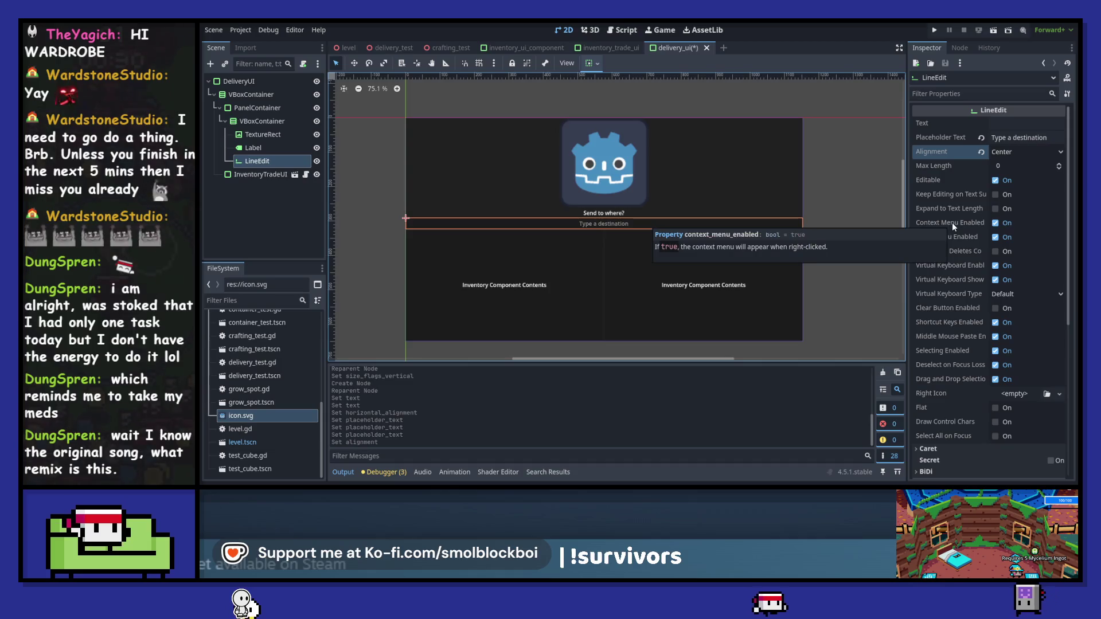
{"action": "left_click", "coordinate": [995, 237]}
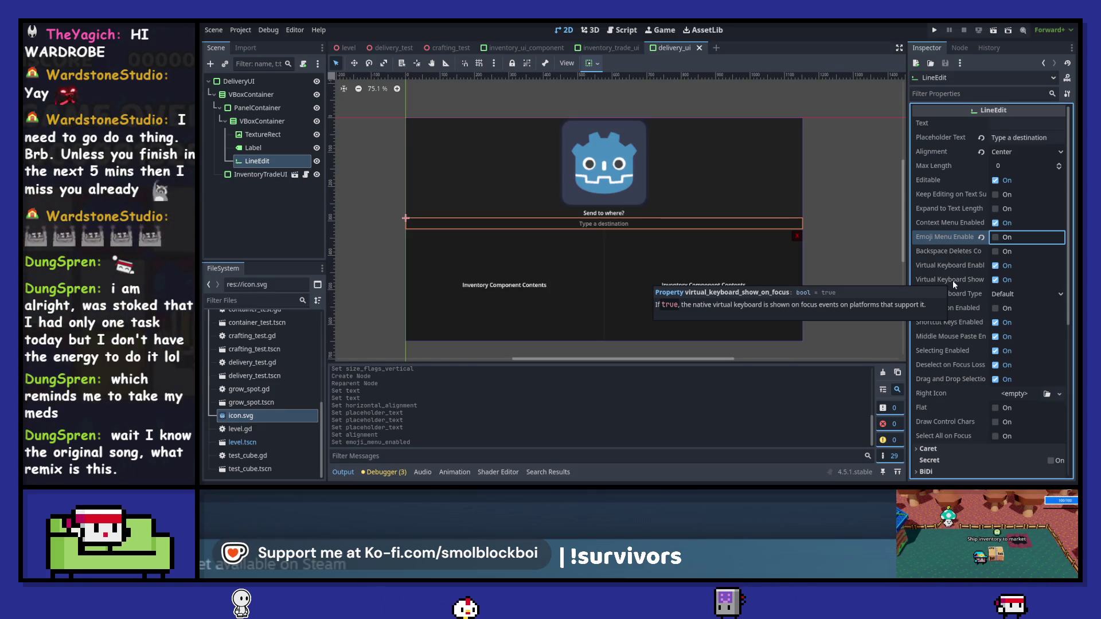
{"action": "scroll", "coordinate": [1006, 320], "scroll_direction": "down", "scroll_amount": 5}
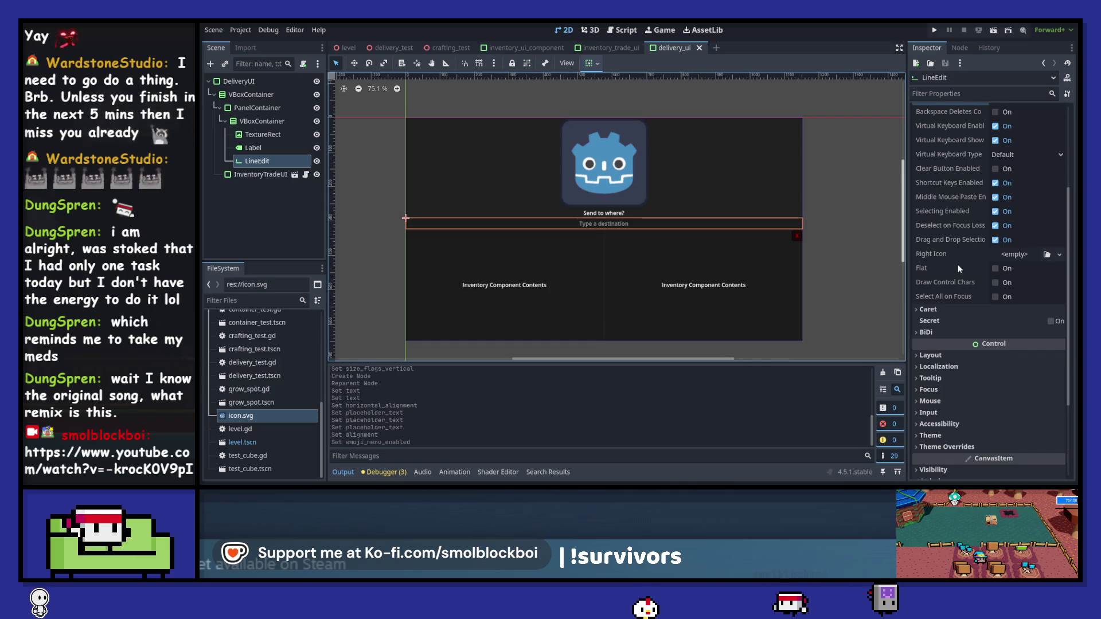
{"action": "scroll", "coordinate": [971, 296], "scroll_direction": "down", "scroll_amount": 3}
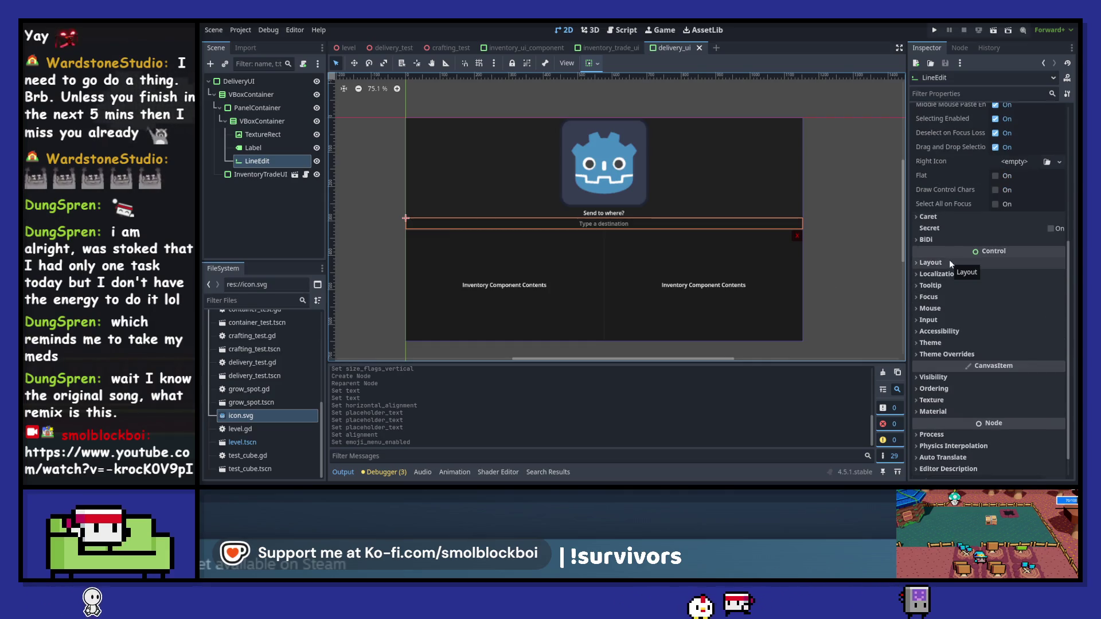
Set the destination text box's horizontal container sizing to Shrink Center.
{"action": "left_click", "coordinate": [948, 260]}
{"action": "left_click", "coordinate": [963, 386]}
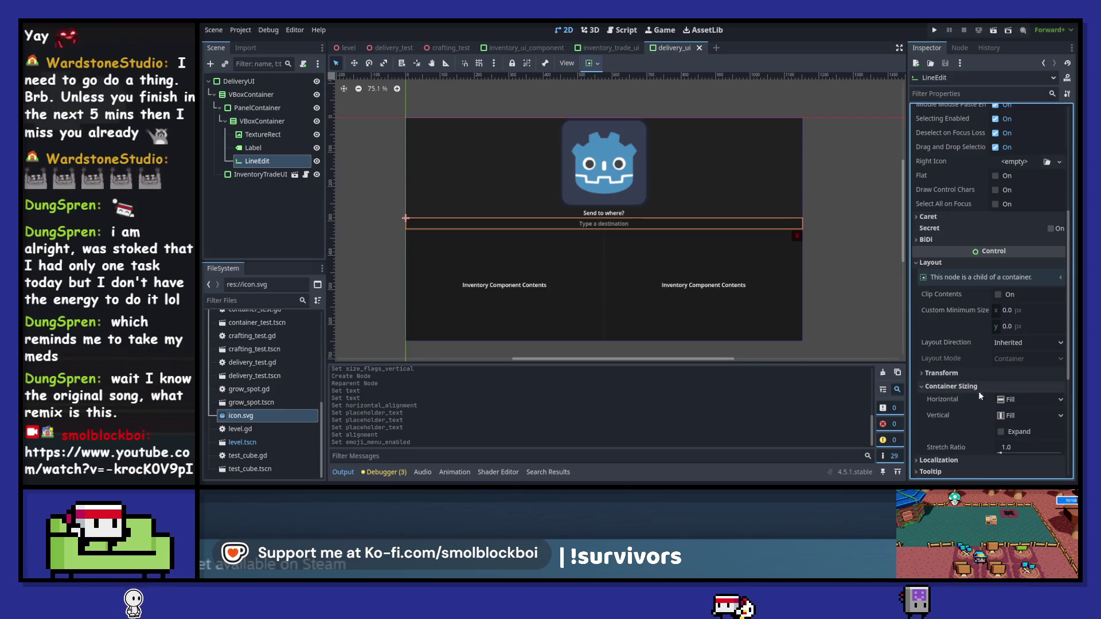
{"action": "left_click", "coordinate": [1026, 399]}
{"action": "left_click", "coordinate": [1034, 438]}
Give the text box a custom minimum width of 256 px.
{"action": "left_click_drag", "start_coordinate": [1015, 310], "coordinate": [1023, 310]}
{"action": "left_click", "coordinate": [1023, 311]}
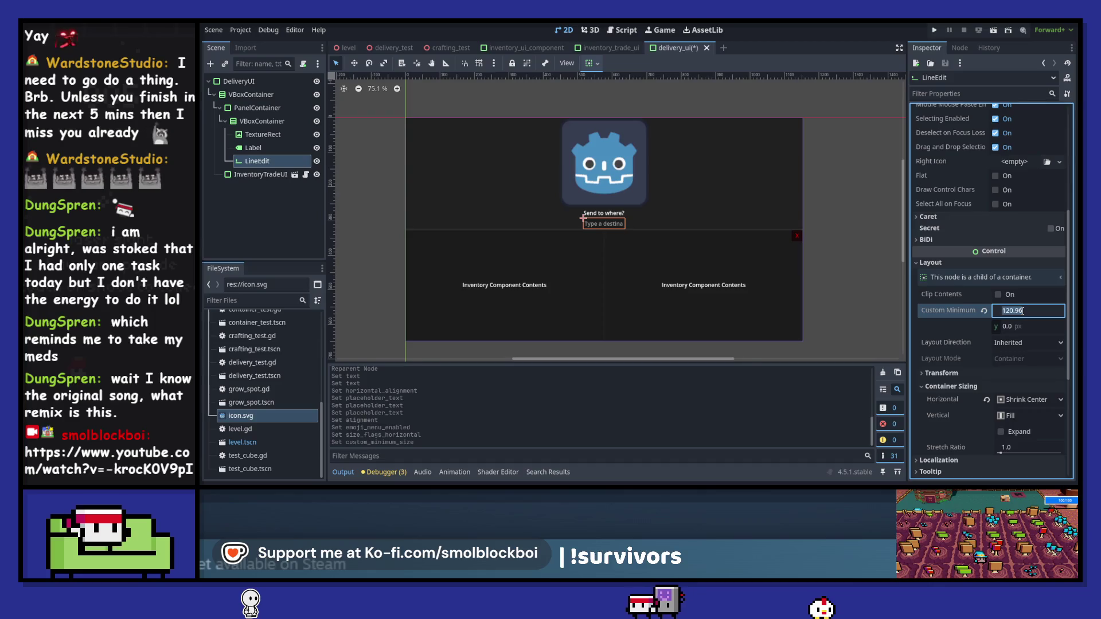
{"action": "type", "text": "12"}
{"action": "key", "text": "Tab"}
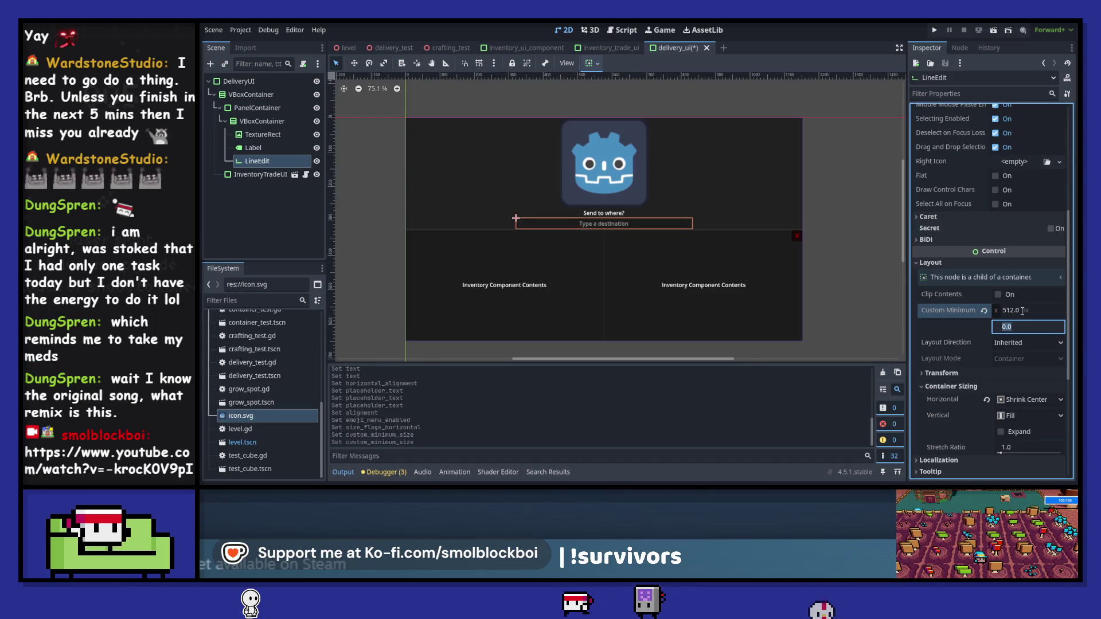
{"action": "left_click", "coordinate": [1050, 310]}
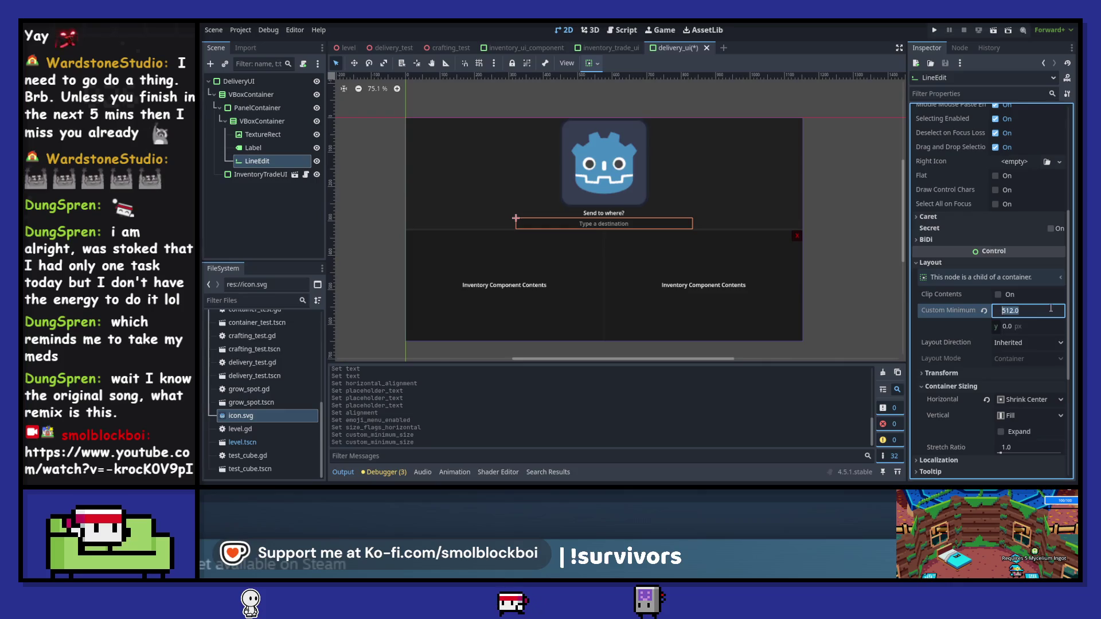
{"action": "type", "text": "256"}
{"action": "key", "text": "Return"}
Save the delivery_ui scene and begin attaching a script to the DeliveryUI root.
{"action": "key", "text": "ctrl+s"}
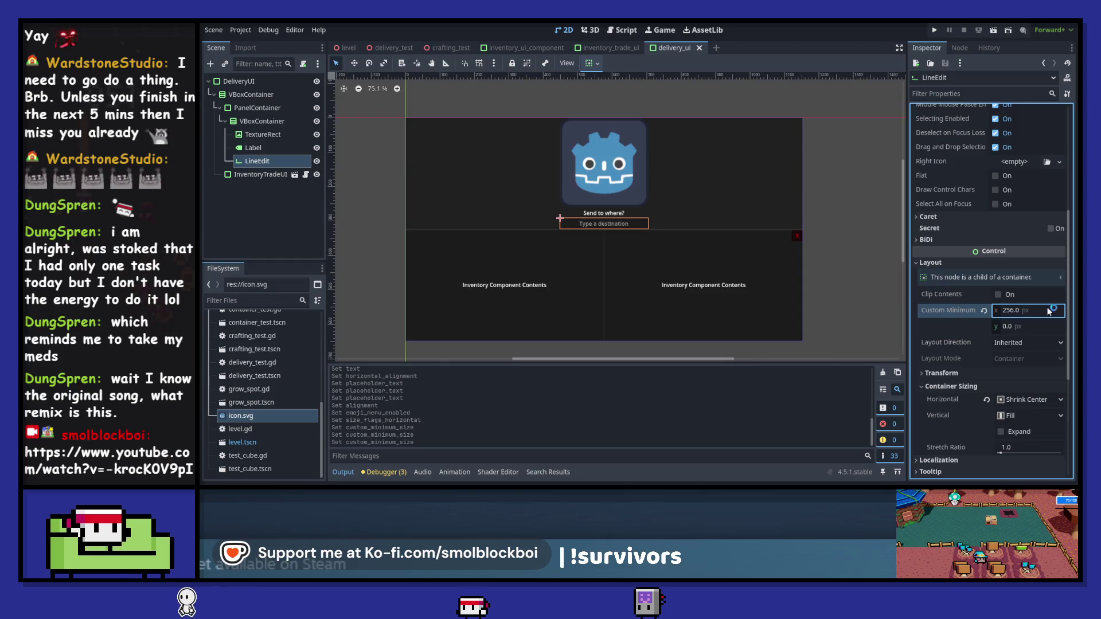
{"action": "left_click", "coordinate": [268, 81]}
{"action": "left_click", "coordinate": [303, 64]}
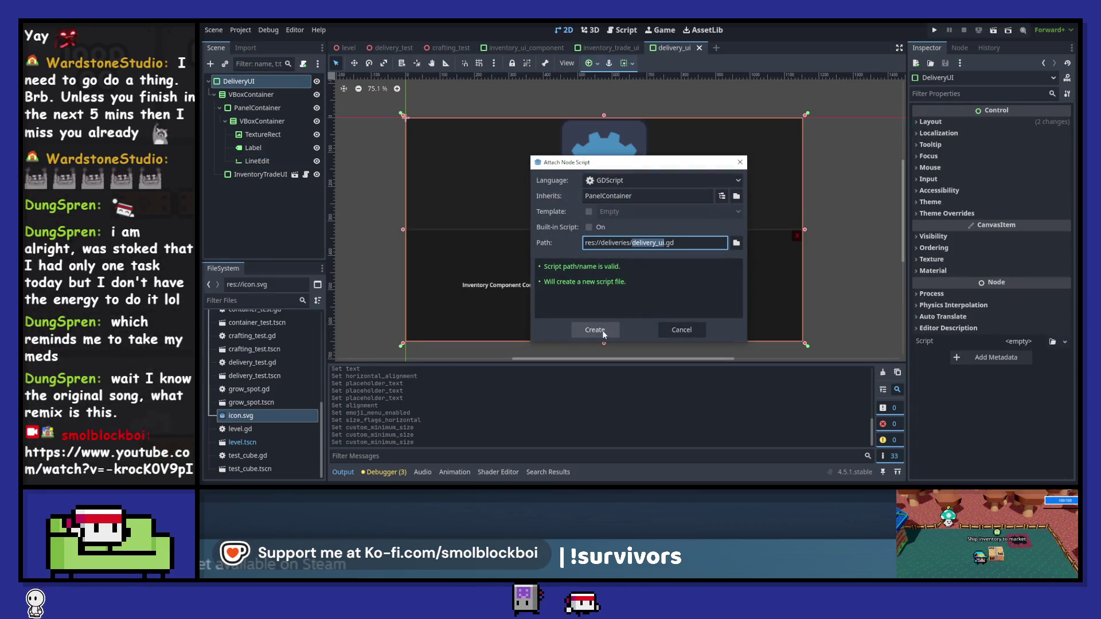
Create delivery_ui.gd declaring class_name DeliveryUI and save it.
{"action": "left_click", "coordinate": [594, 330]}
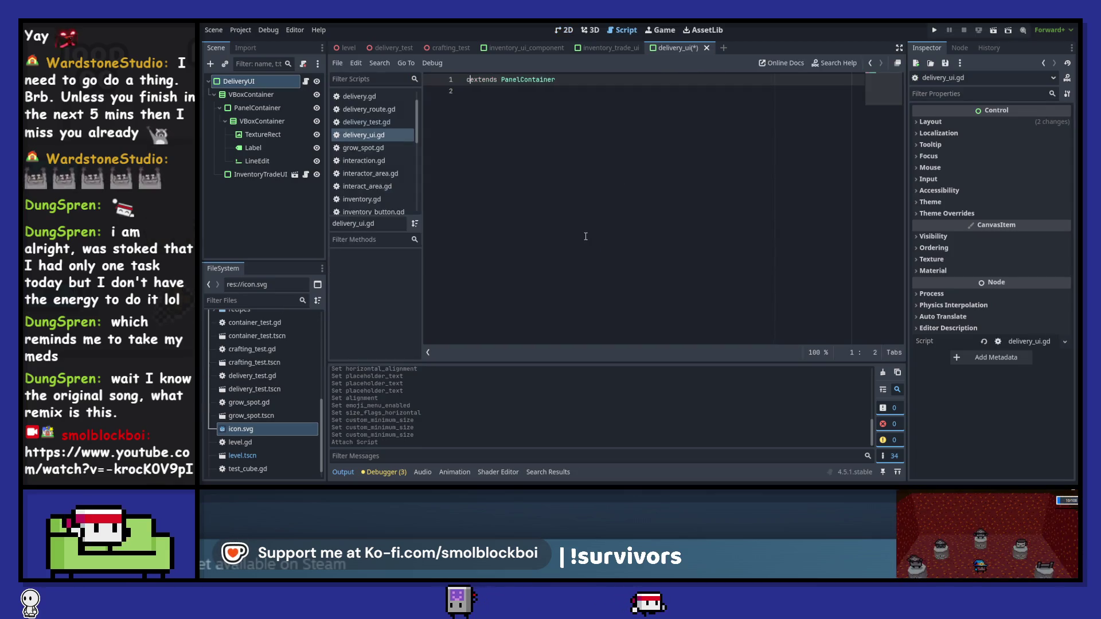
{"action": "type", "text": "ss_name Deli"}
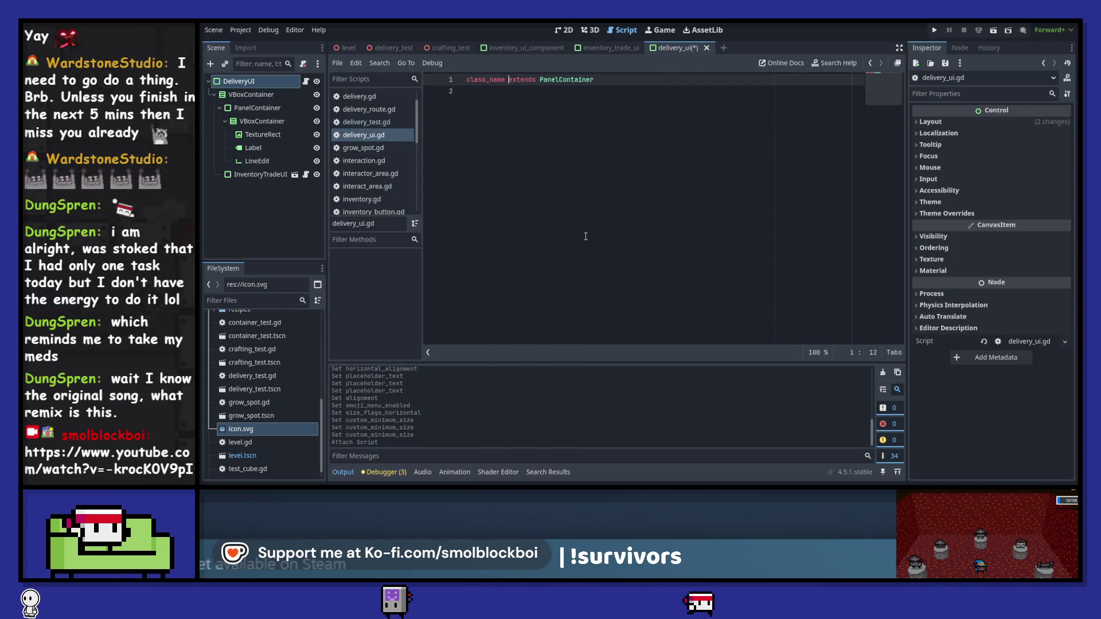
{"action": "type", "text": "veryUI"}
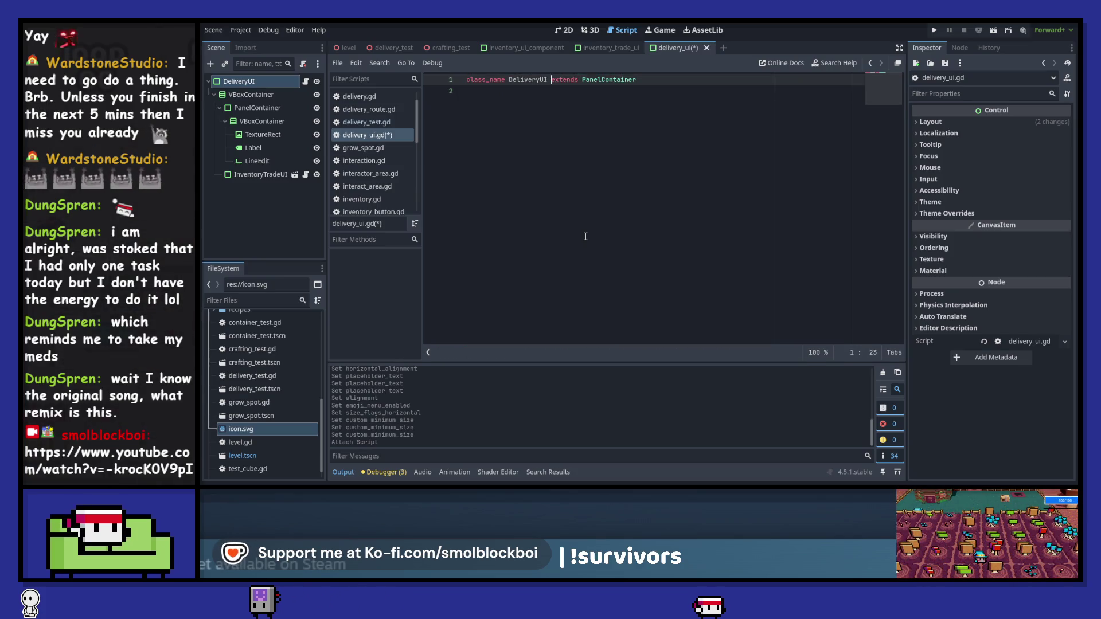
{"action": "key", "text": "Down"}
{"action": "key", "text": "ctrl+s"}
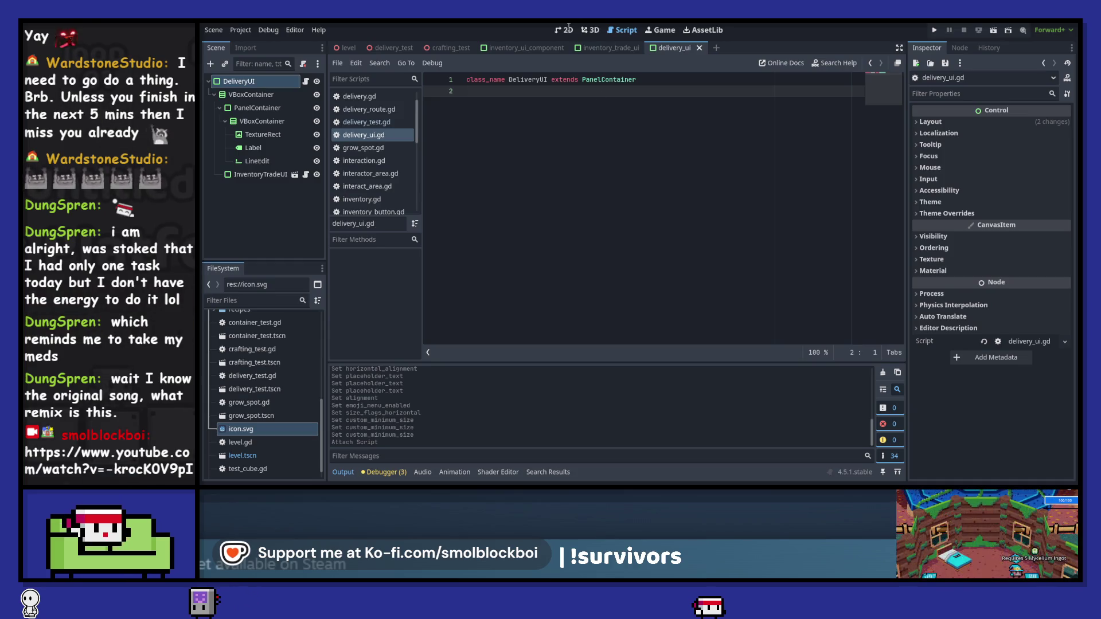
Open scene_paths.gd from the script list.
{"action": "scroll", "coordinate": [366, 185], "scroll_direction": "down", "scroll_amount": 5}
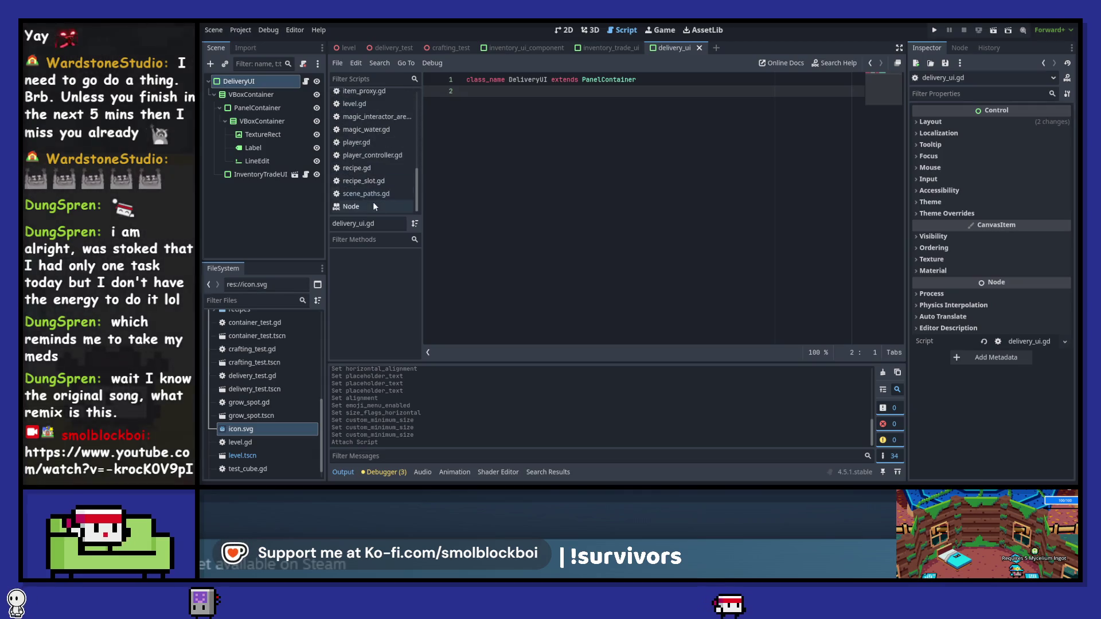
{"action": "left_click", "coordinate": [373, 205]}
{"action": "middle_click", "coordinate": [374, 206]}
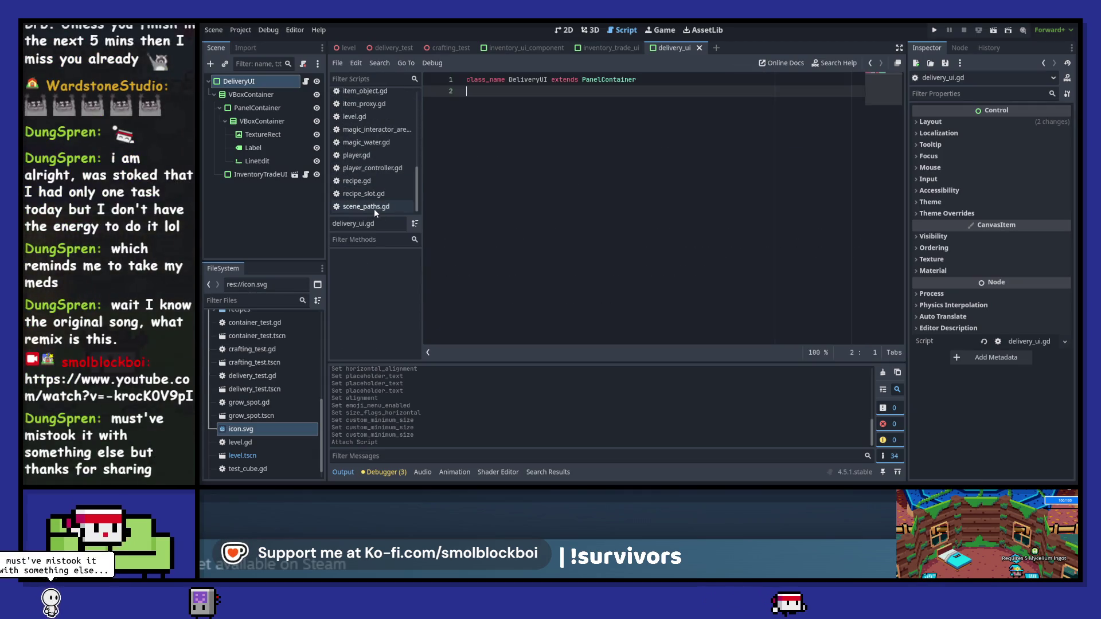
{"action": "left_click", "coordinate": [373, 206]}
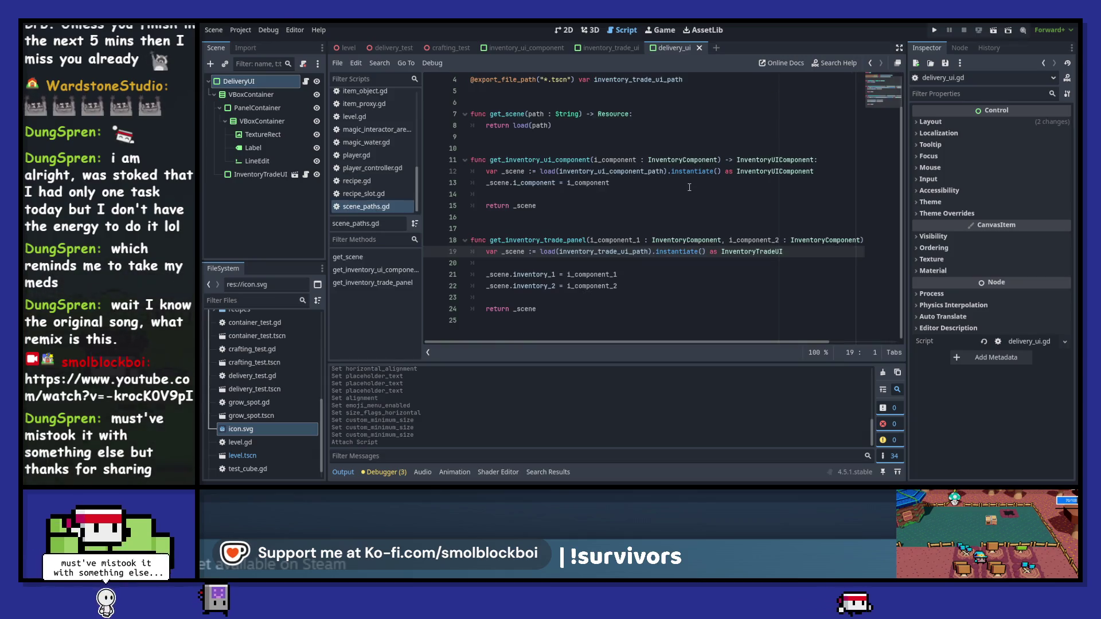
Duplicate the inventory_trade_ui_path export line and select the copy's variable name.
{"action": "scroll", "coordinate": [614, 117], "scroll_direction": "up", "scroll_amount": 1}
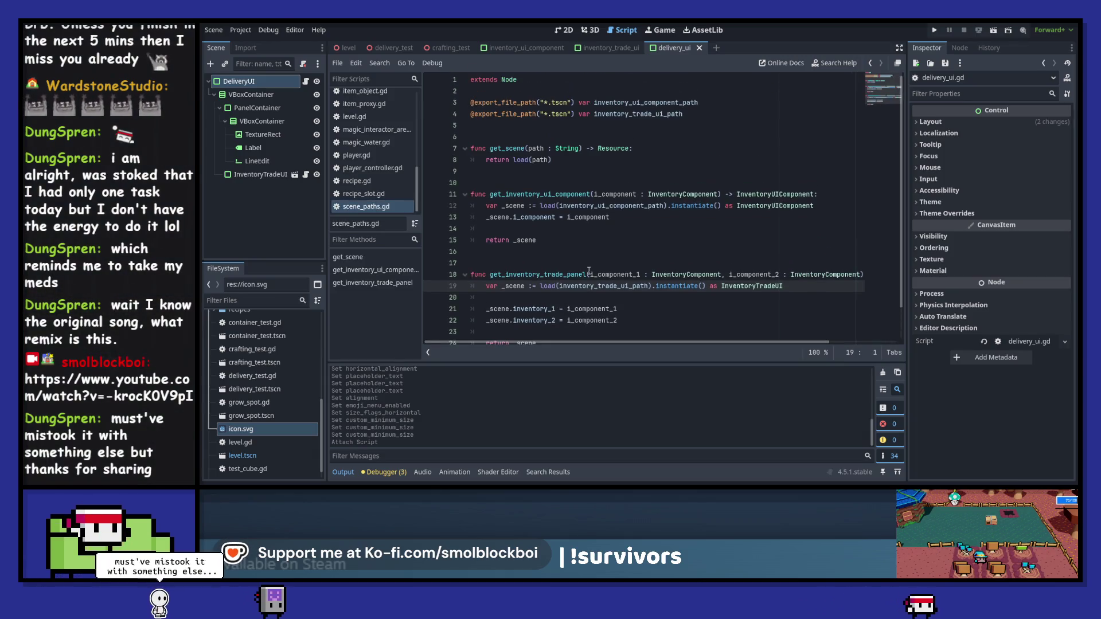
{"action": "left_click", "coordinate": [613, 115]}
{"action": "key", "text": "ctrl+shift+d"}
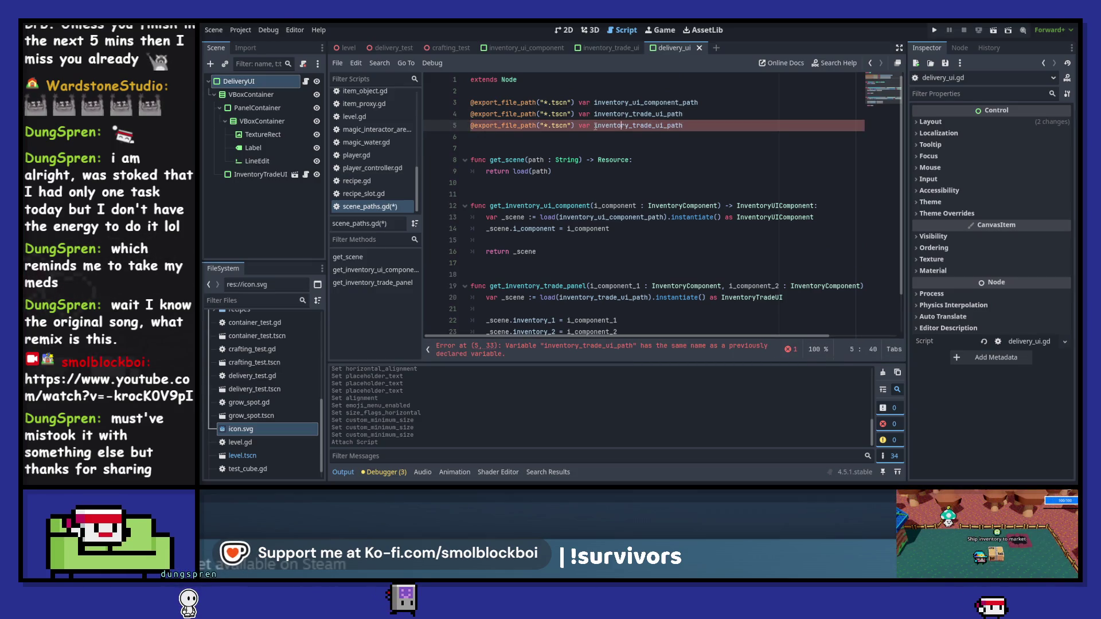
{"action": "scroll", "coordinate": [312, 383], "scroll_direction": "down", "scroll_amount": 1}
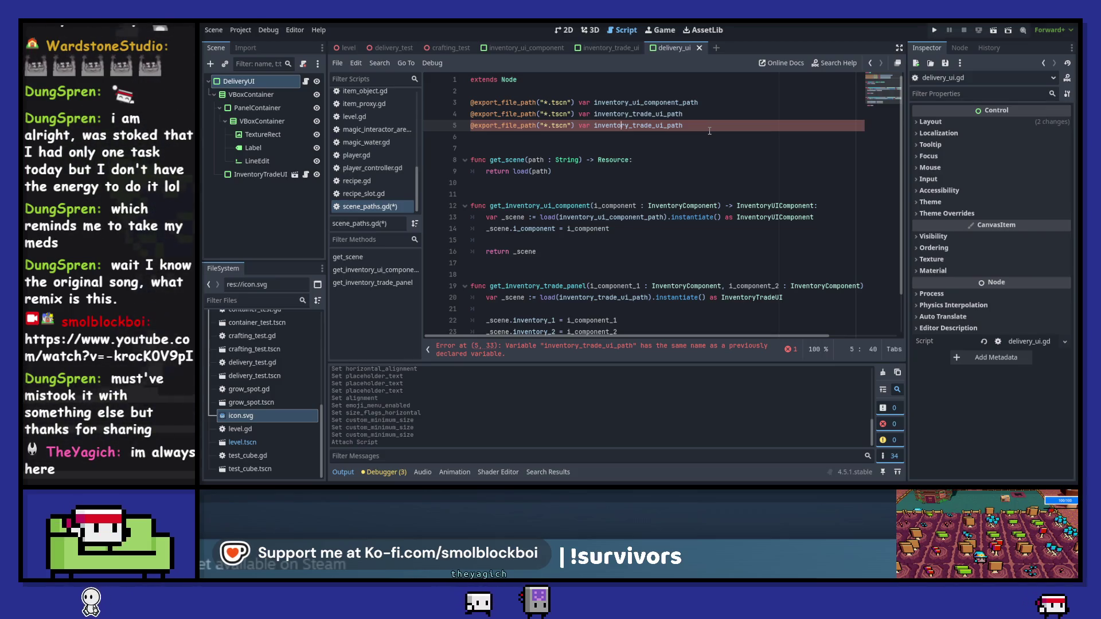
{"action": "left_click_drag", "start_coordinate": [710, 131], "coordinate": [594, 126]}
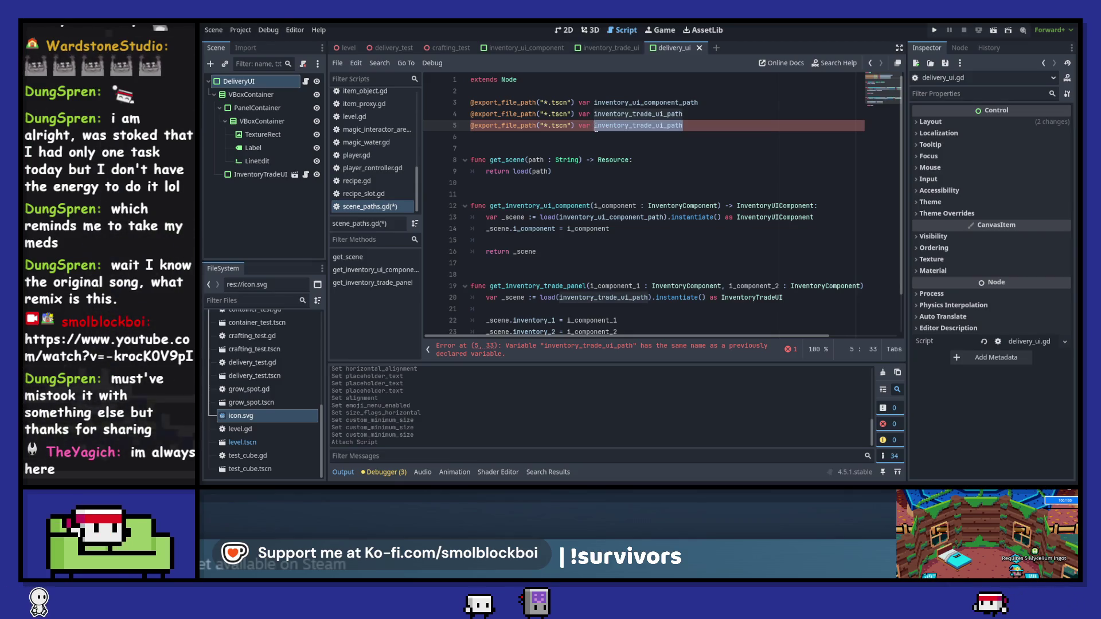
{"action": "scroll", "coordinate": [270, 398], "scroll_direction": "up", "scroll_amount": 10}
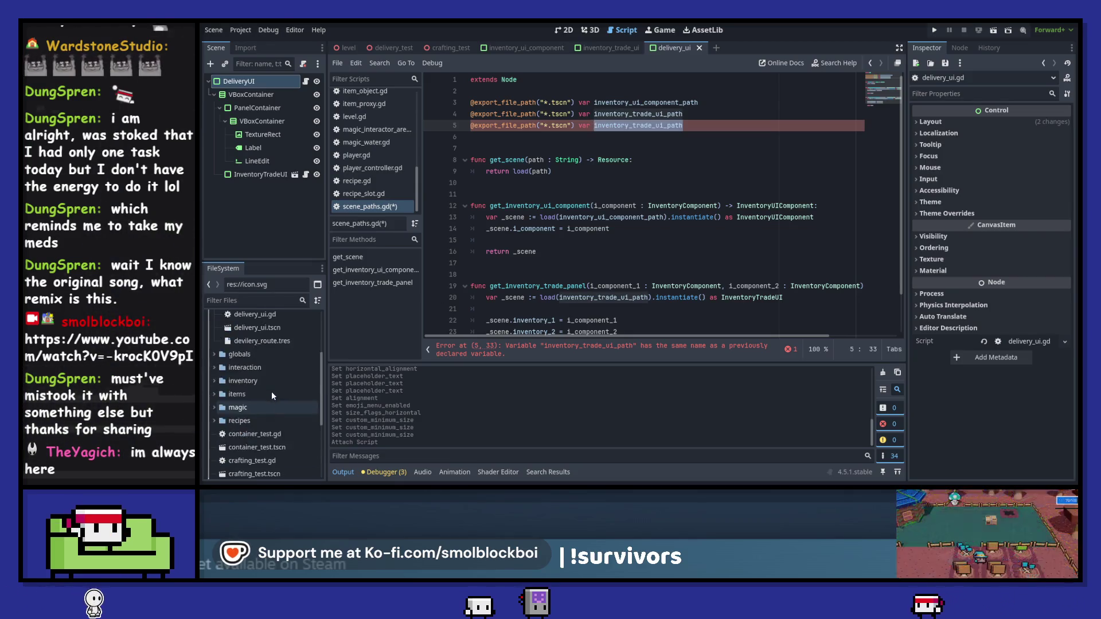
Rename the copied export to delivery_ui_path and save scene_paths.gd.
{"action": "left_click", "coordinate": [268, 302]}
{"action": "type", "text": "dekl"}
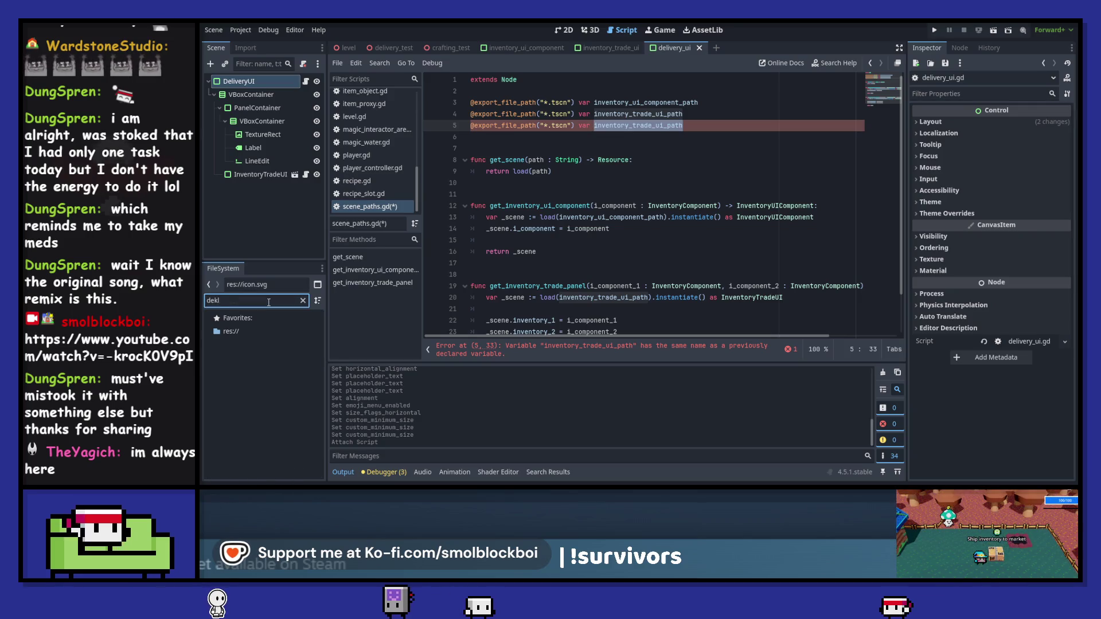
{"action": "key", "text": "BackSpace"}
{"action": "type", "text": "li"}
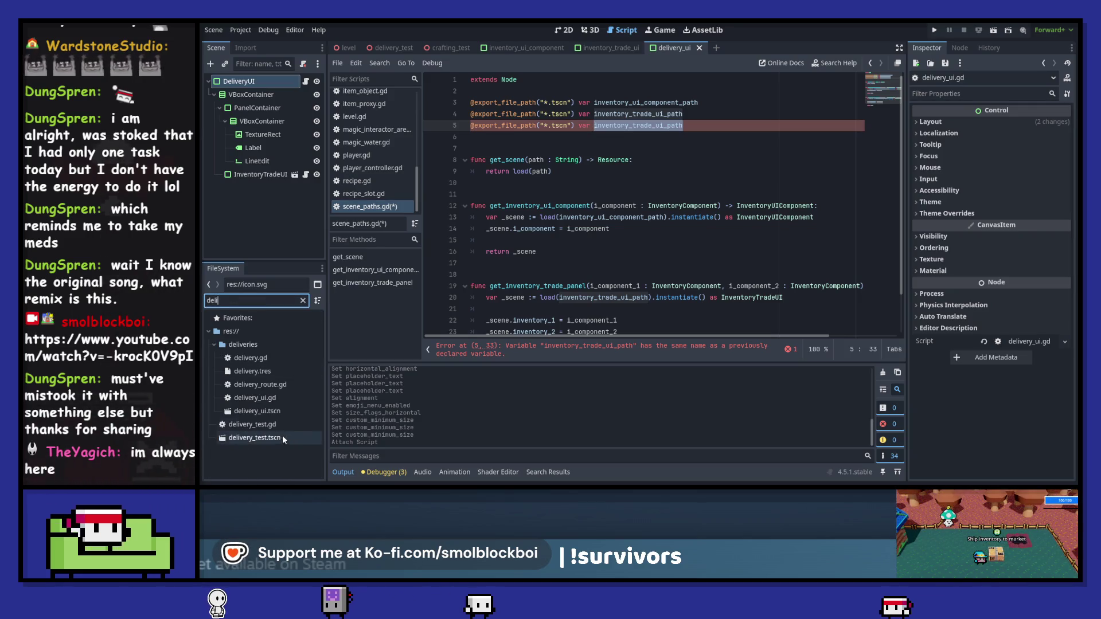
{"action": "mouse_move", "coordinate": [283, 410]}
{"action": "left_mouse_down"}
{"action": "mouse_move", "coordinate": [680, 121]}
{"action": "mouse_move", "coordinate": [332, 347]}
{"action": "left_mouse_up"}
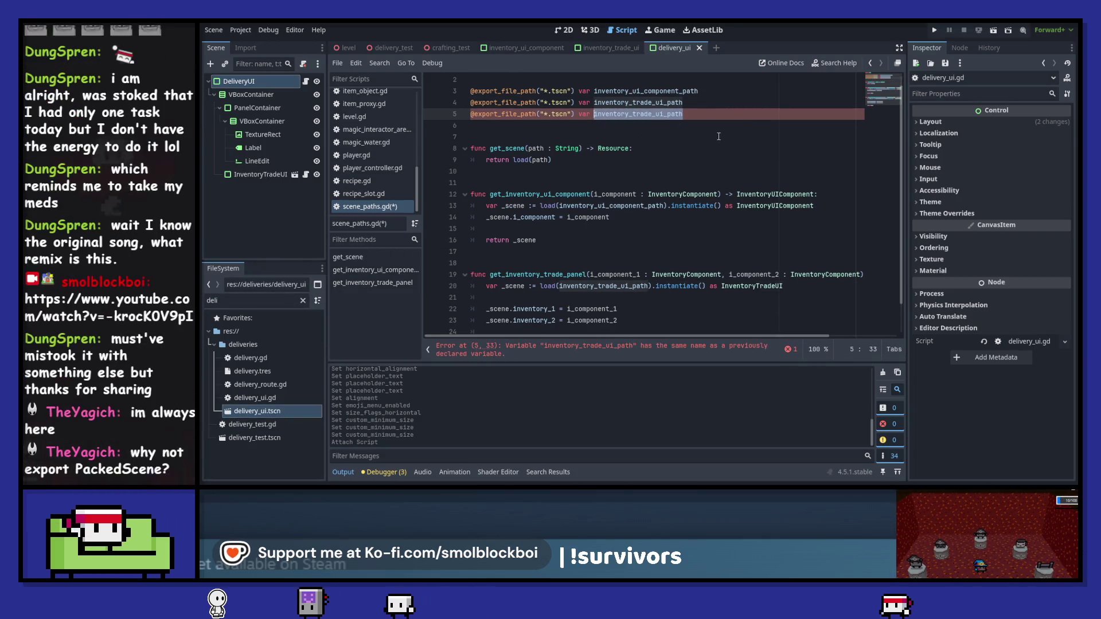
{"action": "type", "text": "delivery"}
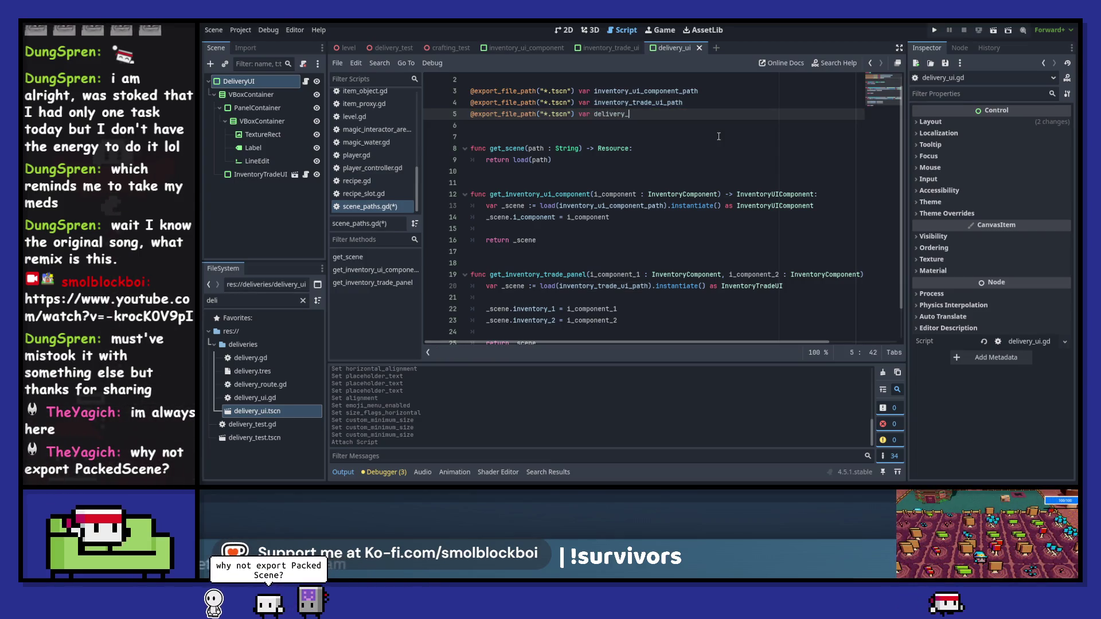
{"action": "type", "text": "_ui_pa"}
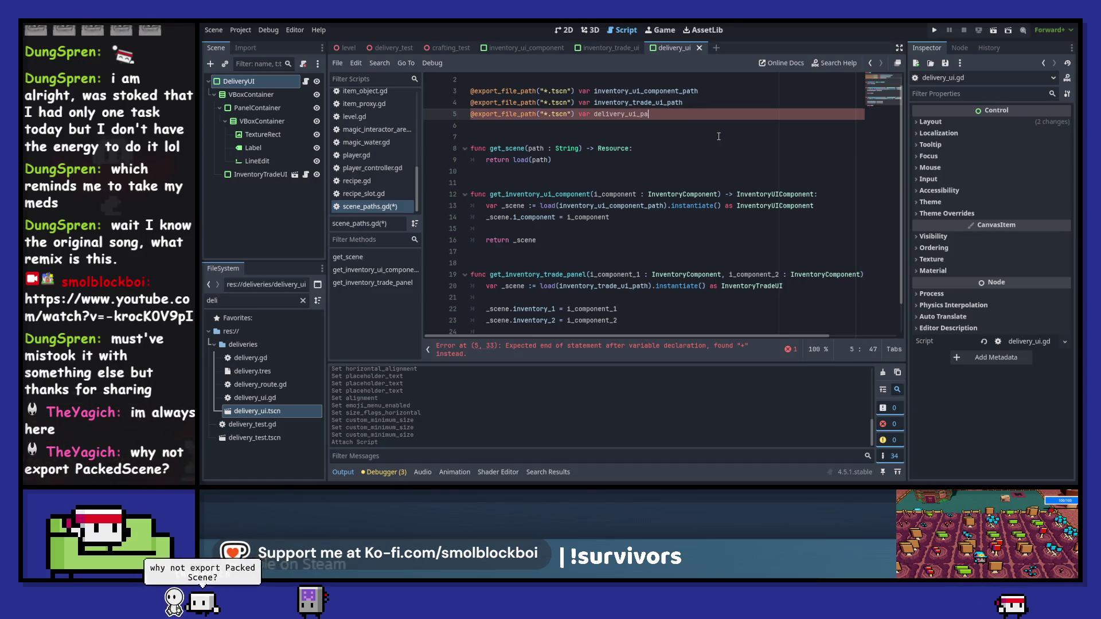
{"action": "type", "text": "th"}
{"action": "key", "text": "ctrl+s"}
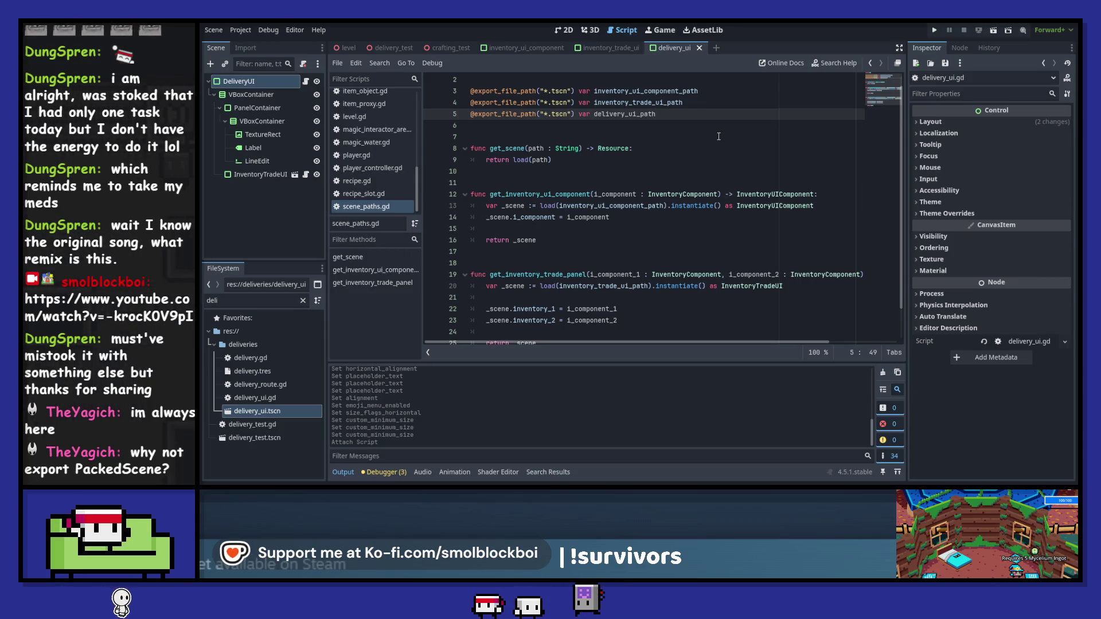
{"action": "scroll", "coordinate": [718, 136], "scroll_direction": "down", "scroll_amount": 1}
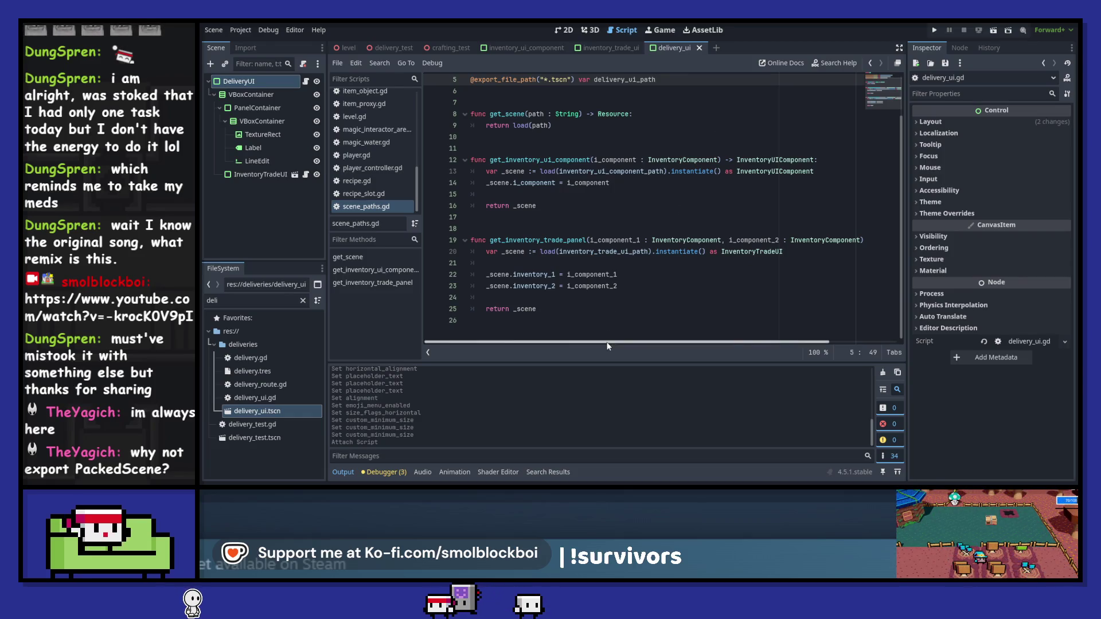
{"action": "scroll", "coordinate": [591, 268], "scroll_direction": "up", "scroll_amount": 1}
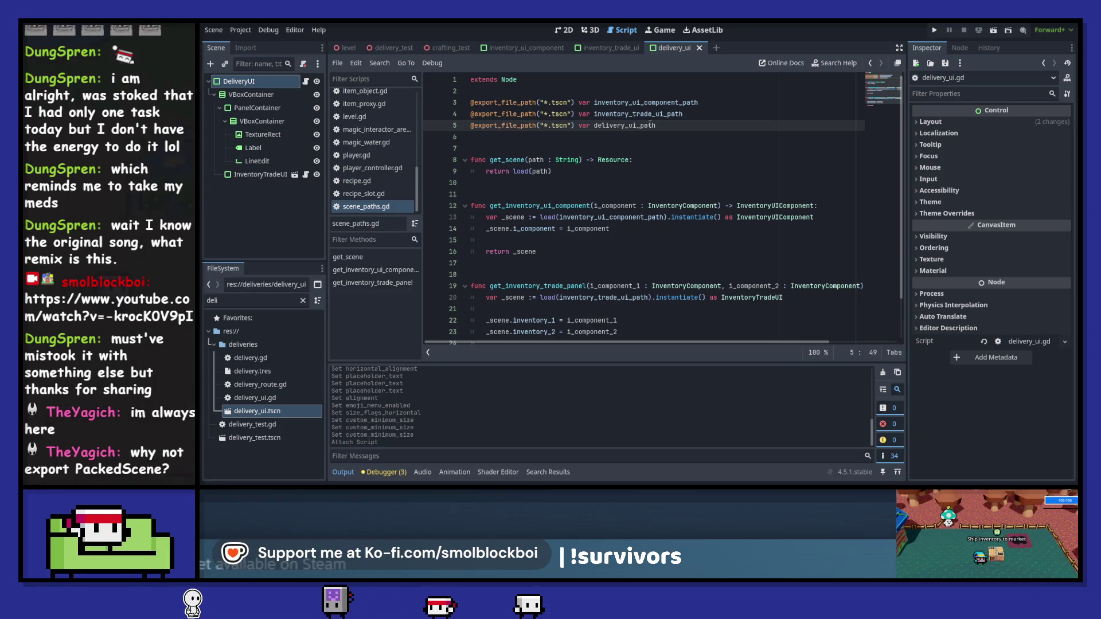
{"action": "mouse_move", "coordinate": [544, 217]}
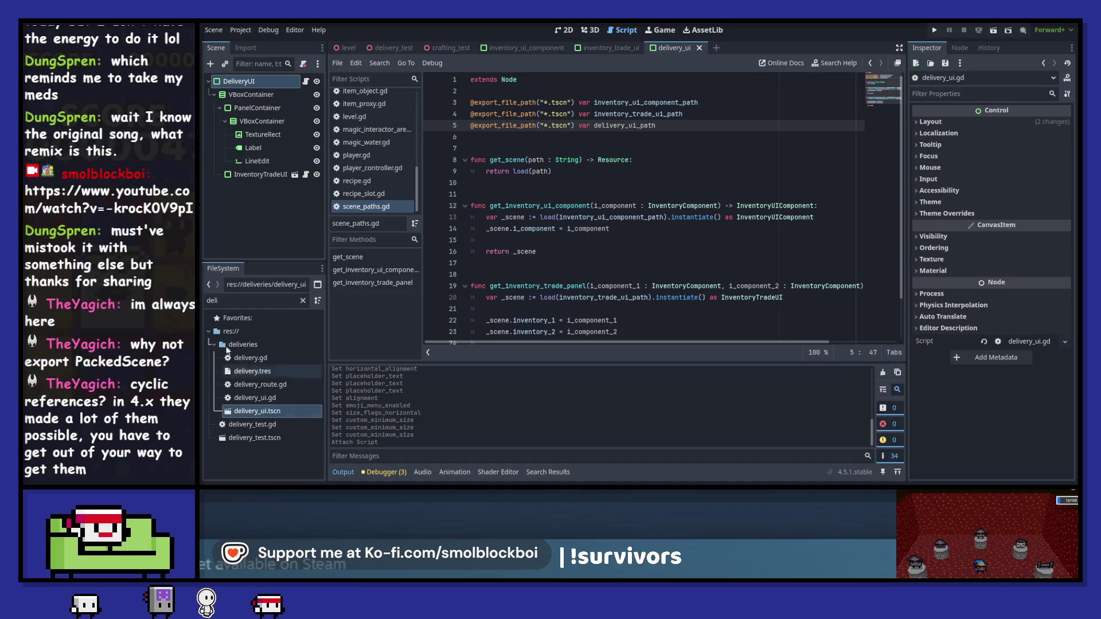
Filter the FileSystem for 'sce' and open the scene_paths scene.
{"action": "double_click", "coordinate": [257, 300]}
{"action": "type", "text": "sce"}
{"action": "double_click", "coordinate": [259, 371]}
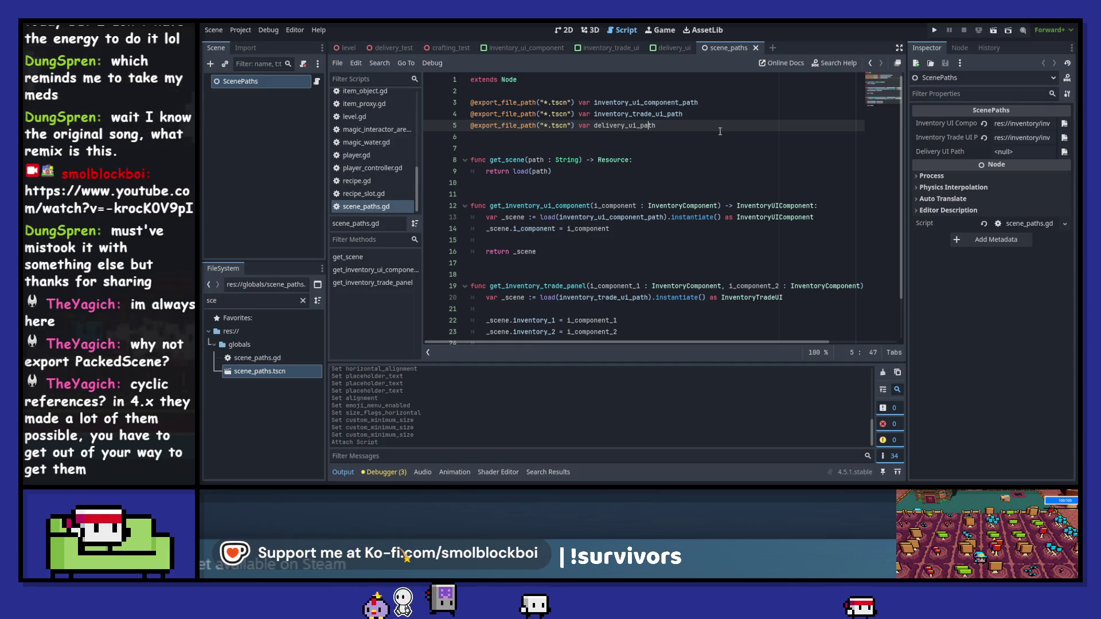
Drag delivery_ui.tscn into the ScenePaths node's Delivery UI Path property.
{"action": "double_click", "coordinate": [265, 302]}
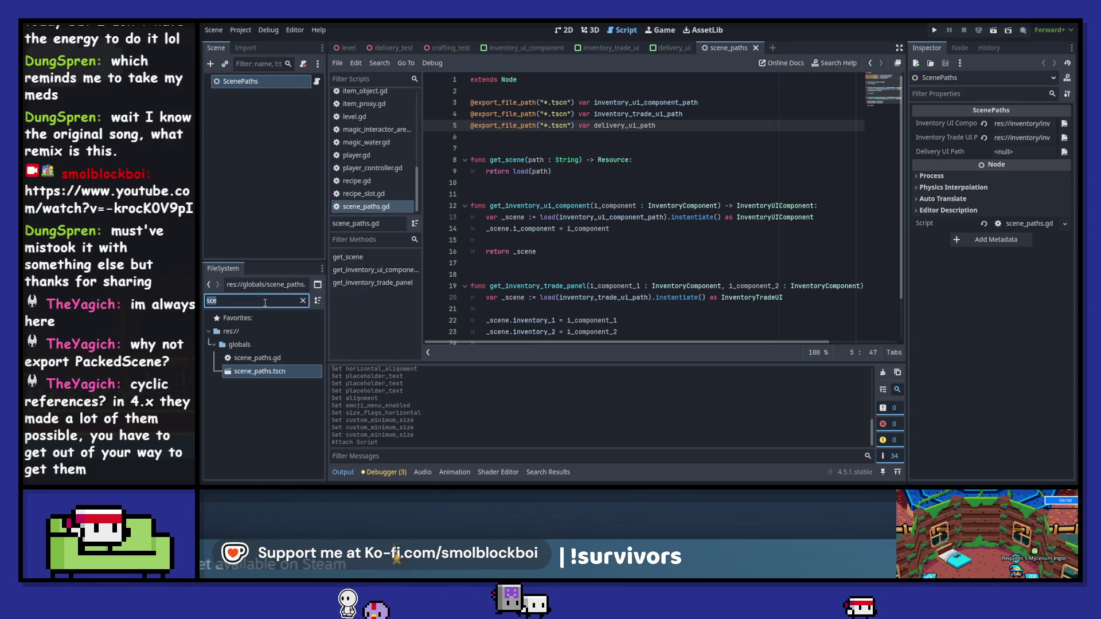
{"action": "type", "text": "delivery"}
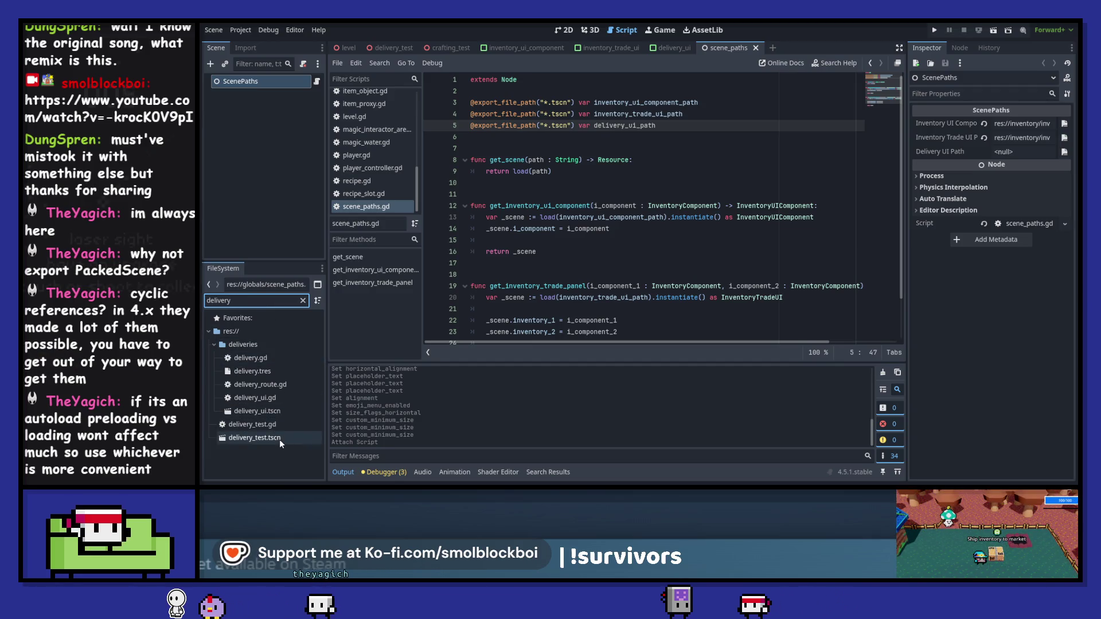
{"action": "left_click_drag", "start_coordinate": [272, 414], "coordinate": [1003, 150]}
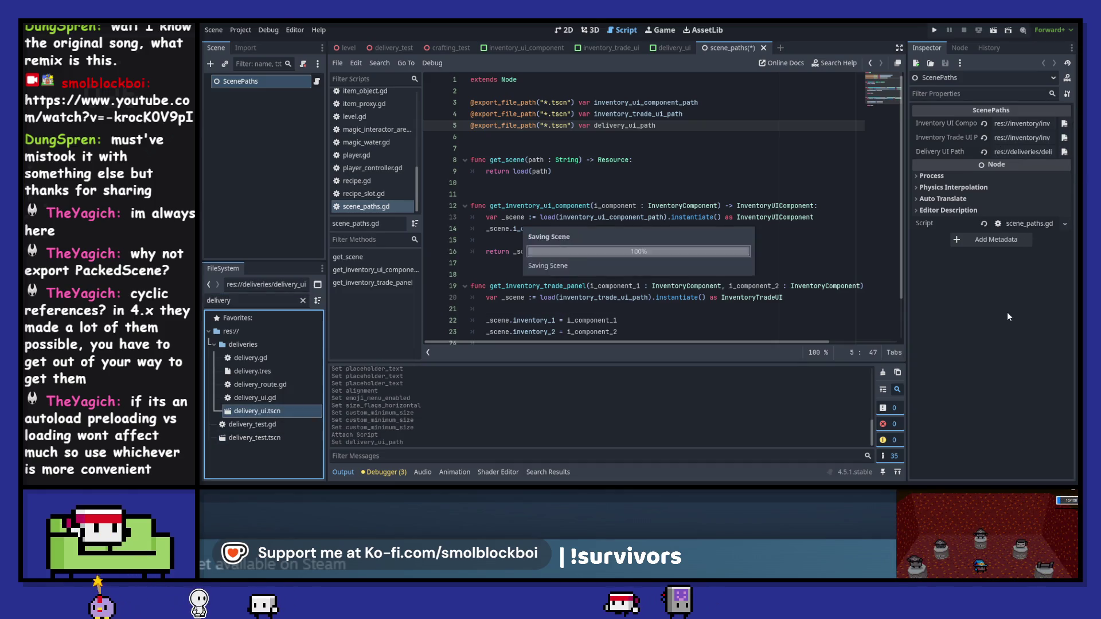
{"action": "scroll", "coordinate": [719, 216], "scroll_direction": "down", "scroll_amount": 2}
{"action": "scroll", "coordinate": [718, 215], "scroll_direction": "up", "scroll_amount": 2}
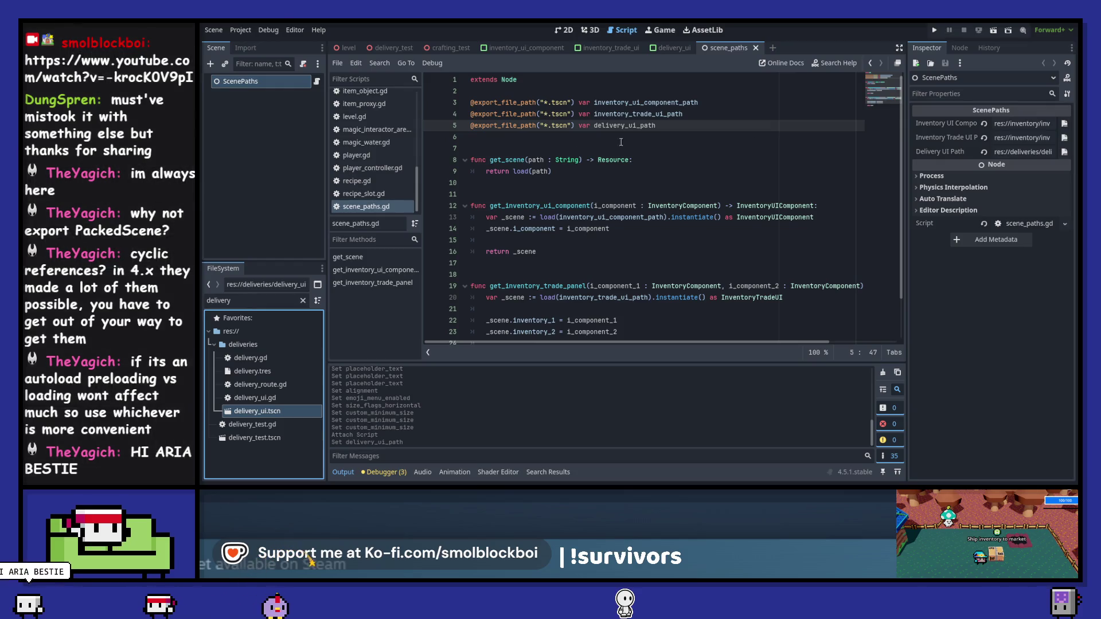
Declare func get_delivery_ui_panel() -> DeliveryUI at the end of scene_paths.gd.
{"action": "double_click", "coordinate": [631, 125]}
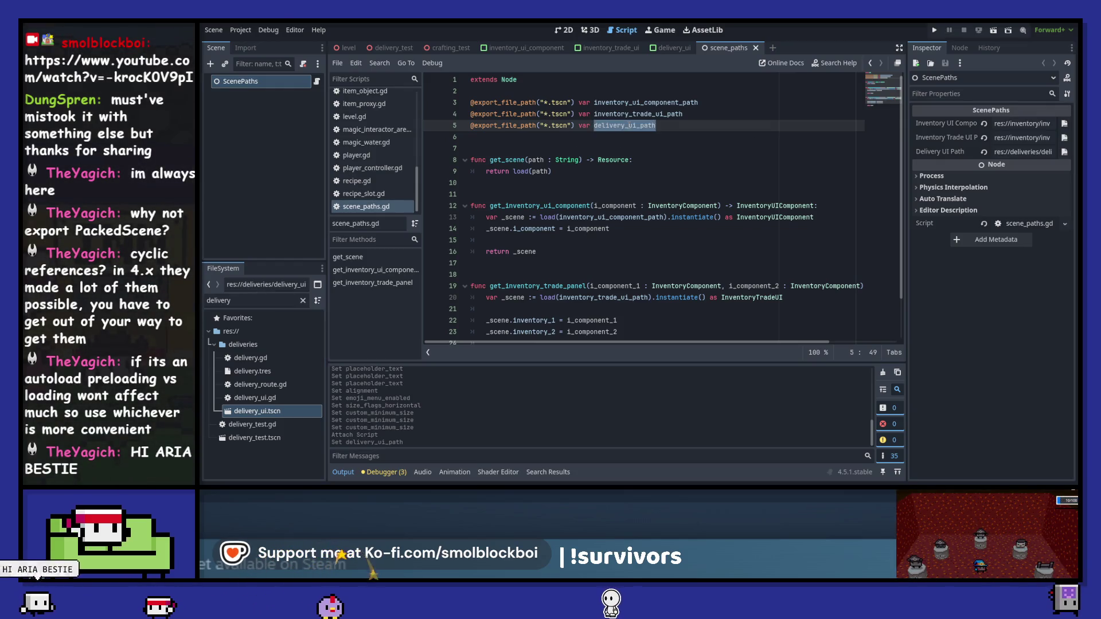
{"action": "scroll", "coordinate": [535, 258], "scroll_direction": "down", "scroll_amount": 2}
{"action": "left_click", "coordinate": [535, 331]}
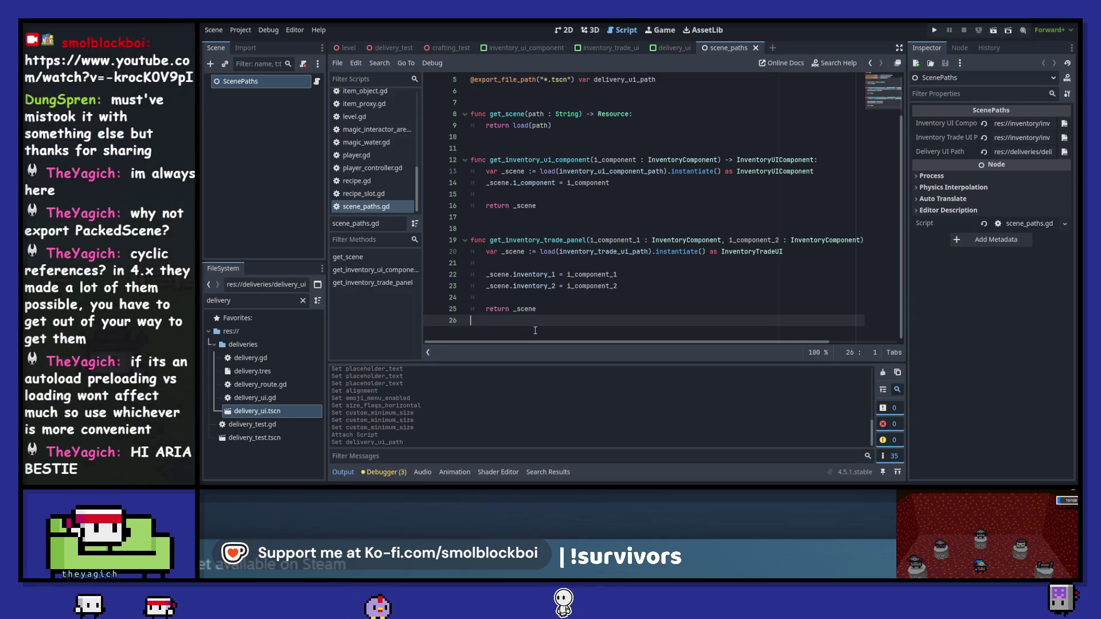
{"action": "key", "text": "Return"}
{"action": "key", "text": "Return"}
{"action": "type", "text": "func get"}
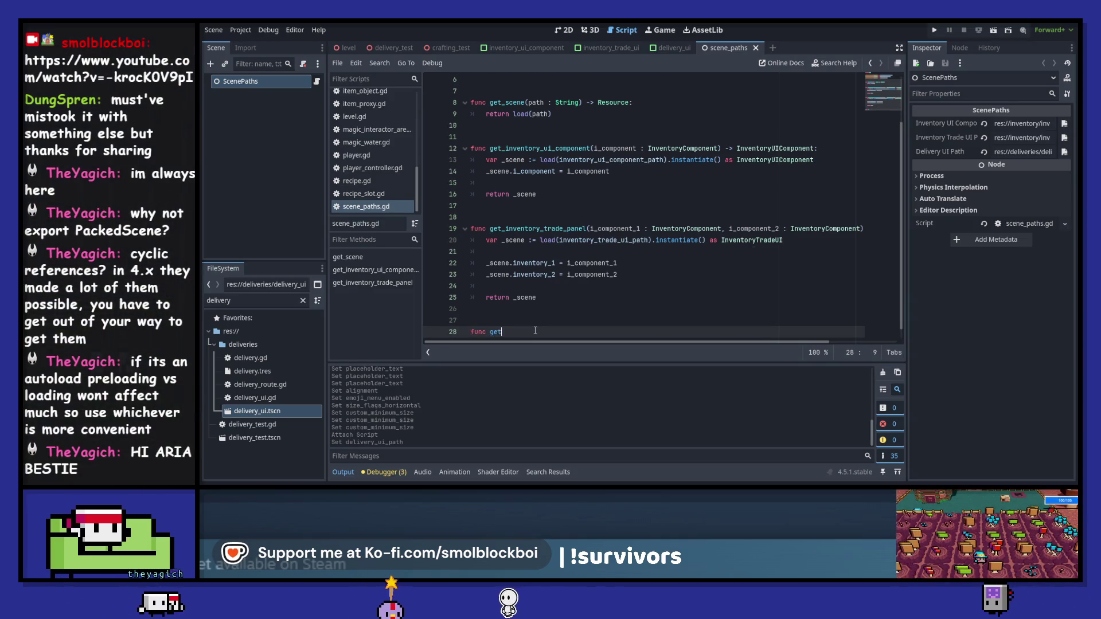
{"action": "type", "text": "_delivery_ui_path"}
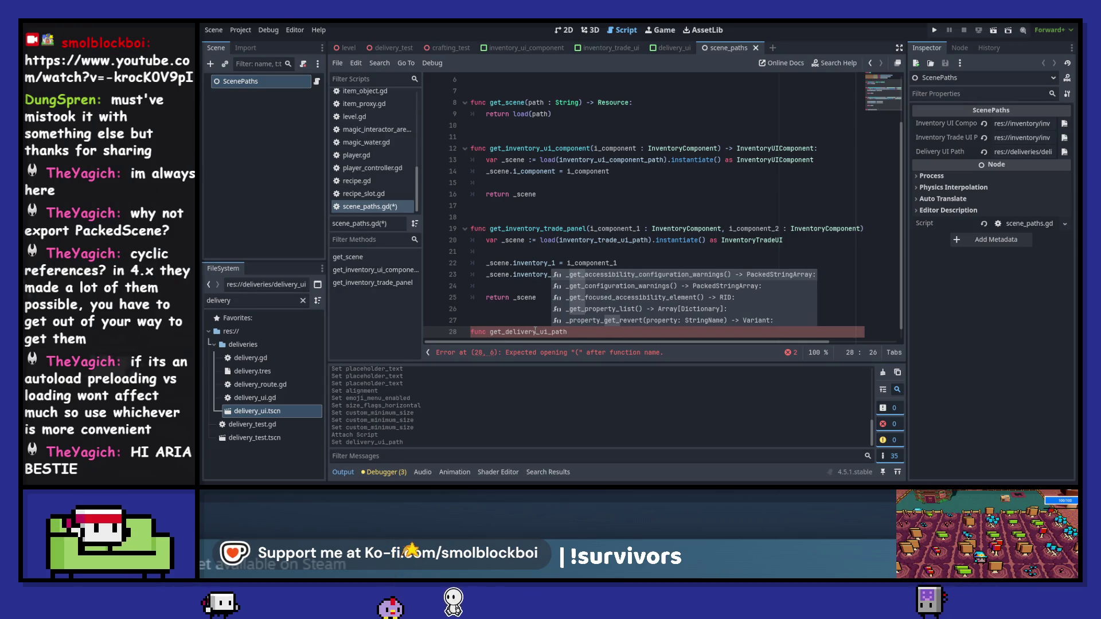
{"action": "key", "text": "BackSpace"}
{"action": "key", "text": "BackSpace"}
{"action": "key", "text": "BackSpace"}
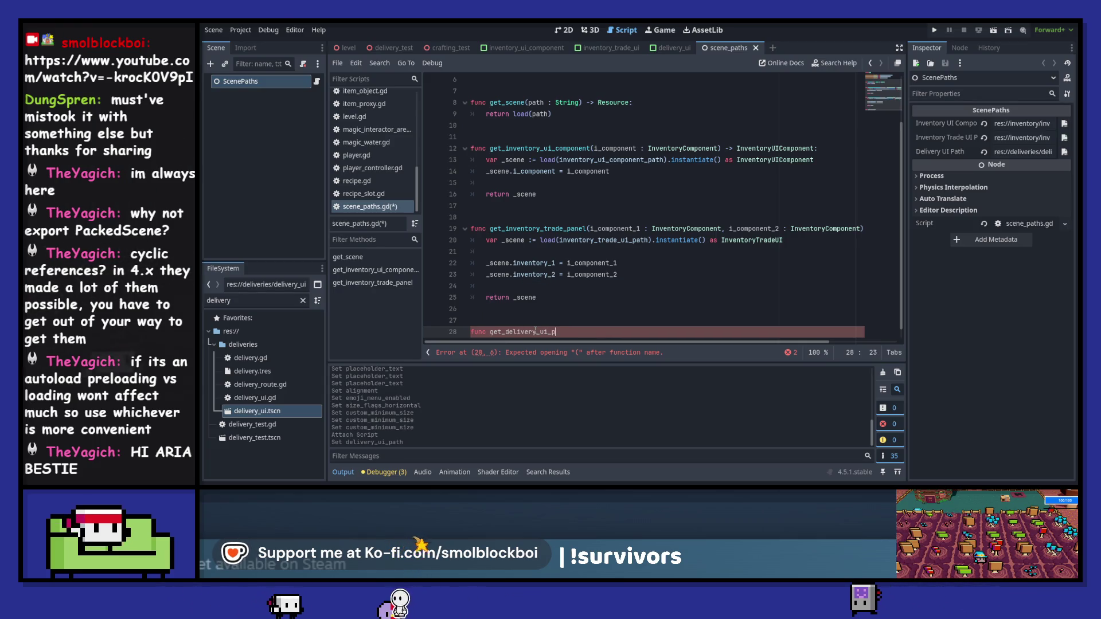
{"action": "type", "text": "anel() "}
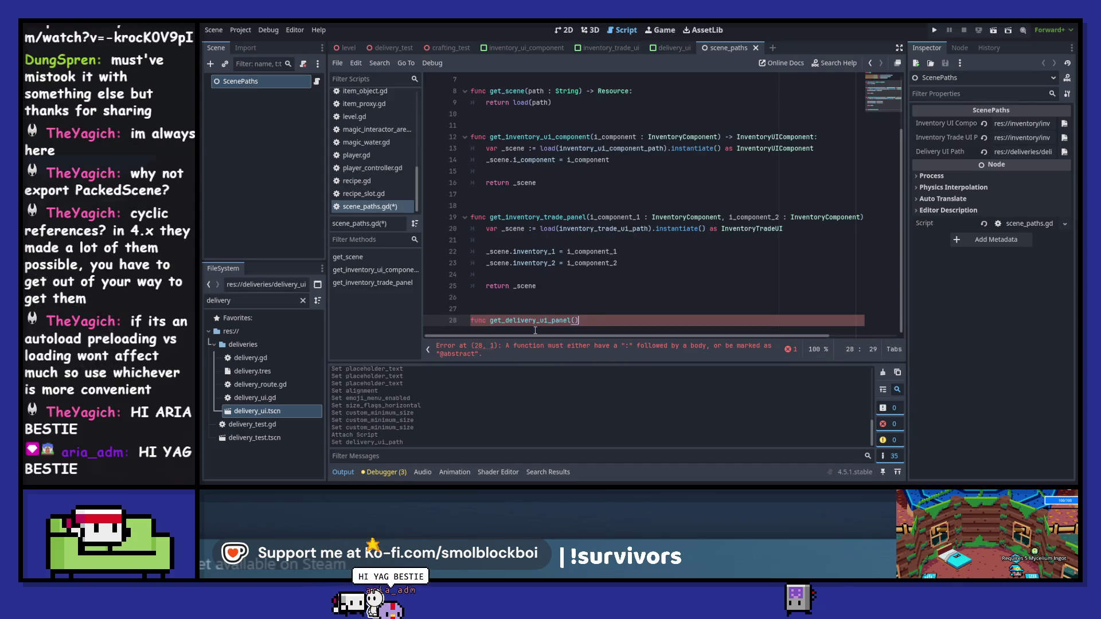
{"action": "type", "text": "->"}
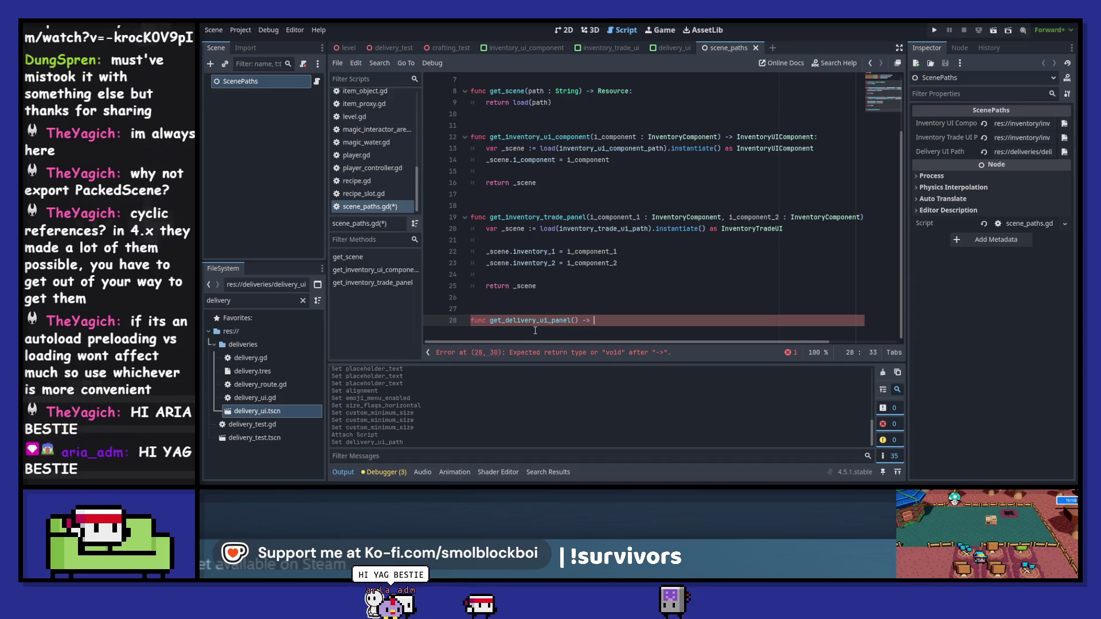
{"action": "type", "text": " Inventory"}
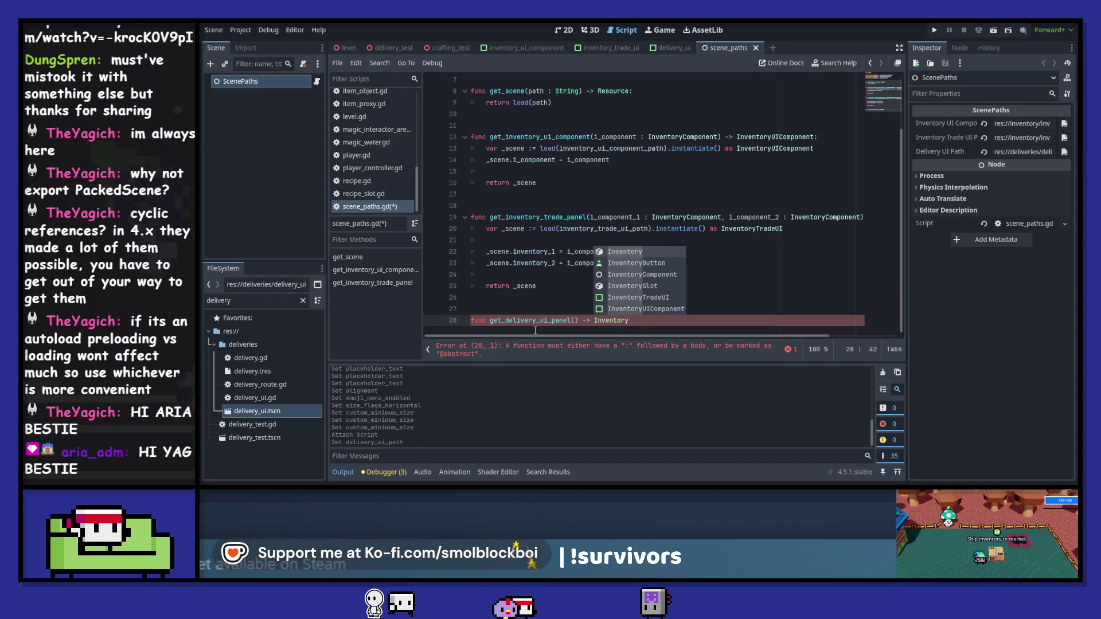
{"action": "key", "text": "ctrl+BackSpace"}
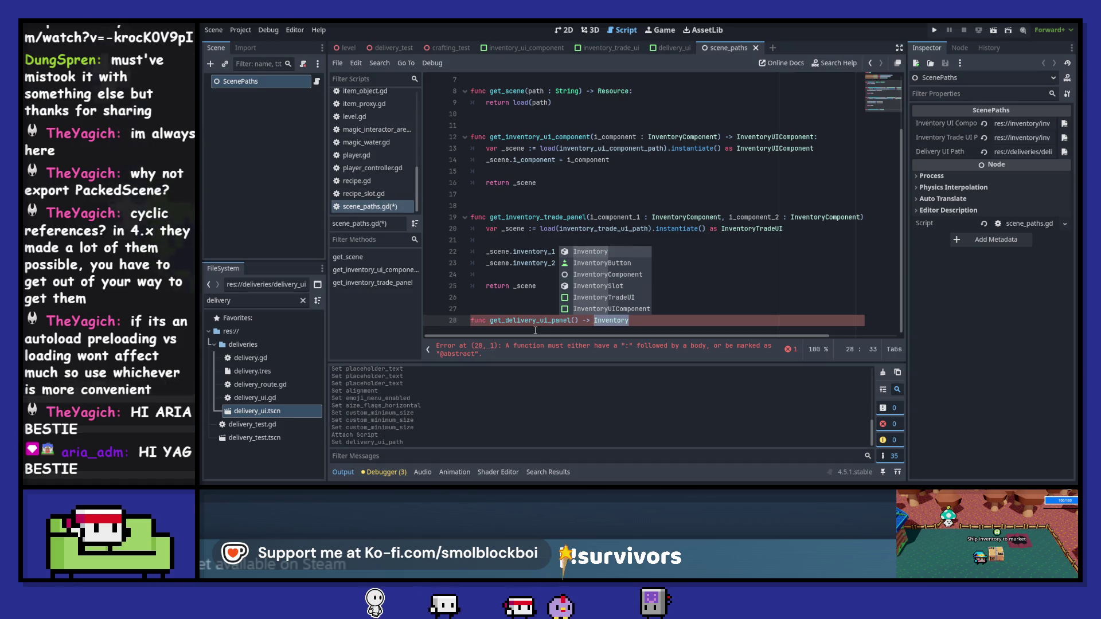
{"action": "type", "text": "Deliver"}
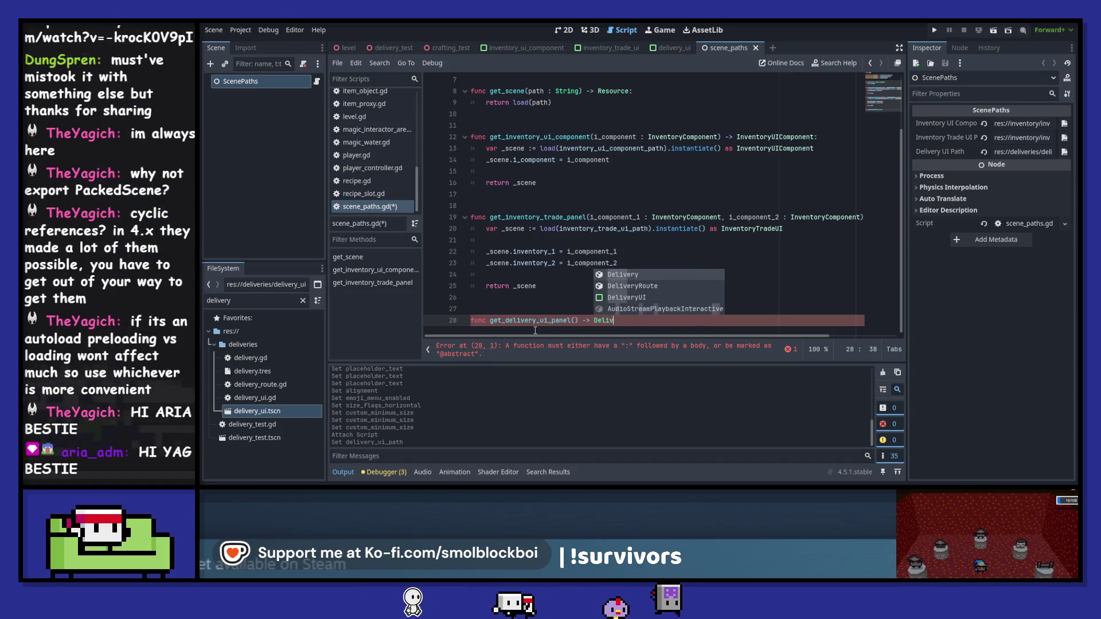
{"action": "key", "text": "Down"}
{"action": "key", "text": "Down"}
{"action": "key", "text": "Return"}
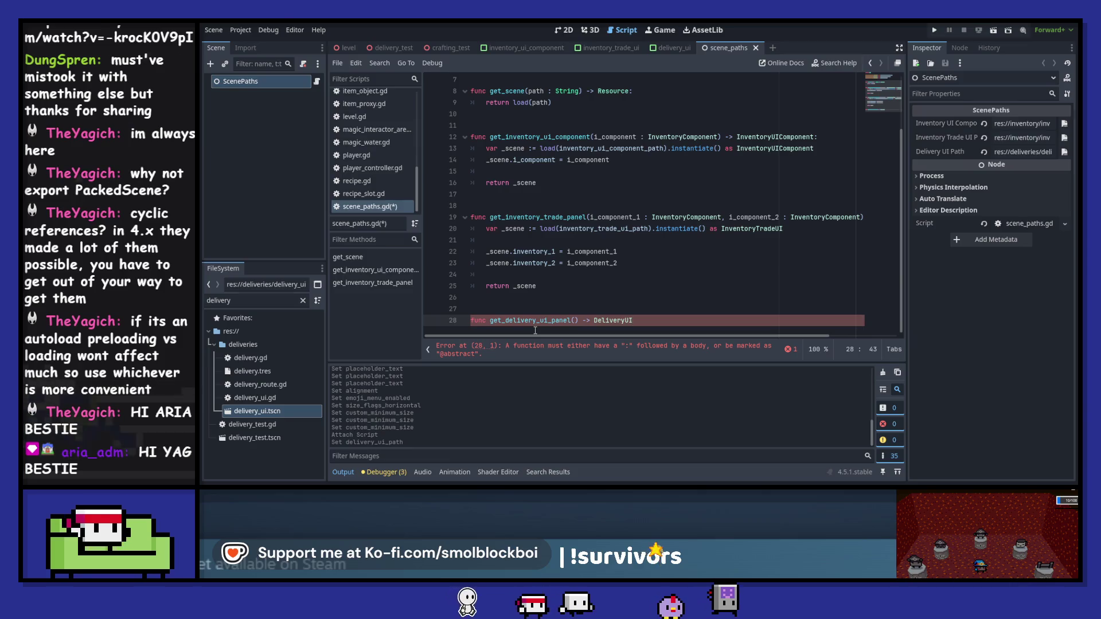
Give the function a placeholder 'return null' body and save.
{"action": "type", "text": ":"}
{"action": "key", "text": "Return"}
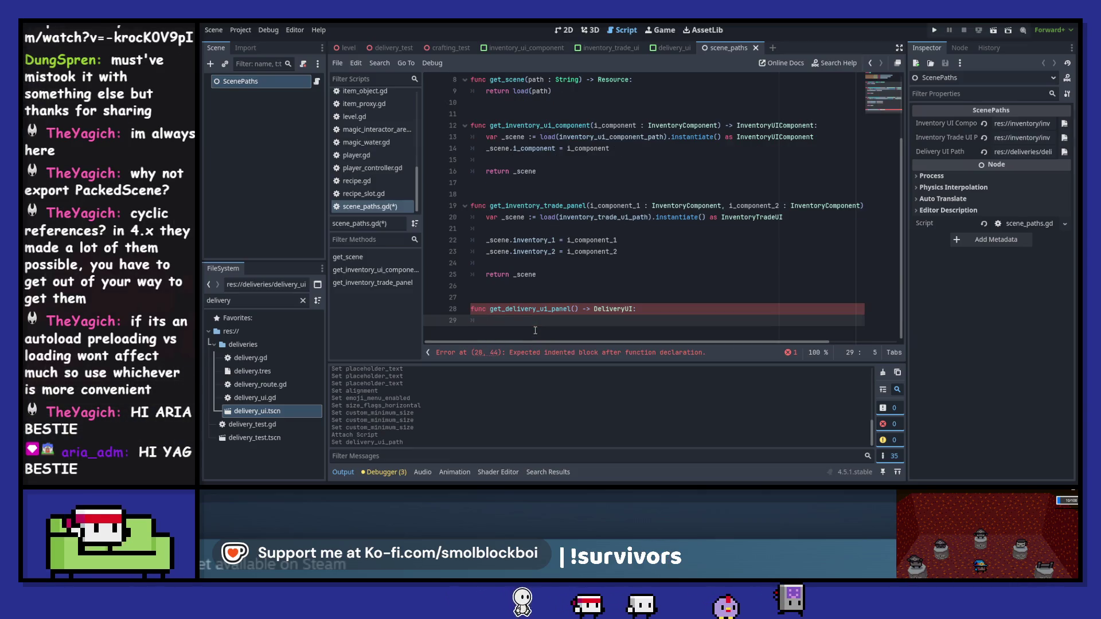
{"action": "type", "text": "return nu"}
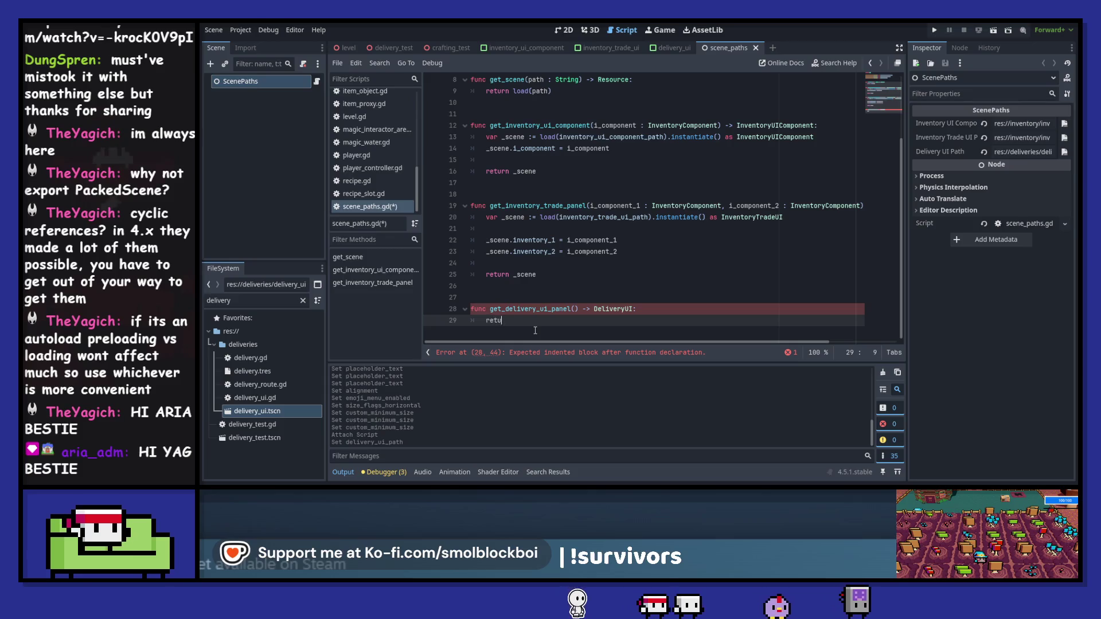
{"action": "type", "text": "ll"}
{"action": "key", "text": "ctrl+s"}
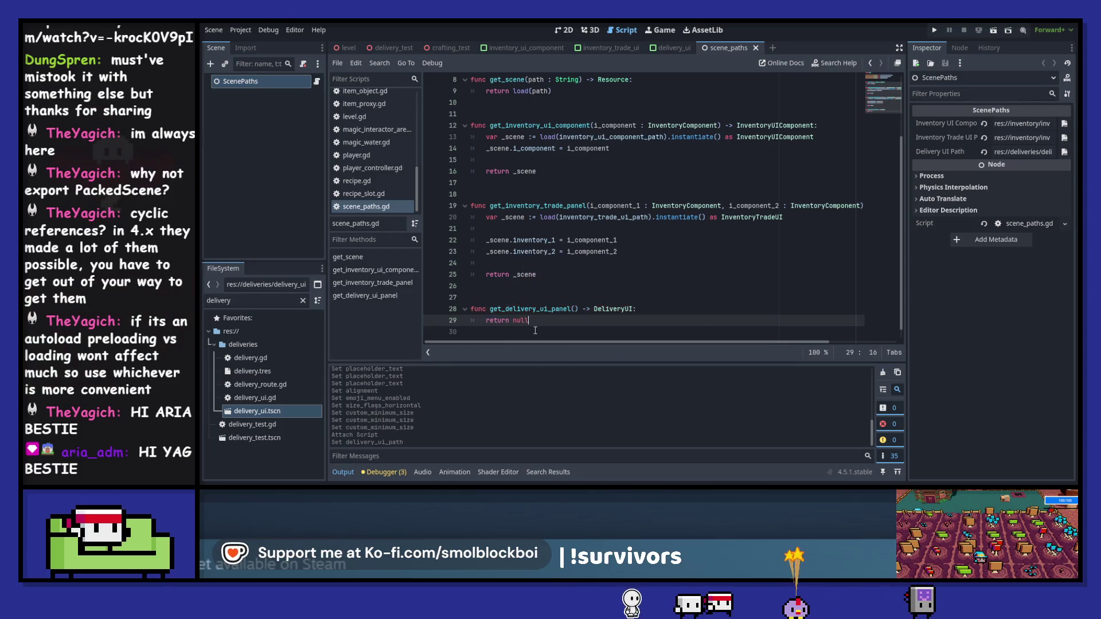
Add 'var _scene := load(delivery_ui_path)' above the return line.
{"action": "key", "text": "Return"}
{"action": "key", "text": "Up"}
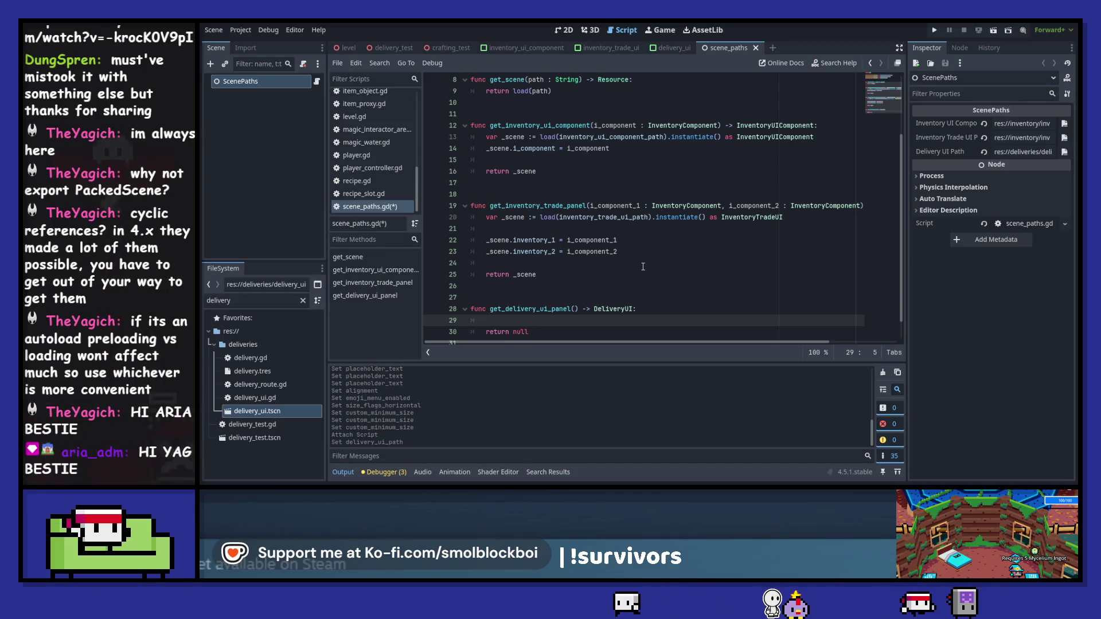
{"action": "type", "text": "var _scene :"}
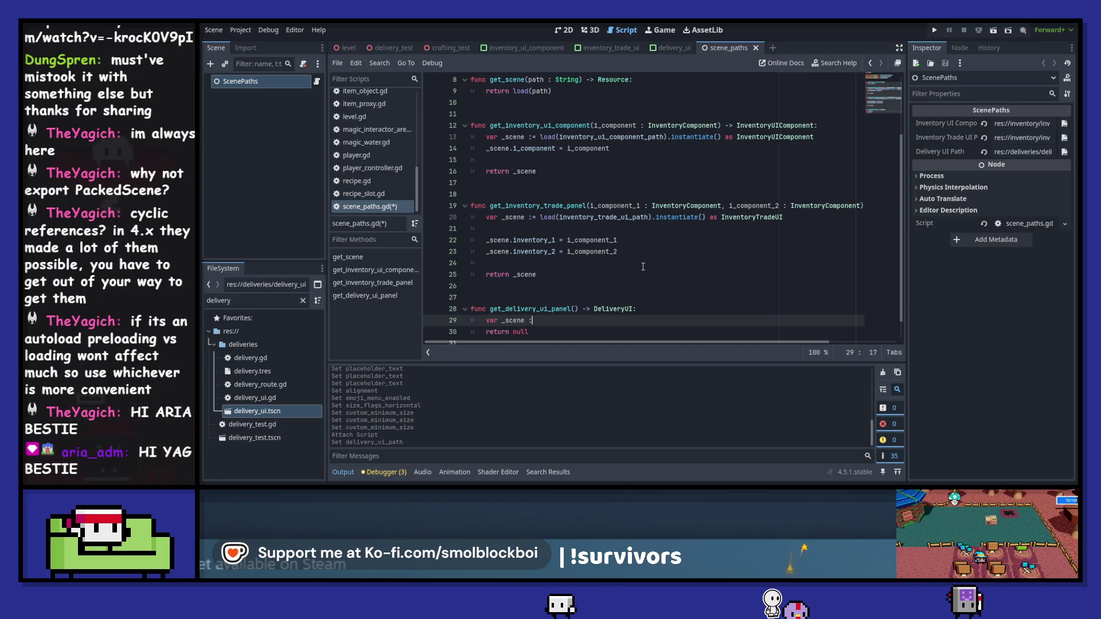
{"action": "type", "text": "= load("}
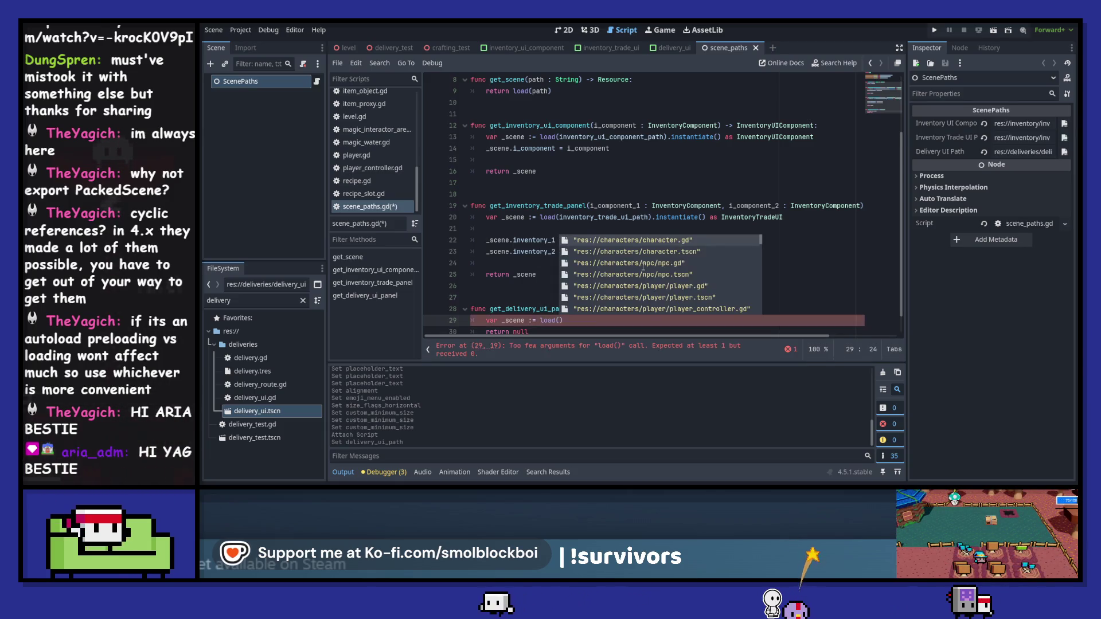
{"action": "key", "text": "Escape"}
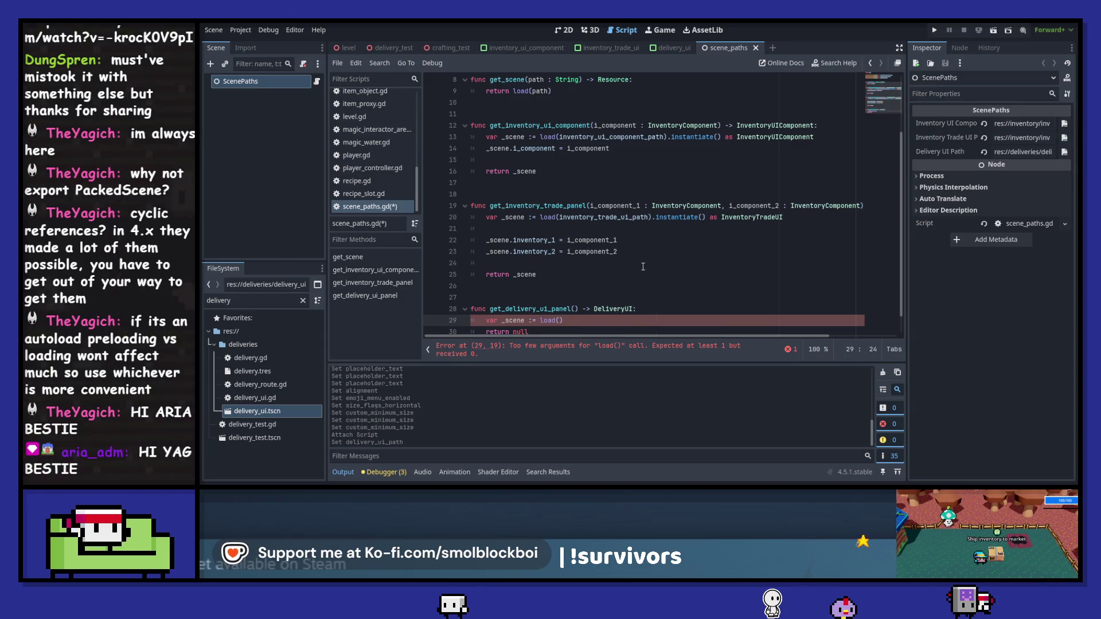
{"action": "scroll", "coordinate": [642, 266], "scroll_direction": "up", "scroll_amount": 3}
{"action": "left_click", "coordinate": [653, 126]}
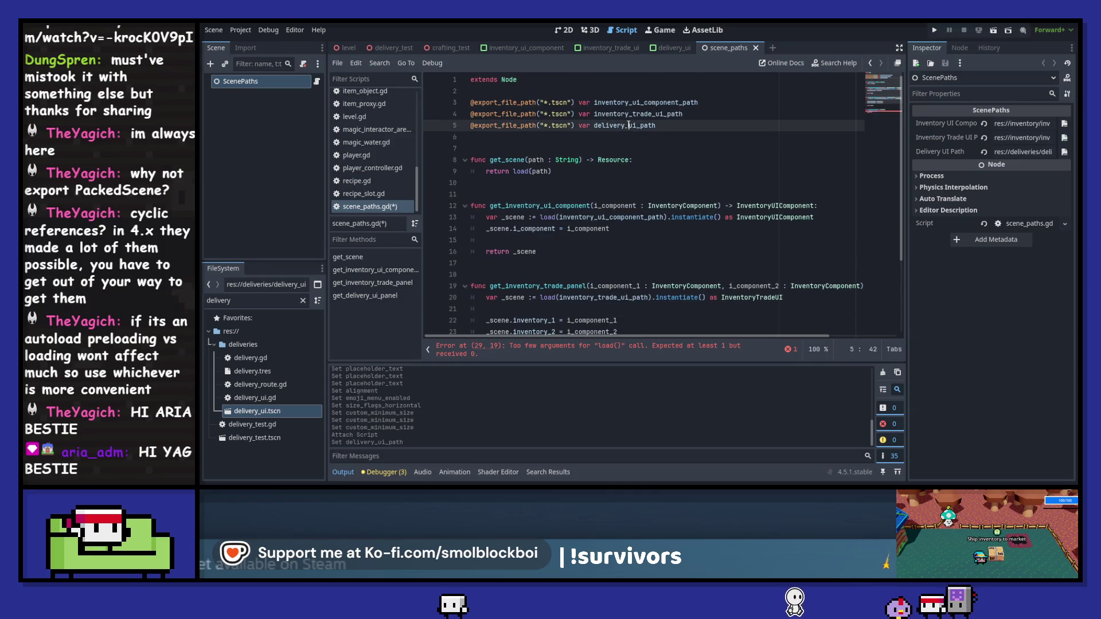
{"action": "scroll", "coordinate": [559, 303], "scroll_direction": "down", "scroll_amount": 3}
{"action": "left_click", "coordinate": [561, 299]}
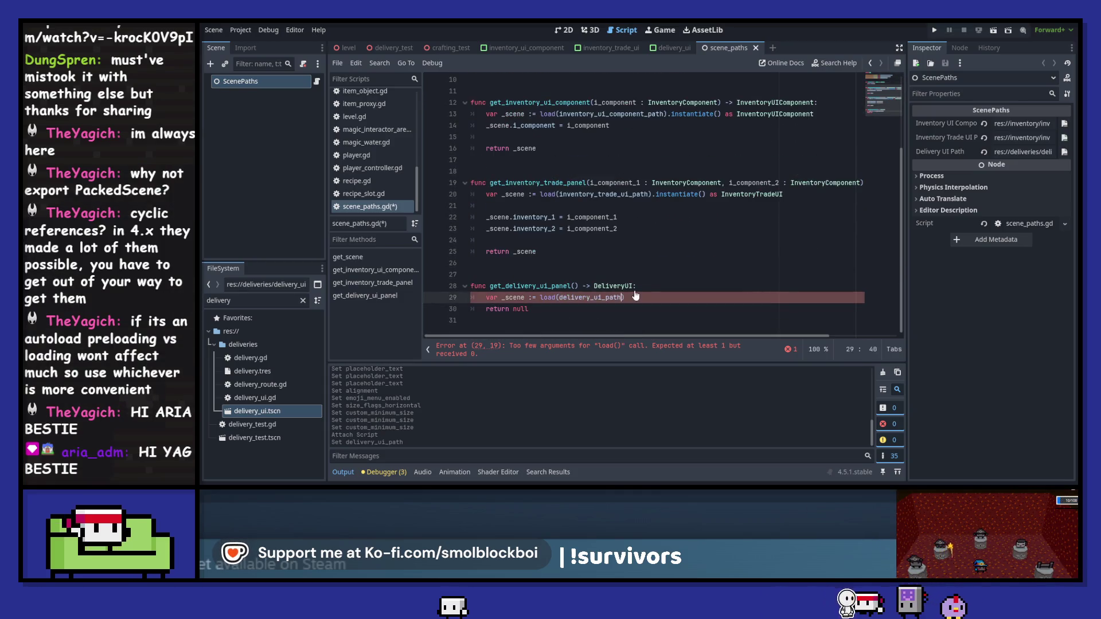
{"action": "key", "text": "ctrl+v"}
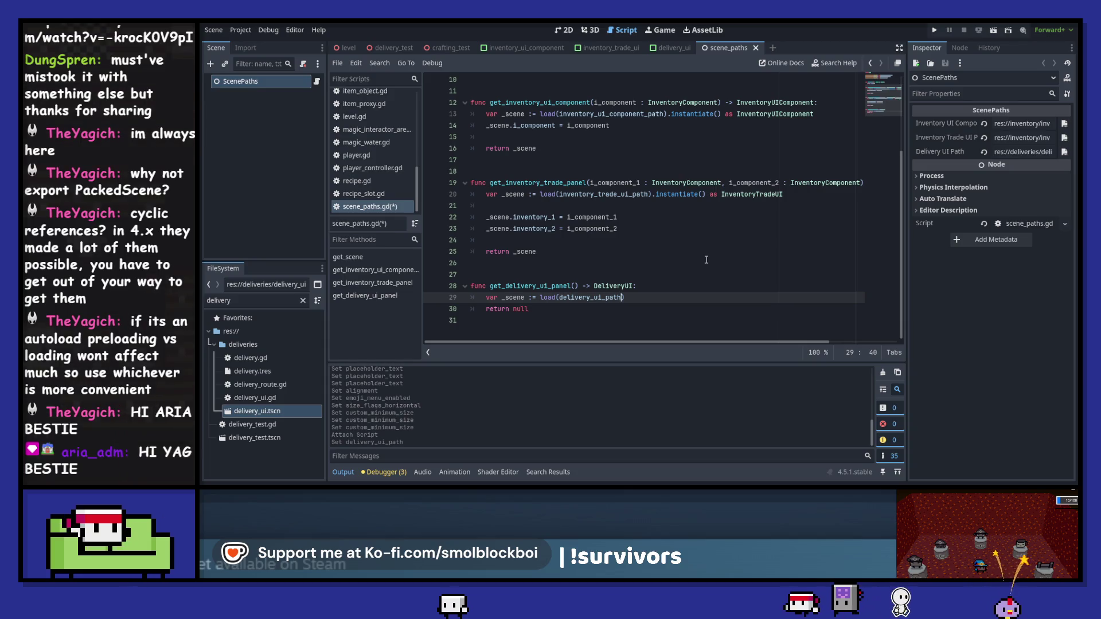
Append '.instantiate() as DeliveryUI' to the load line and save the script.
{"action": "scroll", "coordinate": [706, 259], "scroll_direction": "up", "scroll_amount": 3}
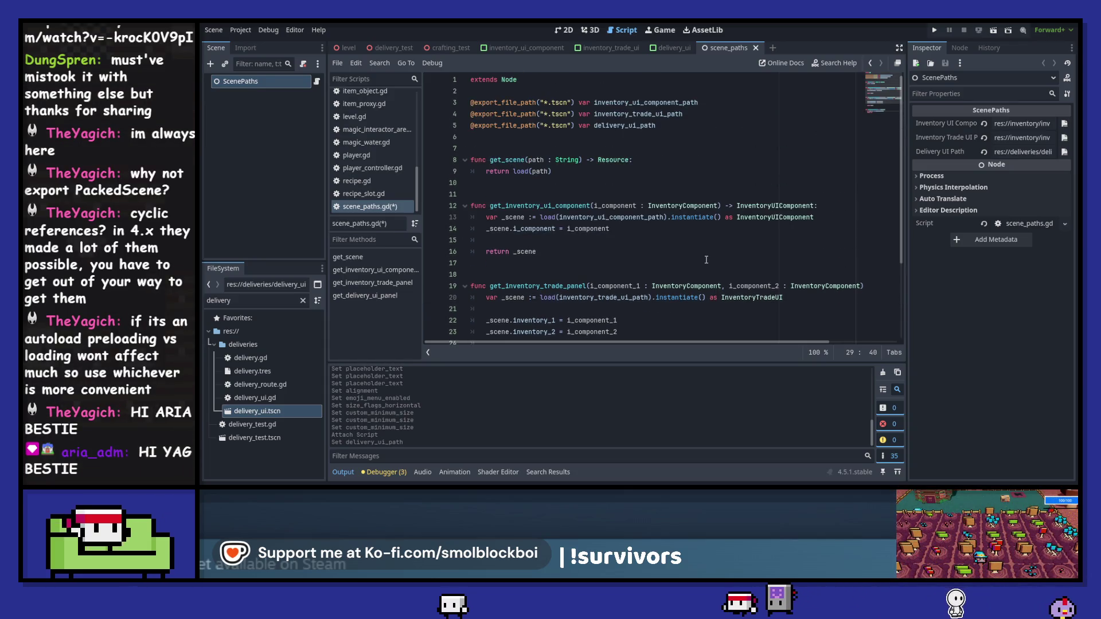
{"action": "scroll", "coordinate": [706, 260], "scroll_direction": "down", "scroll_amount": 3}
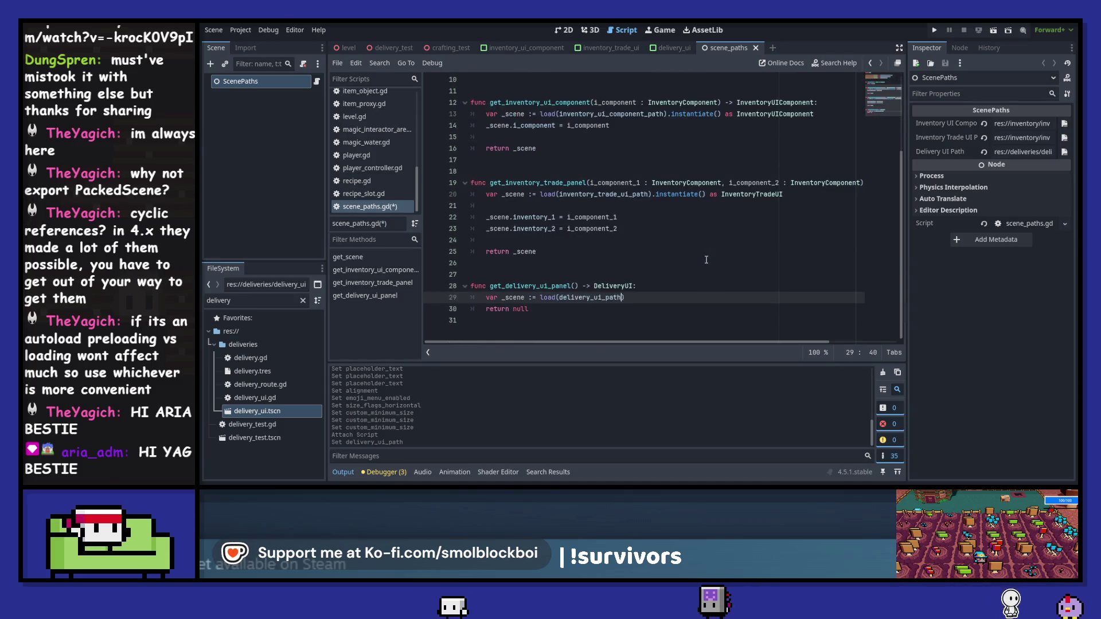
{"action": "type", "text": ".instan"}
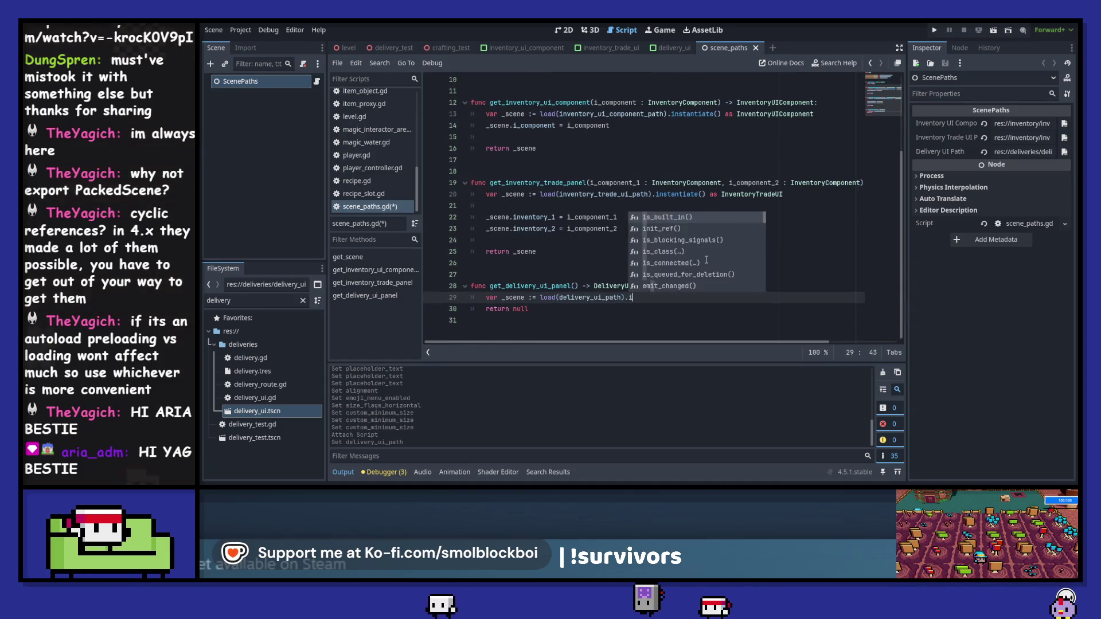
{"action": "type", "text": "tiate() as Deli"}
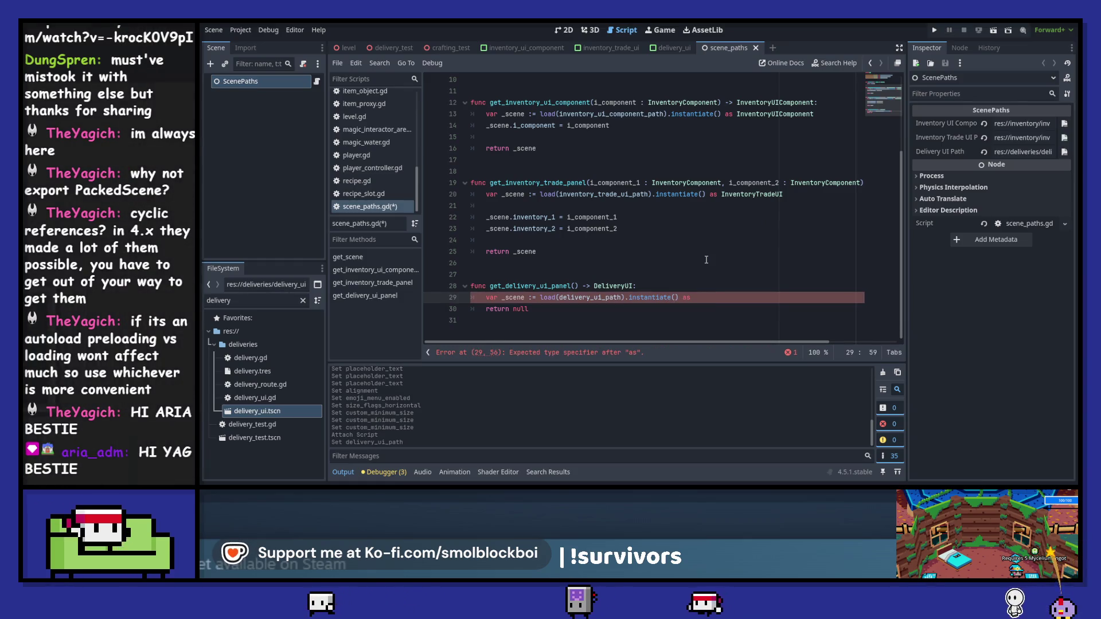
{"action": "type", "text": "very"}
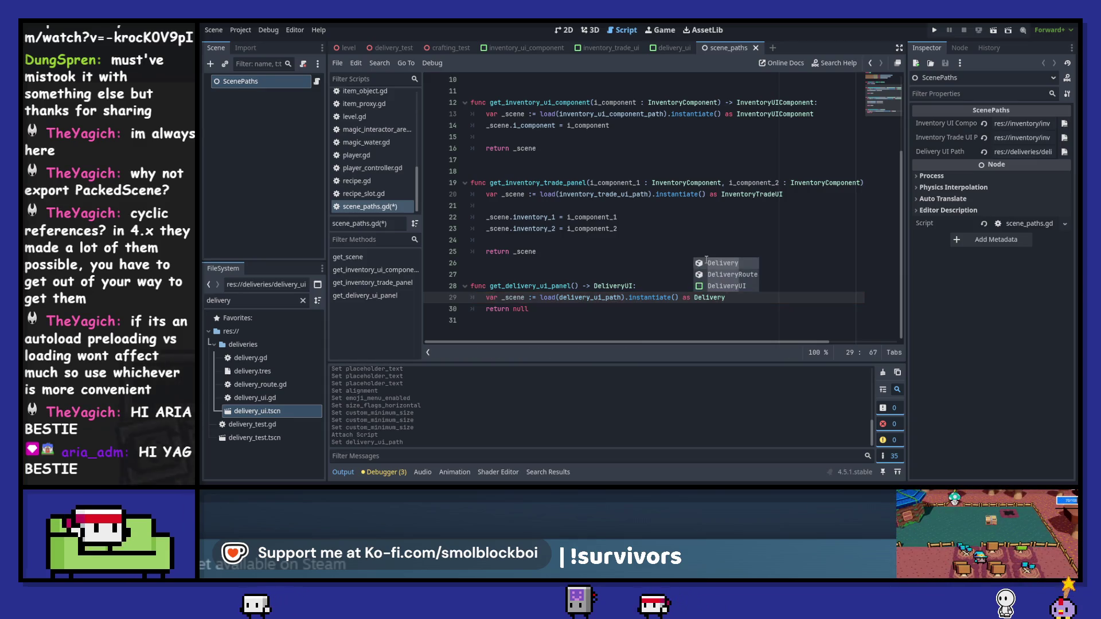
{"action": "type", "text": "UI"}
{"action": "key", "text": "Down"}
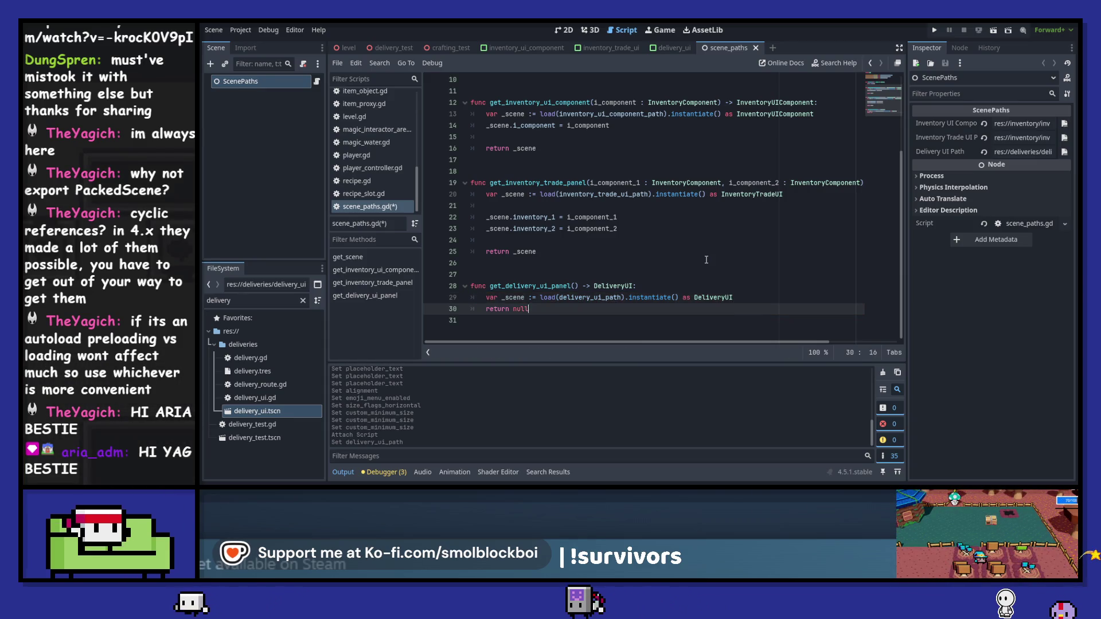
{"action": "key", "text": "ctrl+s"}
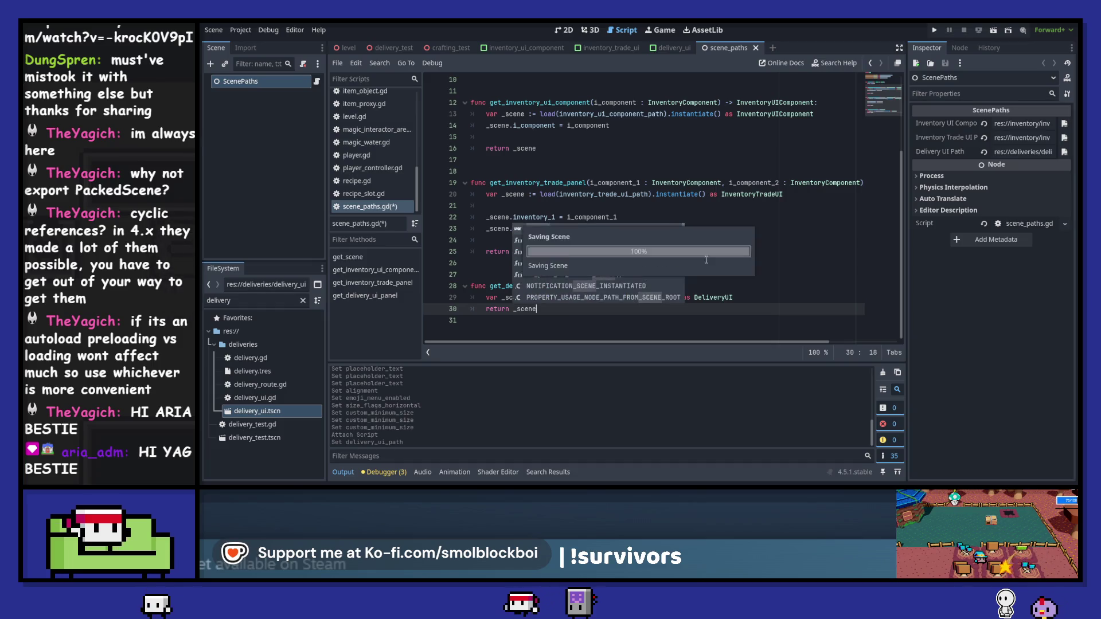
{"action": "key", "text": "Home"}
{"action": "key", "text": "Escape"}
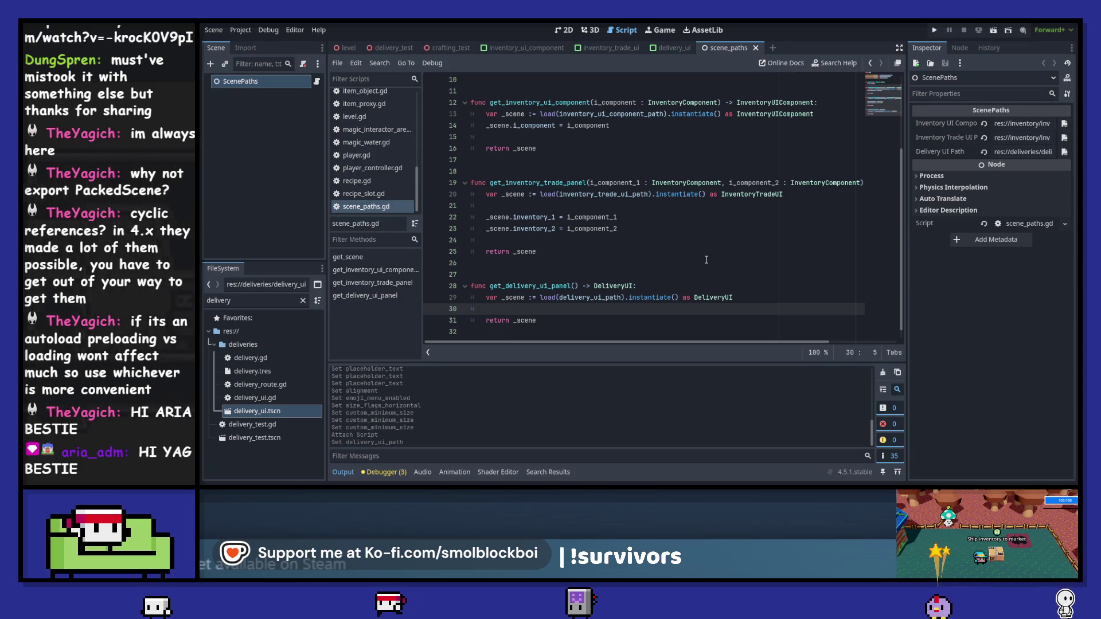
{"action": "left_click", "coordinate": [710, 298], "text": "ctrl"}
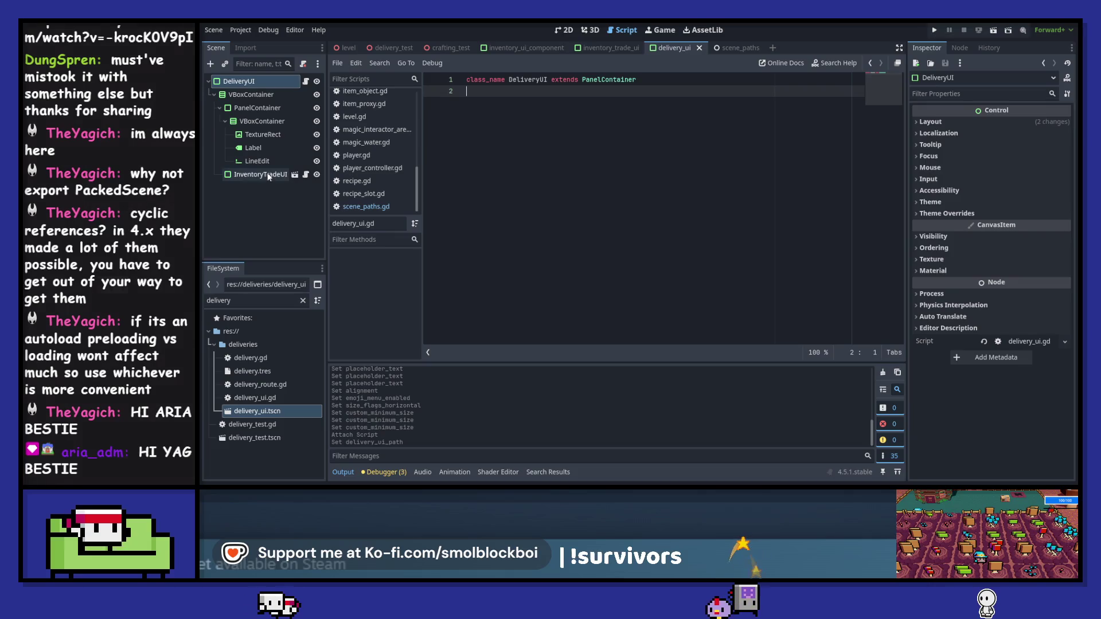
{"action": "key", "text": "Return"}
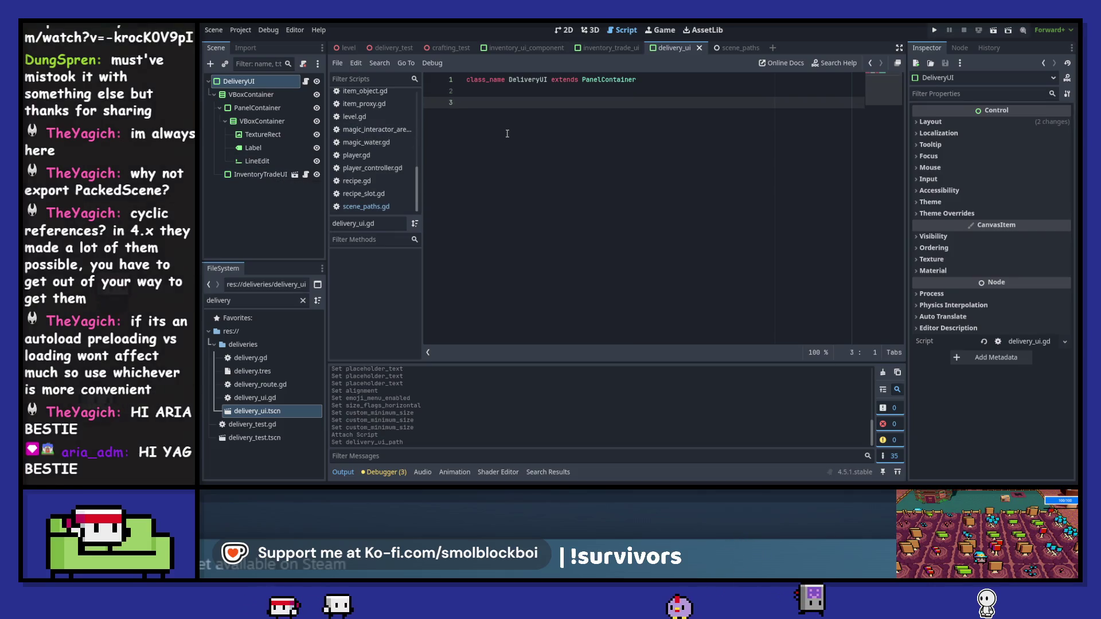
{"action": "key", "text": "BackSpace"}
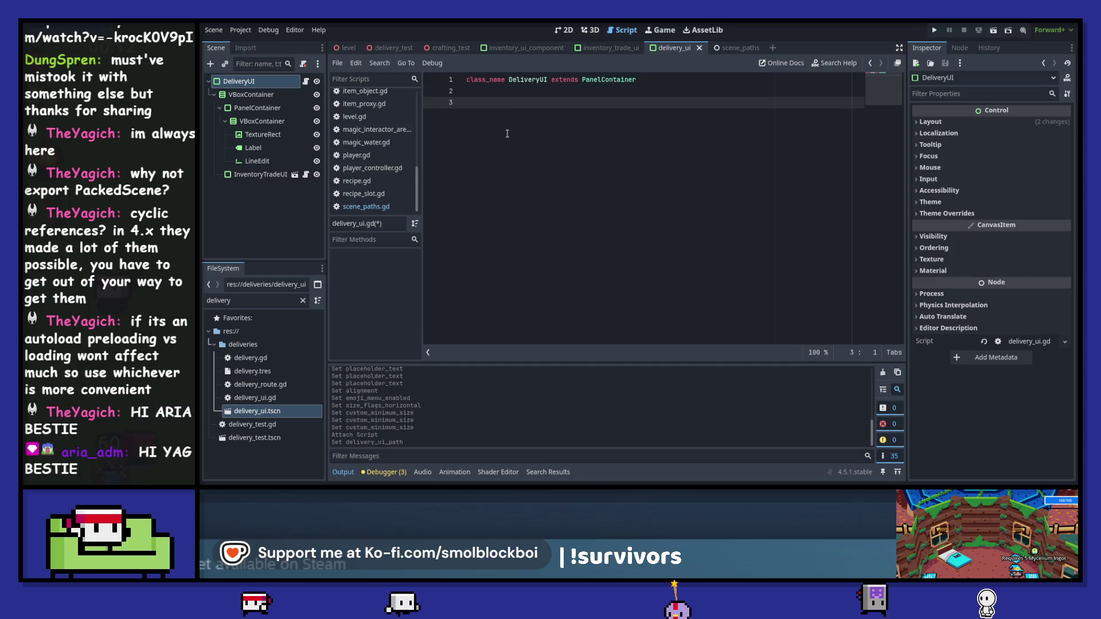
{"action": "mouse_move", "coordinate": [259, 175]}
{"action": "left_mouse_down"}
{"action": "mouse_move", "coordinate": [367, 137]}
{"action": "mouse_move", "coordinate": [552, 102]}
{"action": "left_mouse_up"}
{"action": "key", "text": "ctrl+s"}
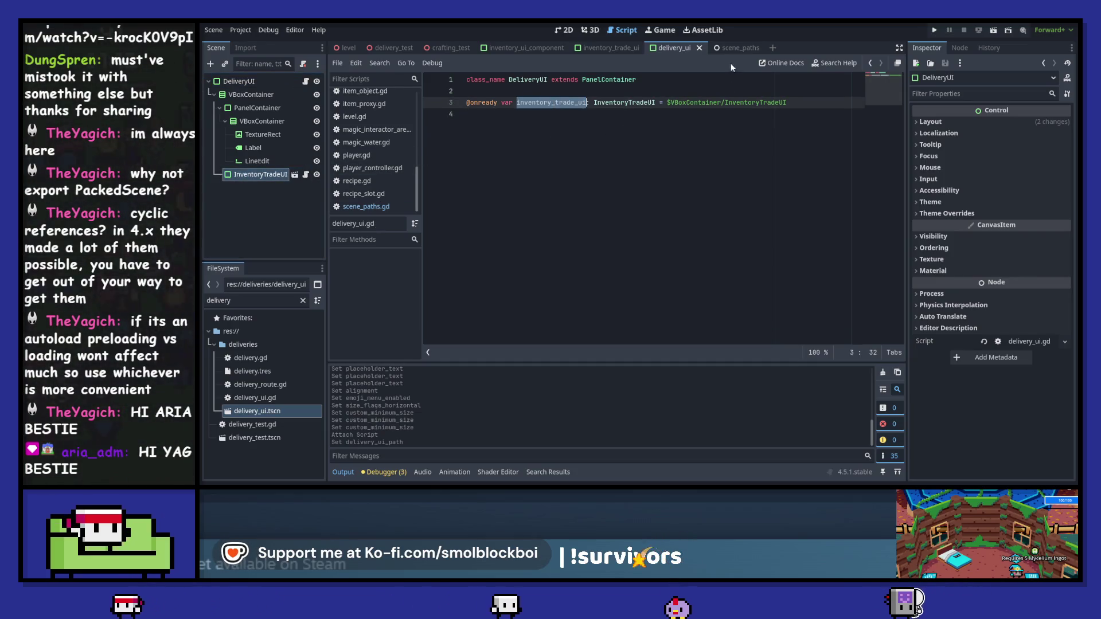
In get_delivery_ui_panel, add _scene.inventory_trade_ui.inventory_1 and inventory_2 lines and save.
{"action": "left_click", "coordinate": [733, 49]}
{"action": "scroll", "coordinate": [596, 282], "scroll_direction": "down", "scroll_amount": 1}
{"action": "left_click", "coordinate": [529, 297]}
{"action": "key", "text": "Return"}
{"action": "type", "text": "ne."}
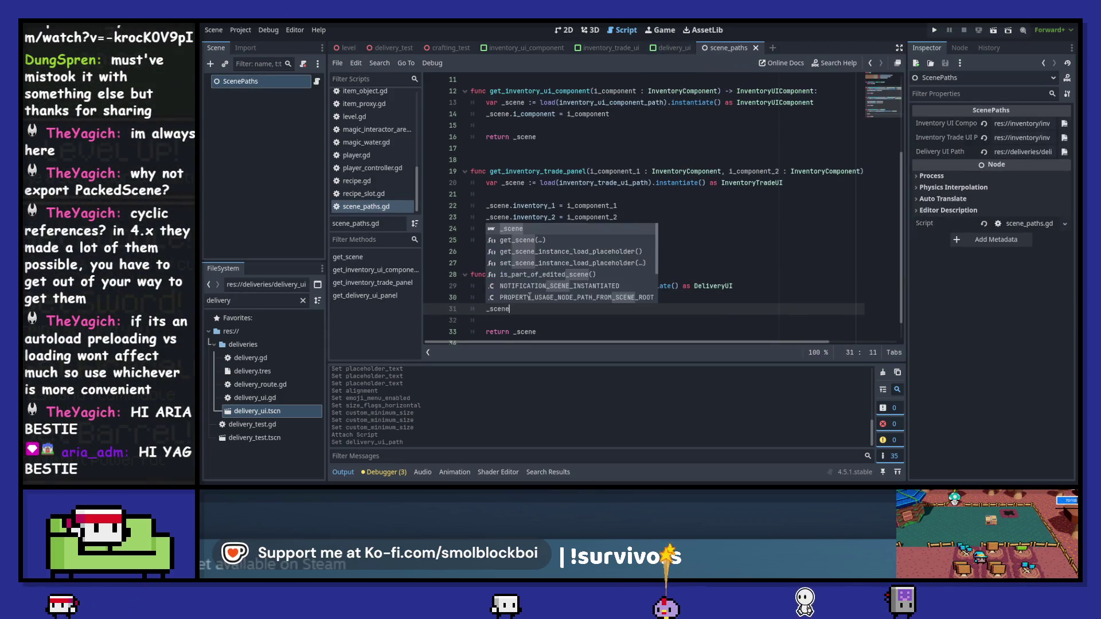
{"action": "type", "text": "inventory_trade_ui."}
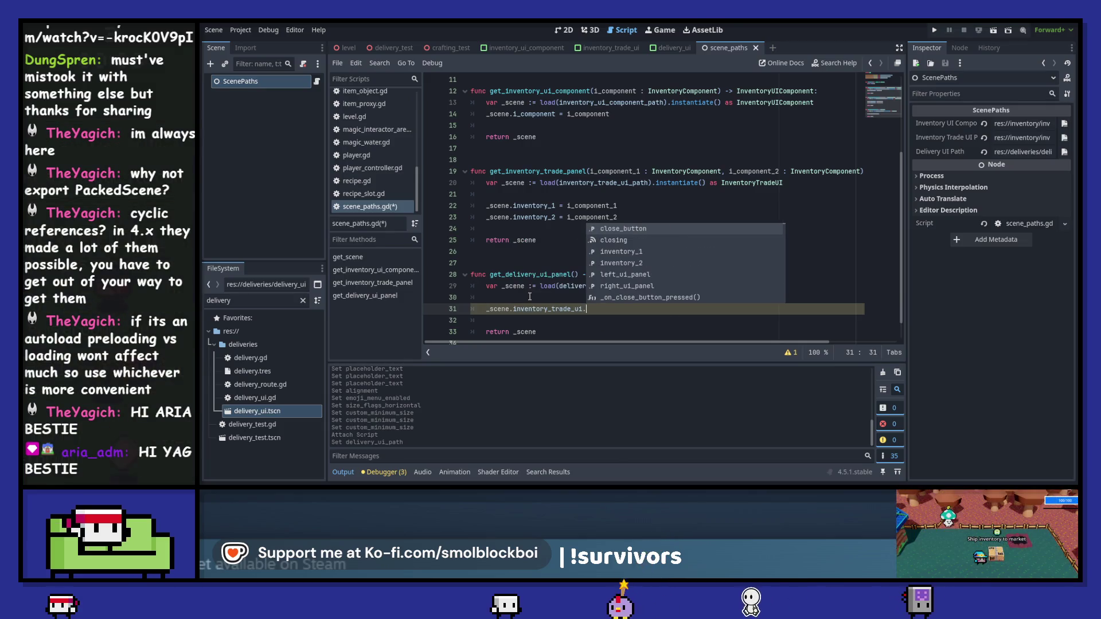
{"action": "key", "text": "Down"}
{"action": "key", "text": "Down"}
{"action": "key", "text": "Return"}
{"action": "key", "text": "ctrl+shift+d"}
{"action": "key", "text": "BackSpace"}
{"action": "type", "text": "2"}
{"action": "key", "text": "ctrl+s"}
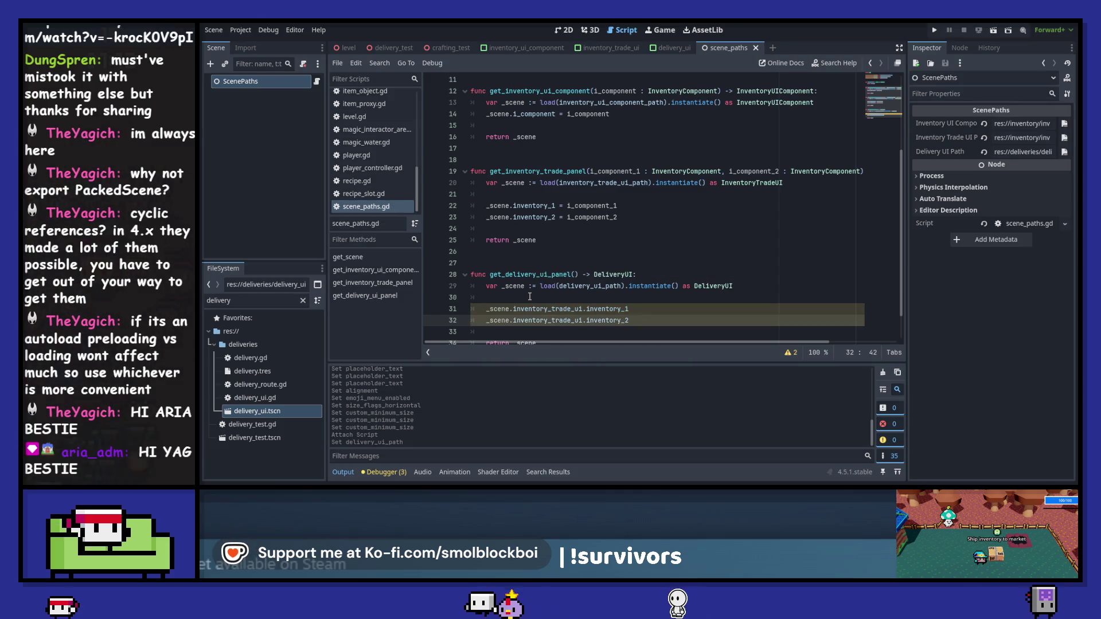
{"action": "left_click", "coordinate": [671, 48]}
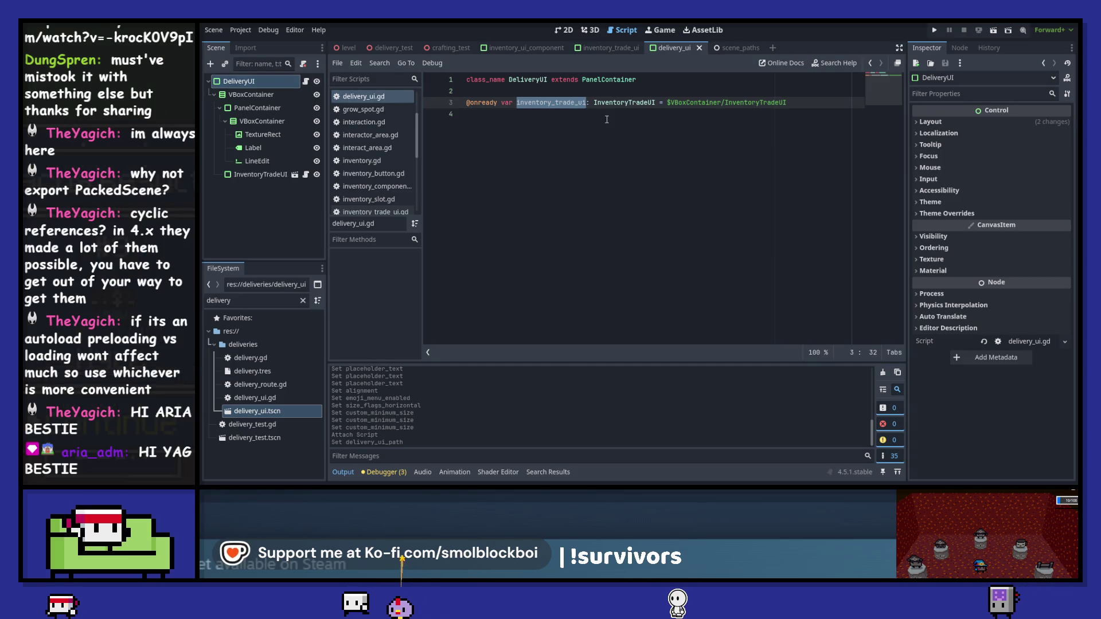
{"action": "left_click", "coordinate": [306, 82]}
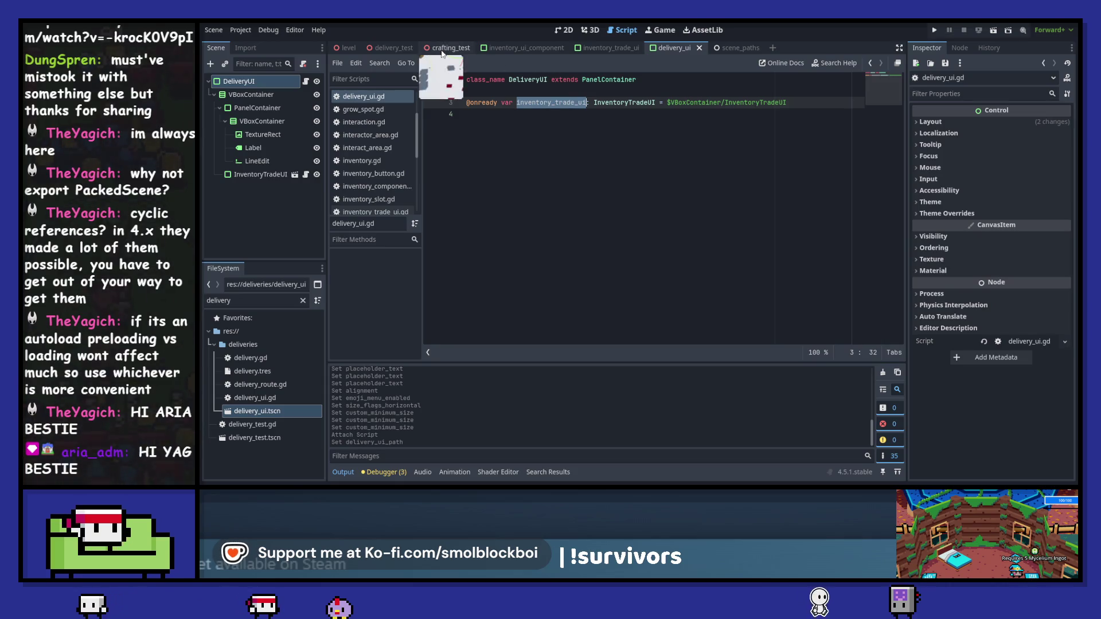
On delivery_test.gd line 10, type _menu as DeliveryUI from ScenePaths.get_delivery_ui_panel, then open its definition.
{"action": "left_click", "coordinate": [391, 48]}
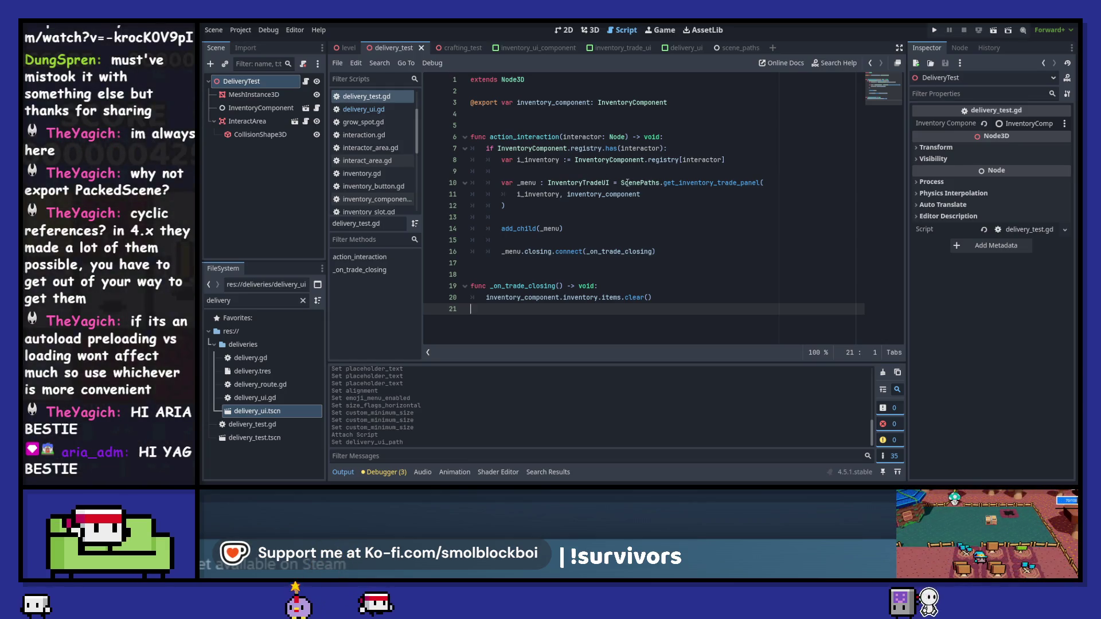
{"action": "double_click", "coordinate": [582, 182]}
{"action": "type", "text": "DeliveryUI"}
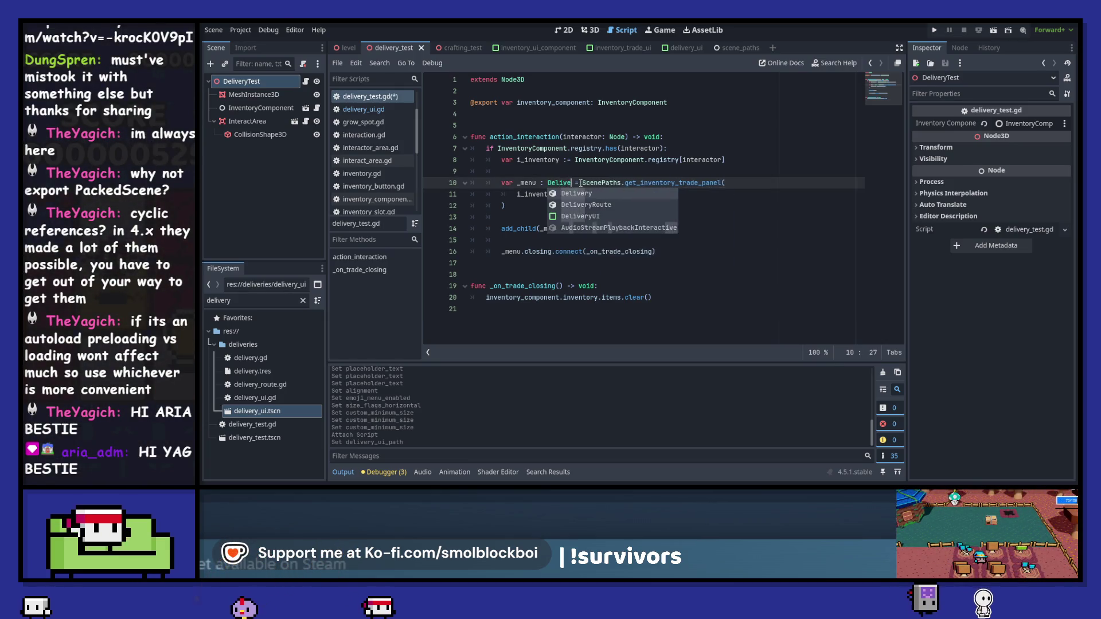
{"action": "key", "text": "End"}
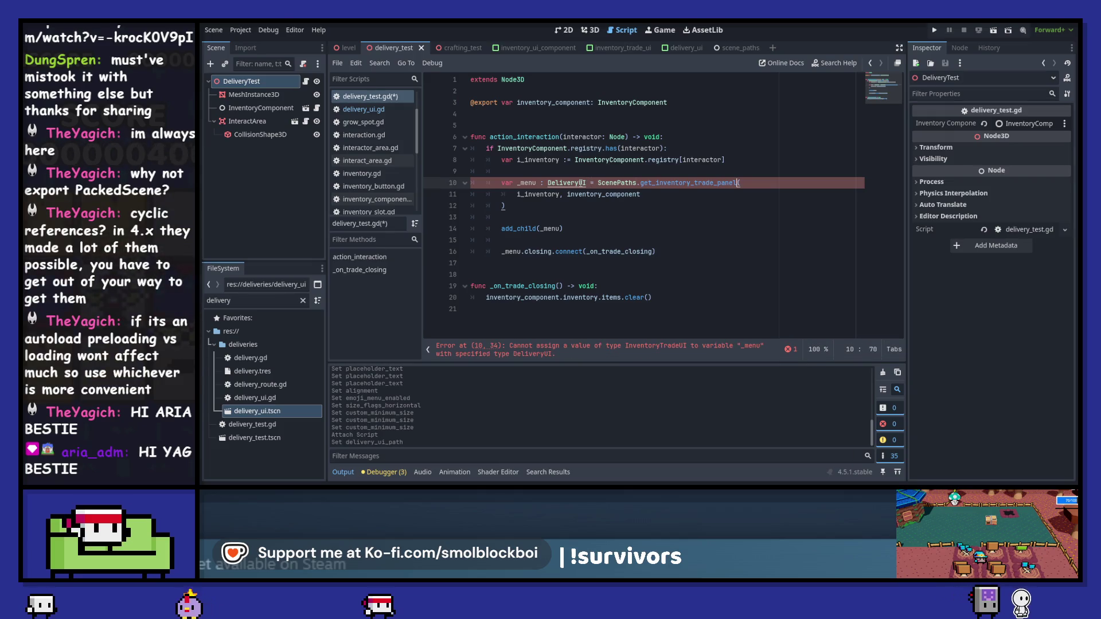
{"action": "key", "text": "ctrl+shift+Left"}
{"action": "type", "text": "get_del"}
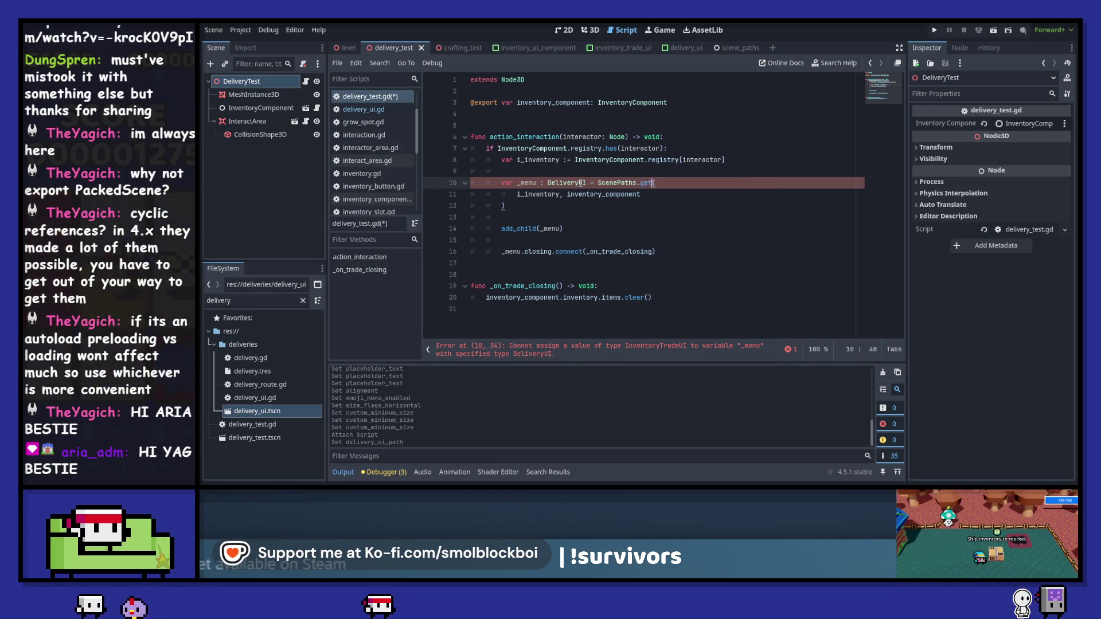
{"action": "key", "text": "Return"}
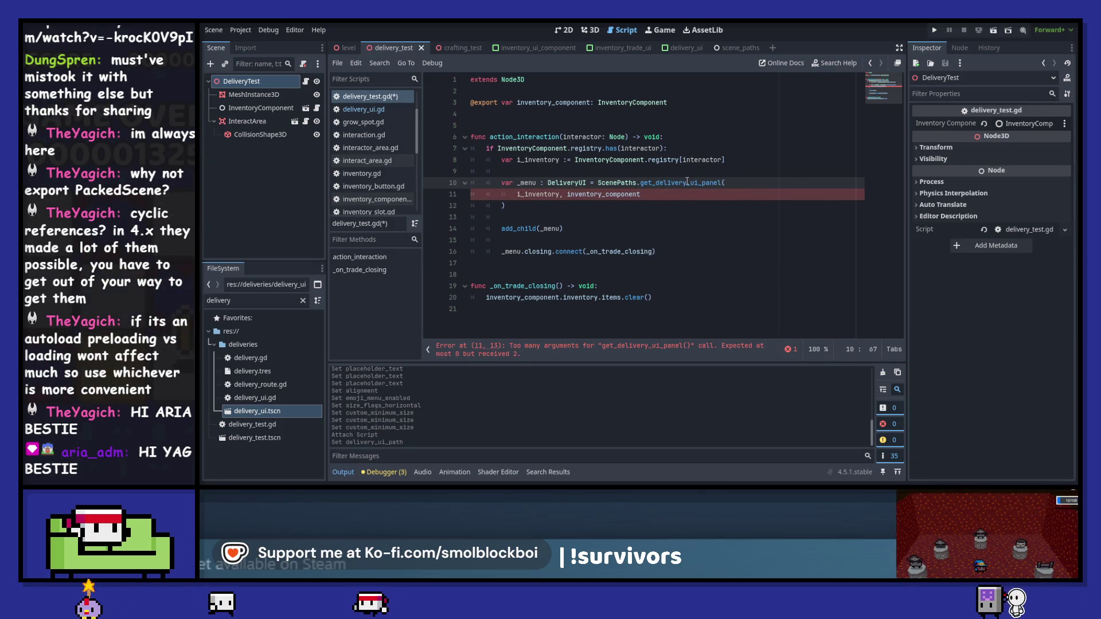
{"action": "left_click", "coordinate": [694, 184], "text": "ctrl"}
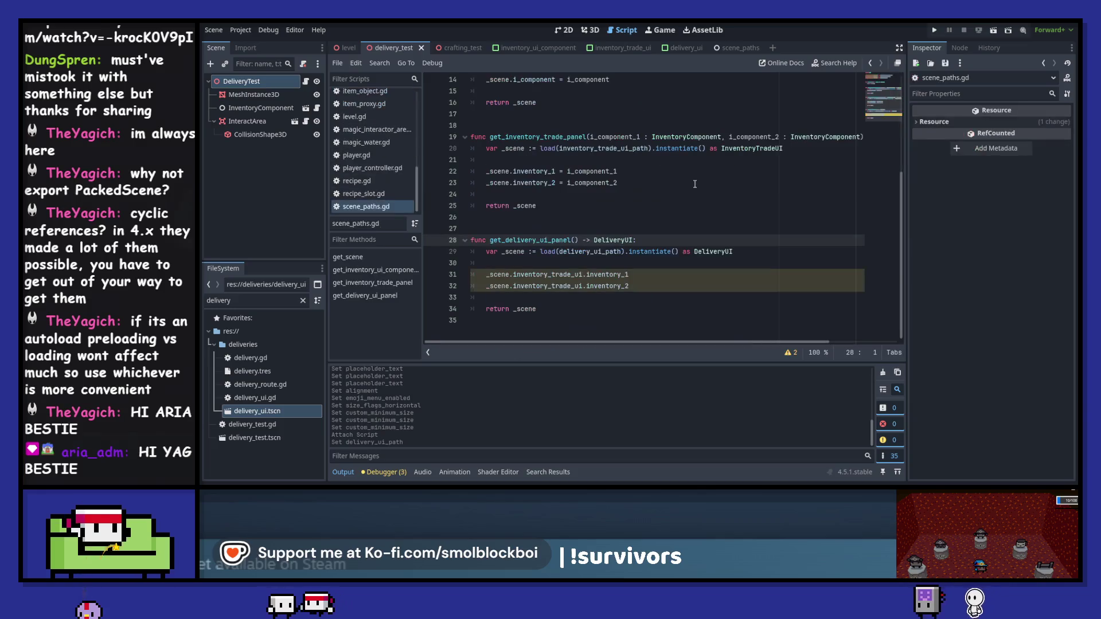
Copy get_inventory_trade_panel's parameters into get_delivery_ui_panel, renamed source_inventory and cargo_inventory.
{"action": "mouse_move", "coordinate": [592, 137]}
{"action": "left_mouse_down"}
{"action": "mouse_move", "coordinate": [863, 145]}
{"action": "mouse_move", "coordinate": [780, 141]}
{"action": "left_mouse_up"}
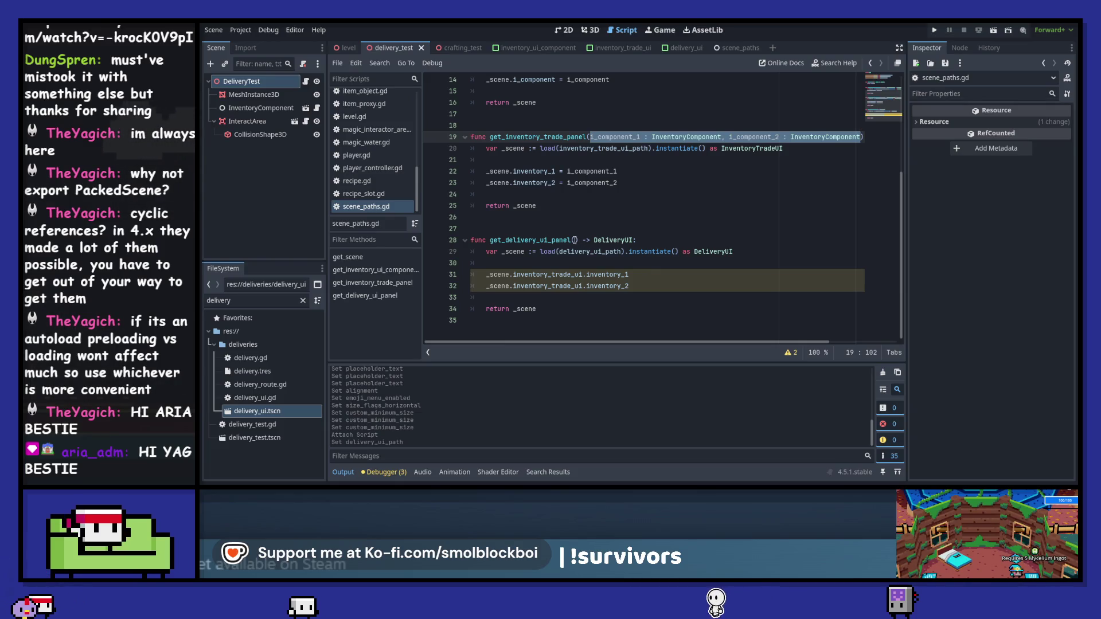
{"action": "key", "text": "ctrl+c"}
{"action": "left_click", "coordinate": [591, 240]}
{"action": "key", "text": "ctrl+v"}
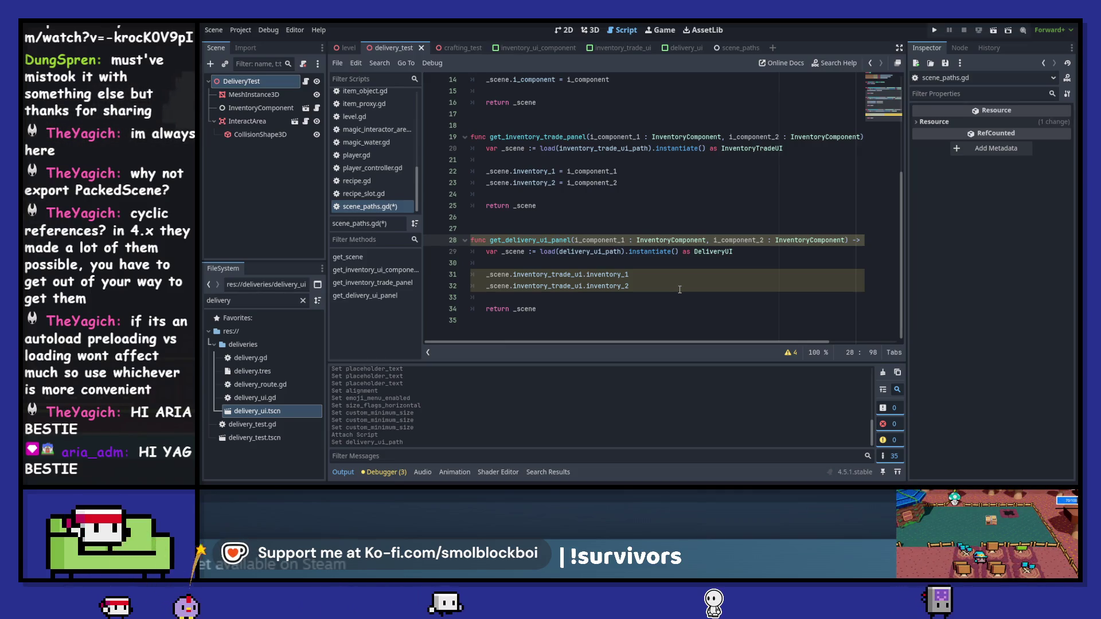
{"action": "double_click", "coordinate": [599, 241]}
{"action": "type", "text": "source"}
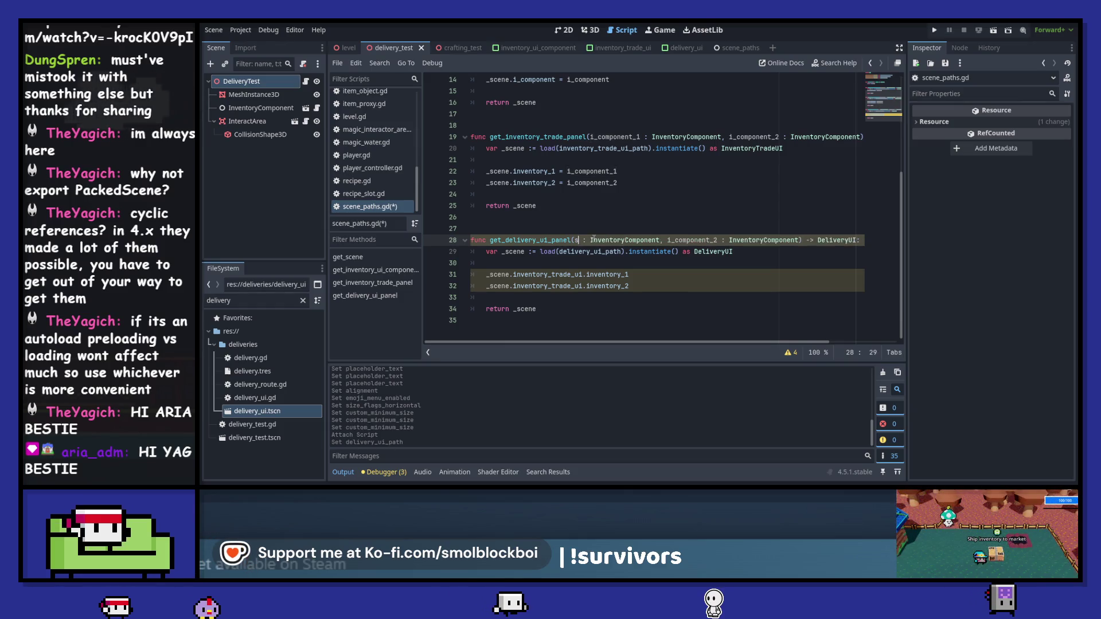
{"action": "type", "text": "_inventory"}
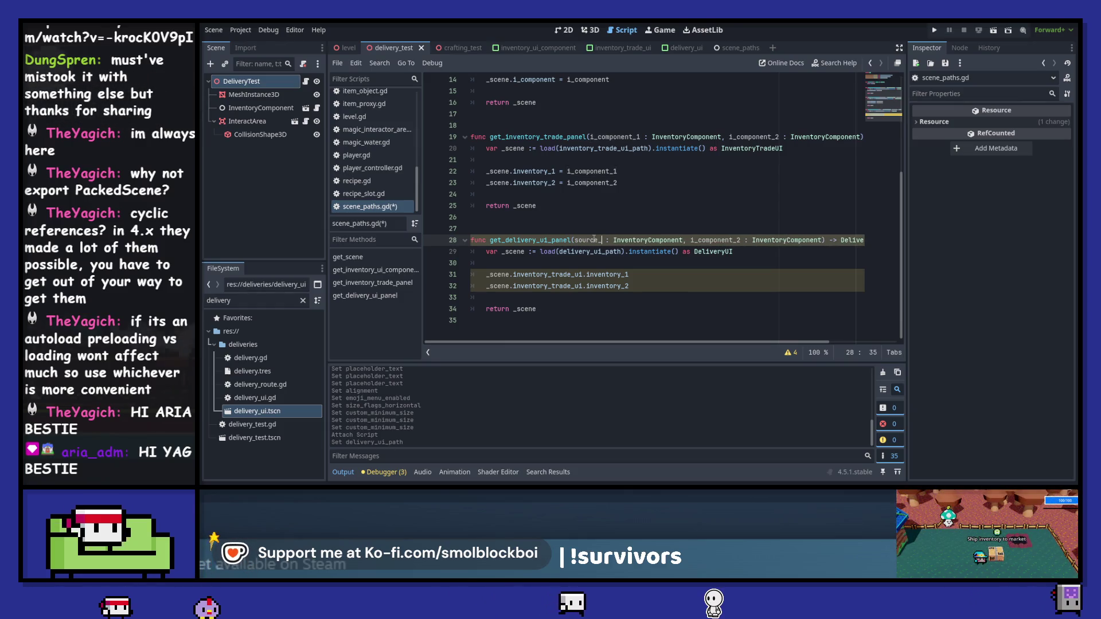
{"action": "key", "text": "ctrl+Right"}
{"action": "key", "text": "ctrl+Right"}
{"action": "key", "text": "ctrl+shift+Right"}
{"action": "type", "text": "cargo_inventory"}
Assign source_inventory to inventory_1 and cargo_inventory to inventory_2, then save.
{"action": "key", "text": "Down"}
{"action": "key", "text": "Down"}
{"action": "key", "text": "Down"}
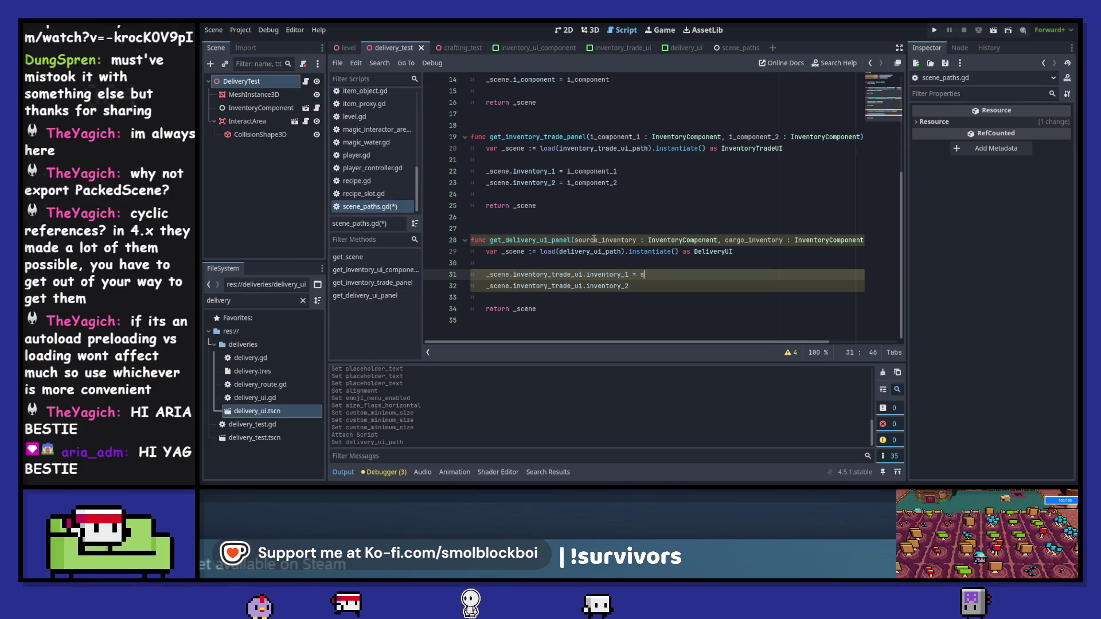
{"action": "key", "text": "Return"}
{"action": "key", "text": "Down"}
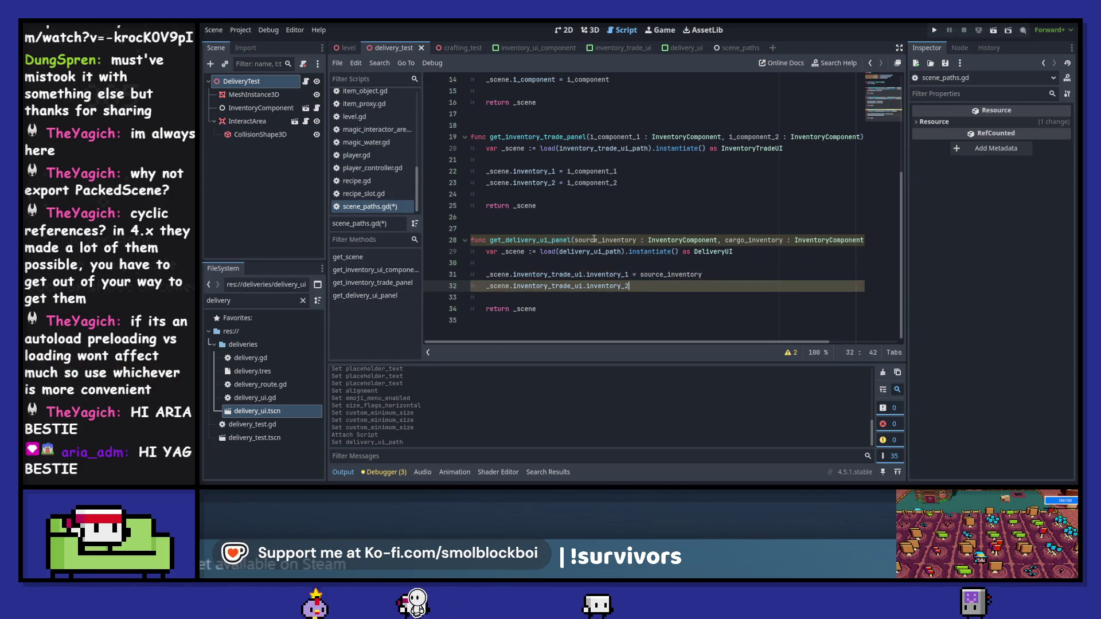
{"action": "type", "text": "= cargo_inventory"}
{"action": "key", "text": "ctrl+s"}
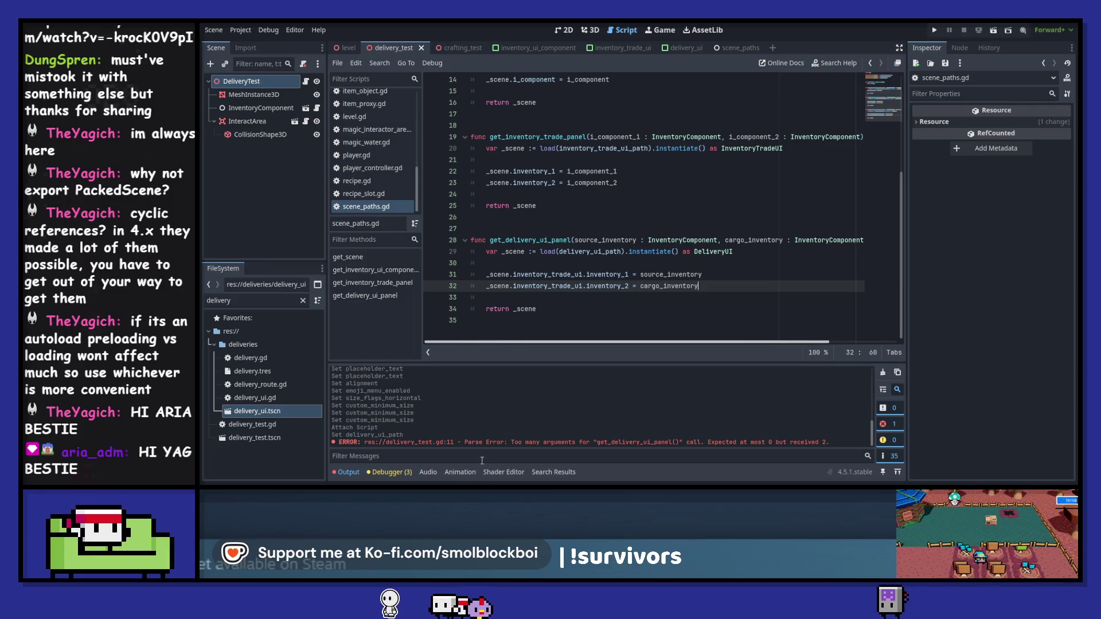
{"action": "key", "text": "alt+Left"}
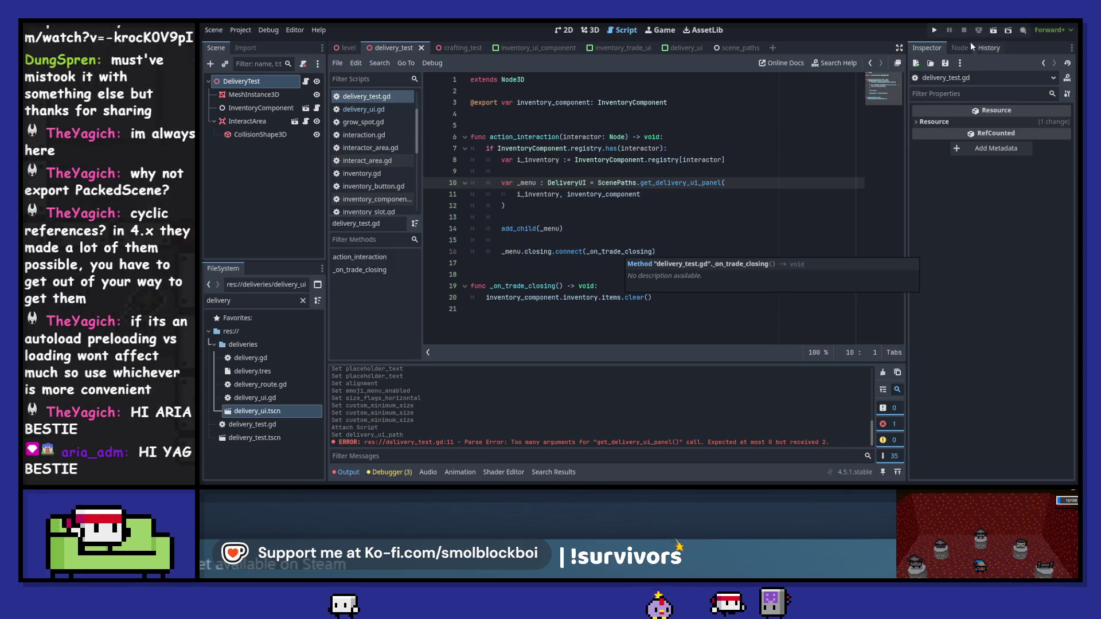
Run the game, trigger the delivery interaction, and view the inventory_1 Nil-base error.
{"action": "key", "text": "F5"}
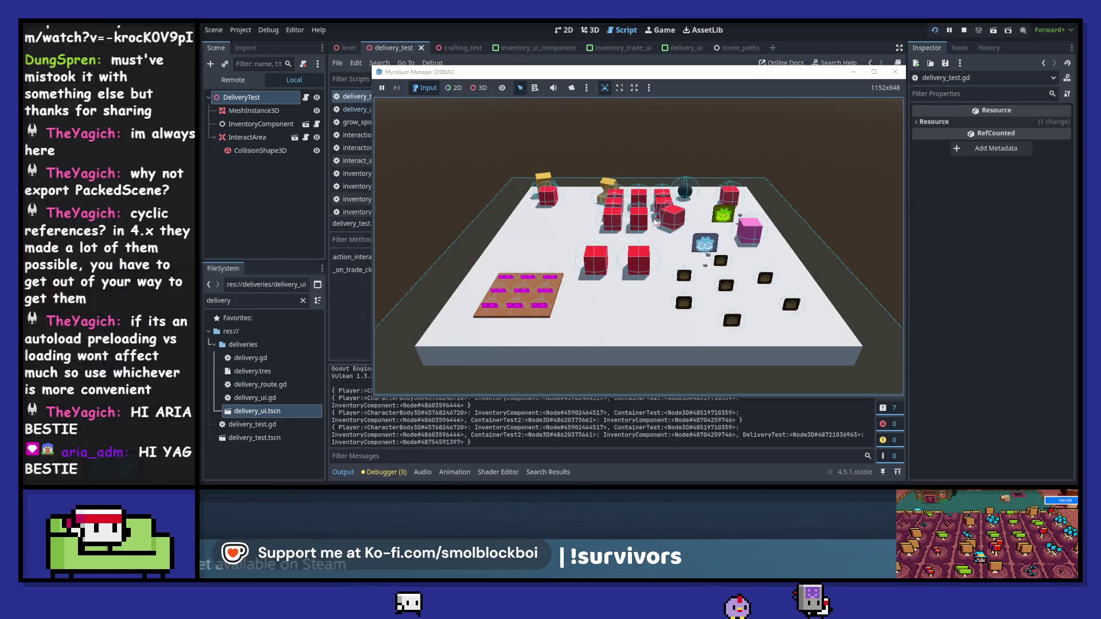
{"action": "key", "text": "e"}
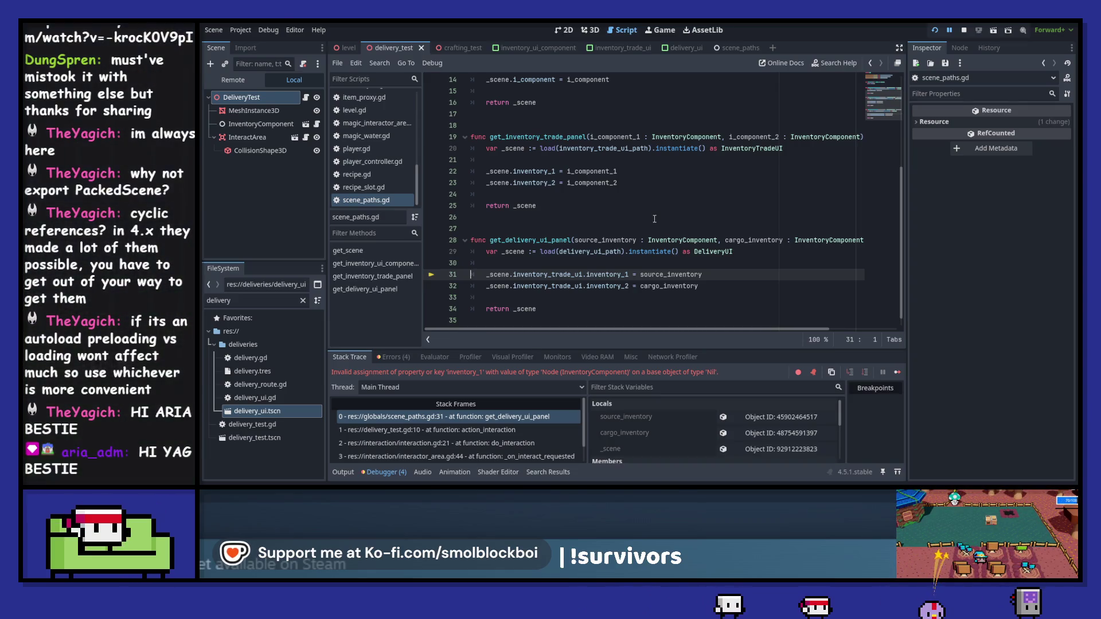
{"action": "left_click", "coordinate": [397, 358]}
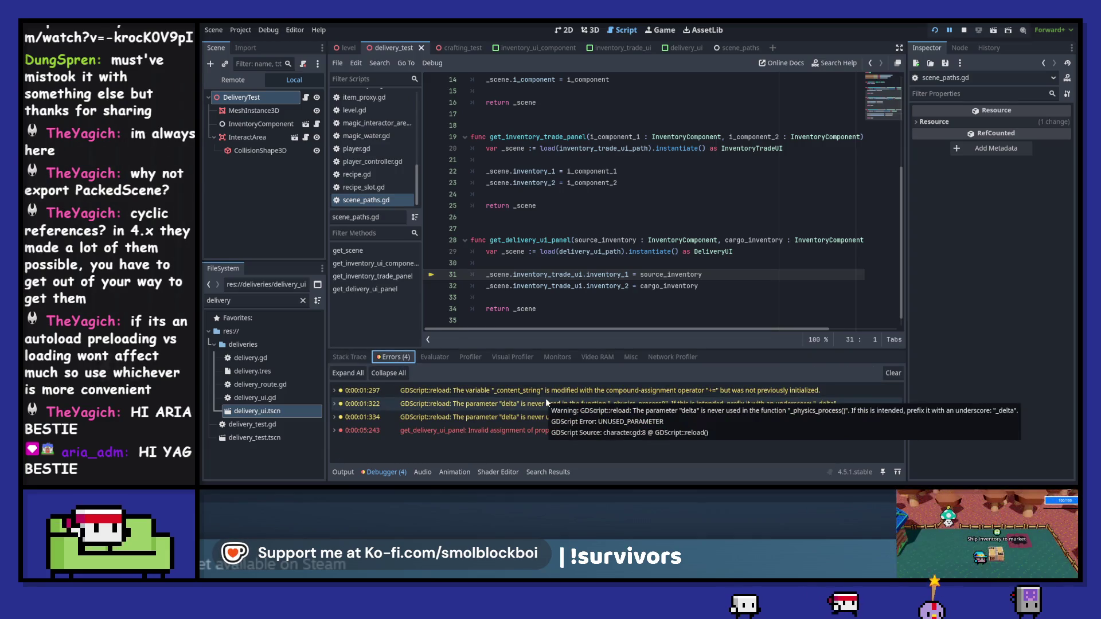
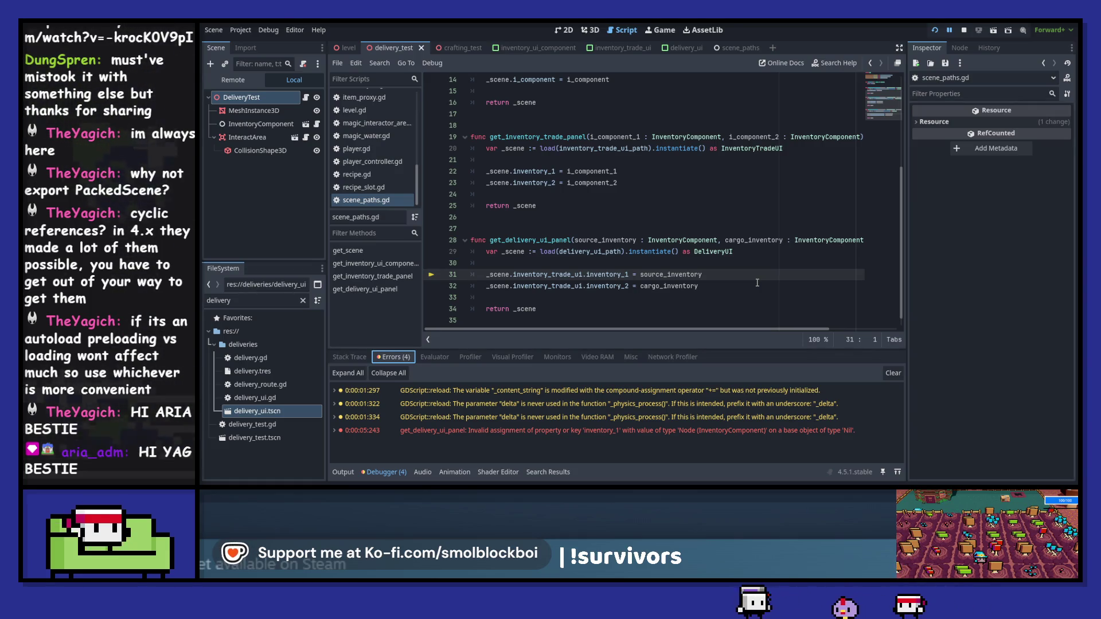
Stop the game and declare 'var source_inventory : InventoryComponent' in delivery_ui.gd.
{"action": "left_click", "coordinate": [964, 29]}
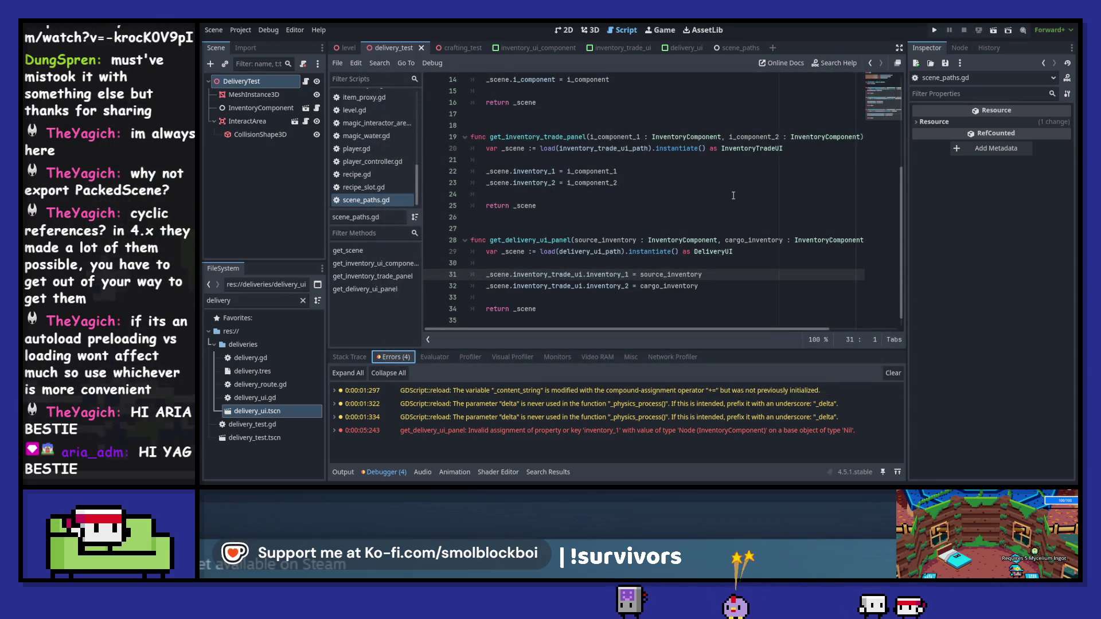
{"action": "left_click", "coordinate": [686, 48]}
{"action": "left_click", "coordinate": [661, 198]}
{"action": "key", "text": "Return"}
{"action": "type", "text": "var source"}
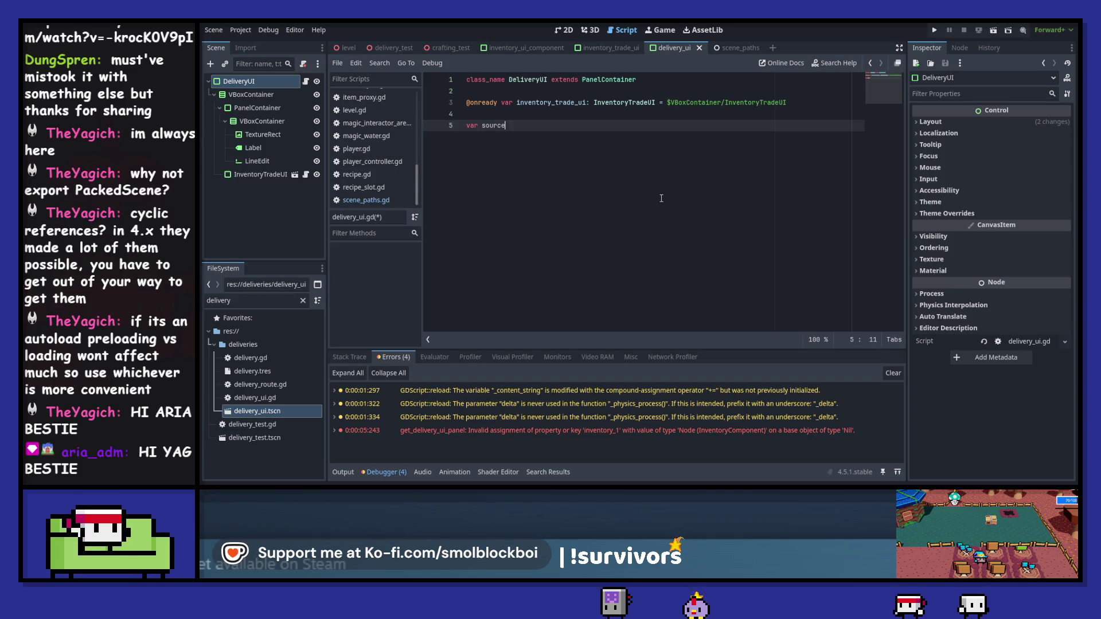
{"action": "type", "text": "ventory : I"}
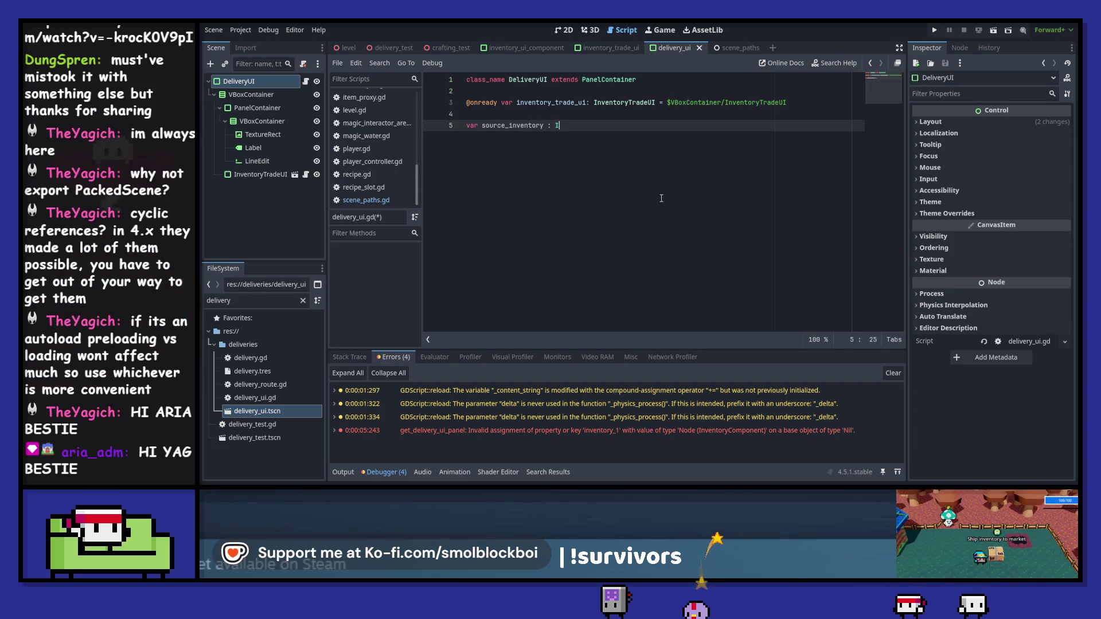
{"action": "key", "text": "Down"}
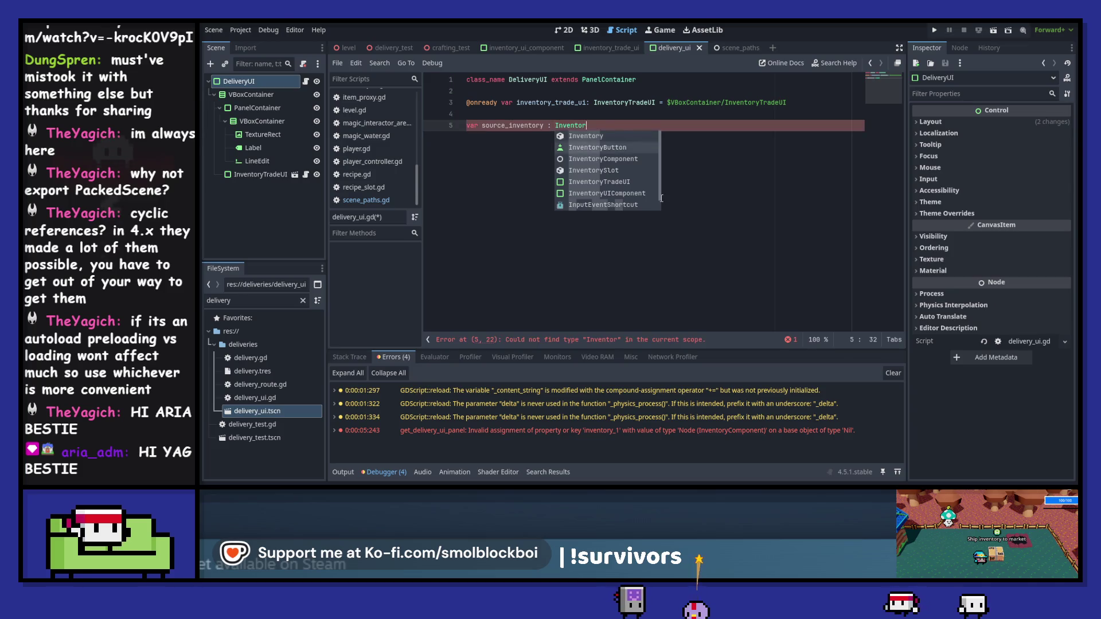
Duplicate the declaration as cargo_inventory, save the script, and clear the error list.
{"action": "key", "text": "Return"}
{"action": "key", "text": "ctrl+shift+d"}
{"action": "key", "text": "ctrl+Left"}
{"action": "key", "text": "Left"}
{"action": "key", "text": "Left"}
{"action": "key", "text": "Left"}
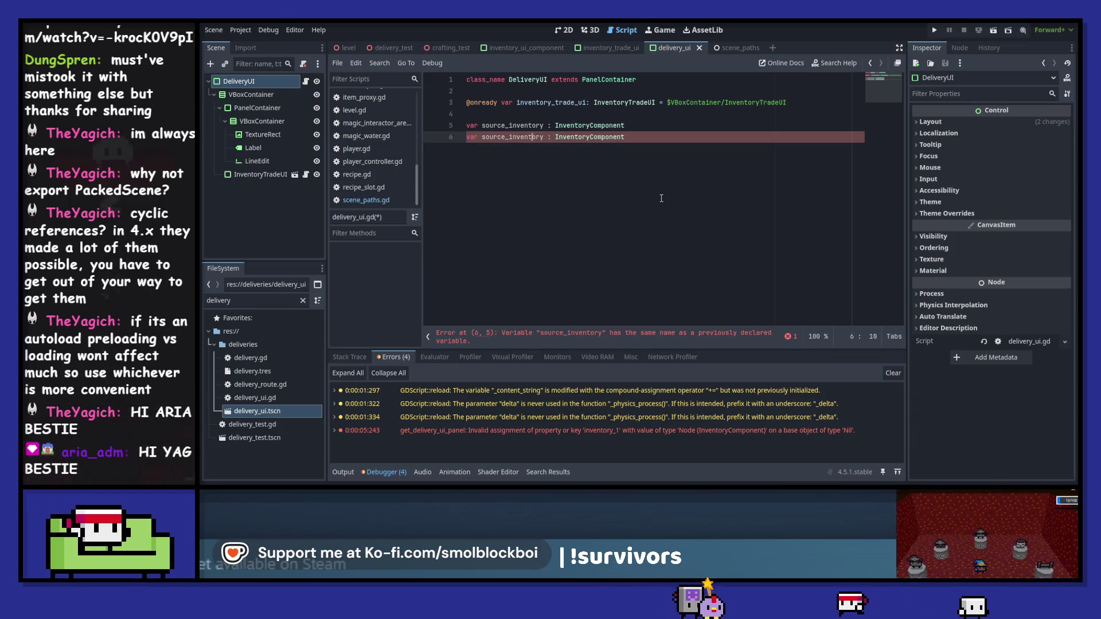
{"action": "key", "text": "ctrl+shift+Left"}
{"action": "type", "text": "ca"}
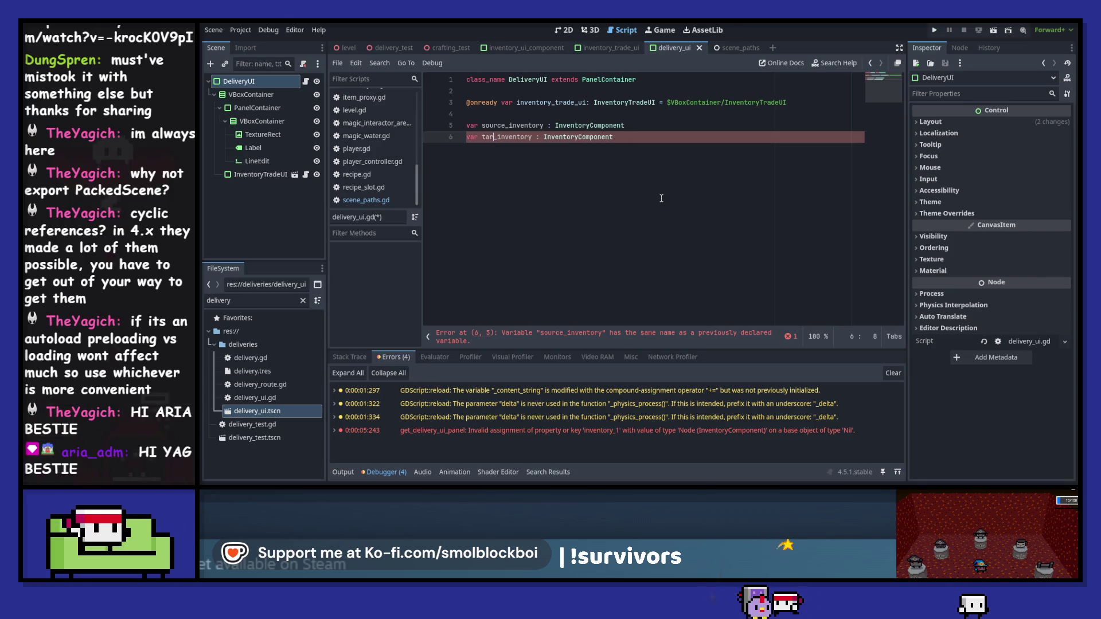
{"action": "type", "text": "rgo"}
{"action": "key", "text": "ctrl+s"}
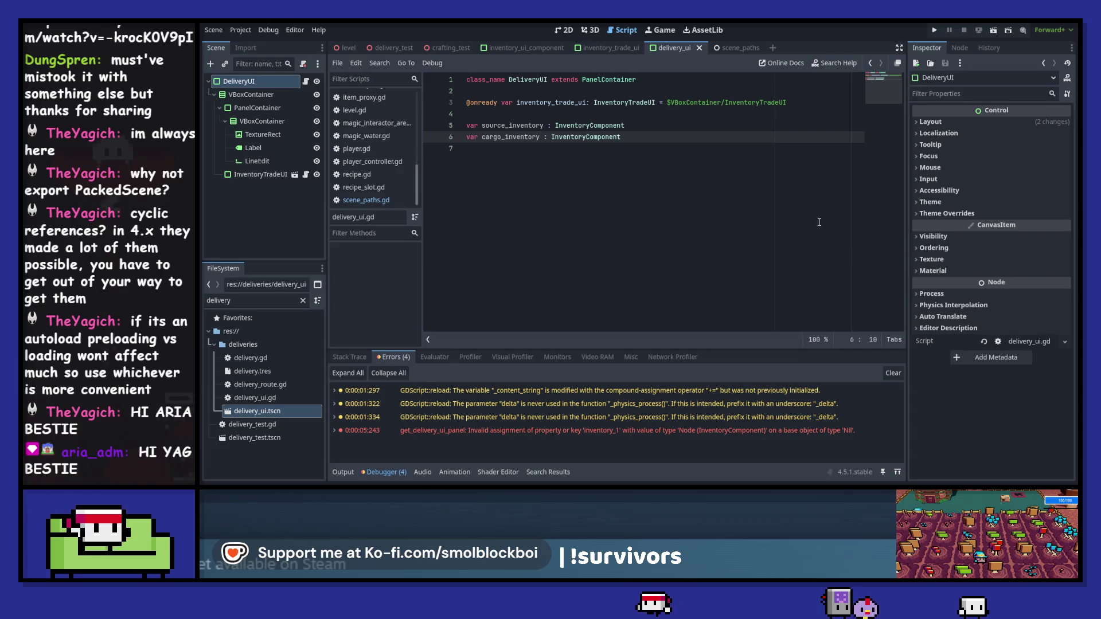
{"action": "left_click", "coordinate": [893, 373]}
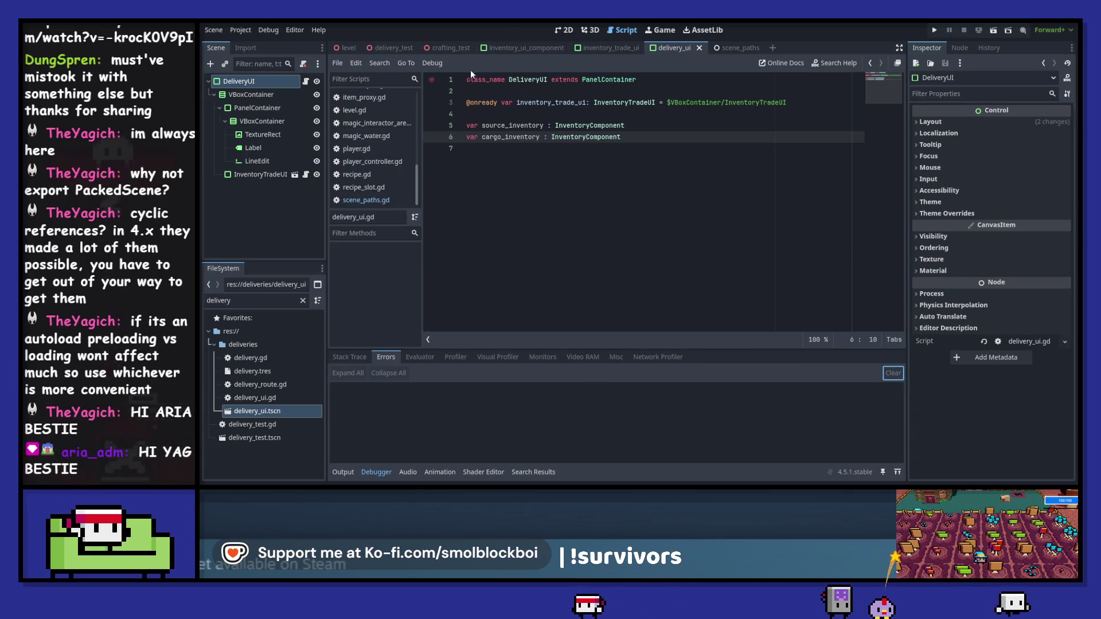
Retarget the inventory_trade_ui references on lines 31–32 of scene_paths.gd and save it.
{"action": "left_click", "coordinate": [359, 198]}
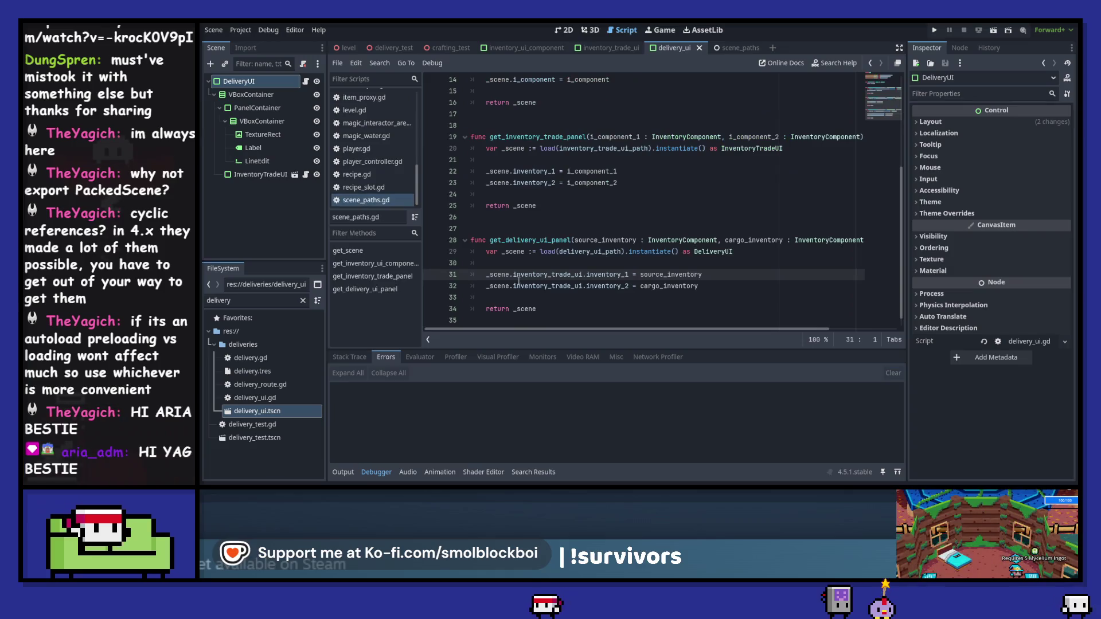
{"action": "double_click", "coordinate": [542, 275]}
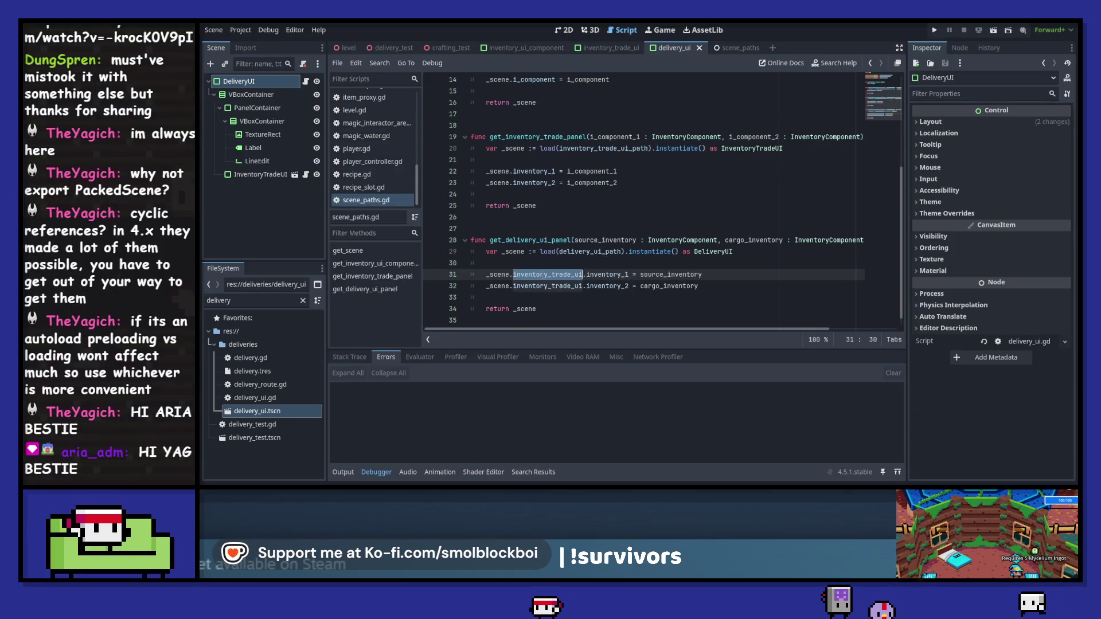
{"action": "double_click", "coordinate": [667, 275]}
{"action": "key", "text": "ctrl+c"}
{"action": "double_click", "coordinate": [542, 275]}
{"action": "key", "text": "ctrl+v"}
{"action": "left_click", "coordinate": [699, 287]}
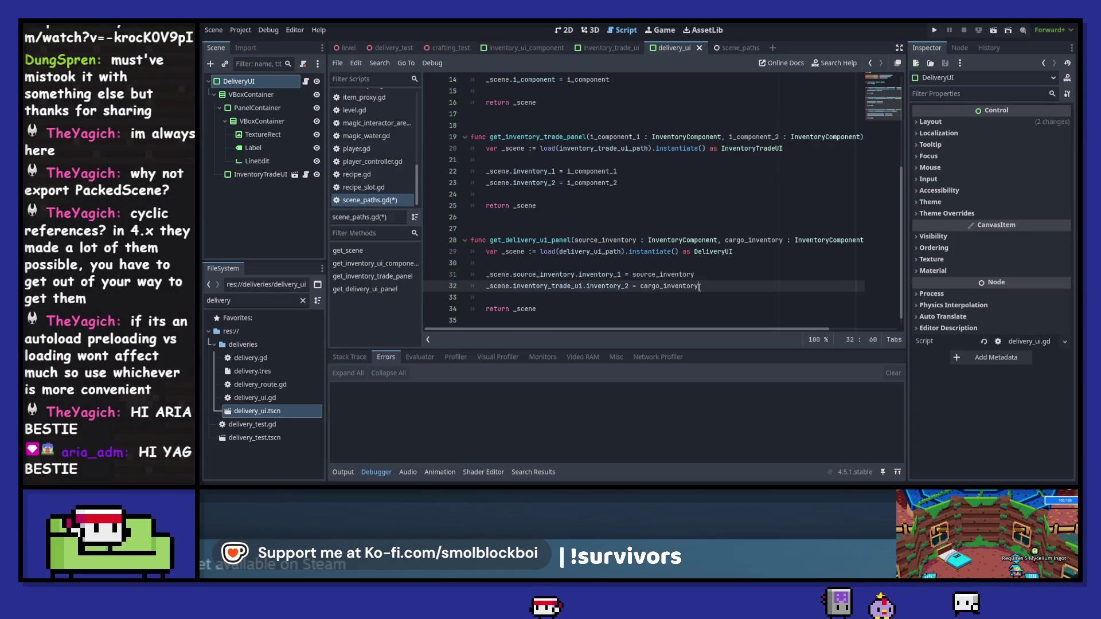
{"action": "key", "text": "ctrl+c"}
{"action": "double_click", "coordinate": [568, 286]}
{"action": "key", "text": "ctrl+v"}
{"action": "key", "text": "ctrl+s"}
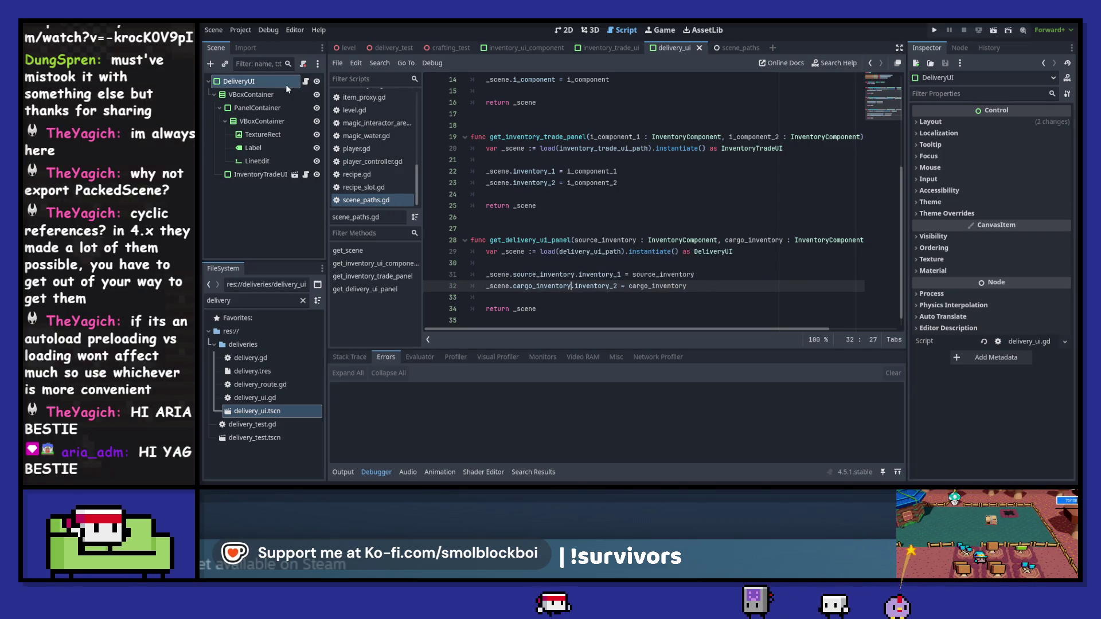
Add a _ready() function in delivery_ui.gd setting inventory_trade_ui.inventory_1 and inventory_2.
{"action": "left_click", "coordinate": [542, 286], "text": "ctrl"}
{"action": "left_click", "coordinate": [464, 155]}
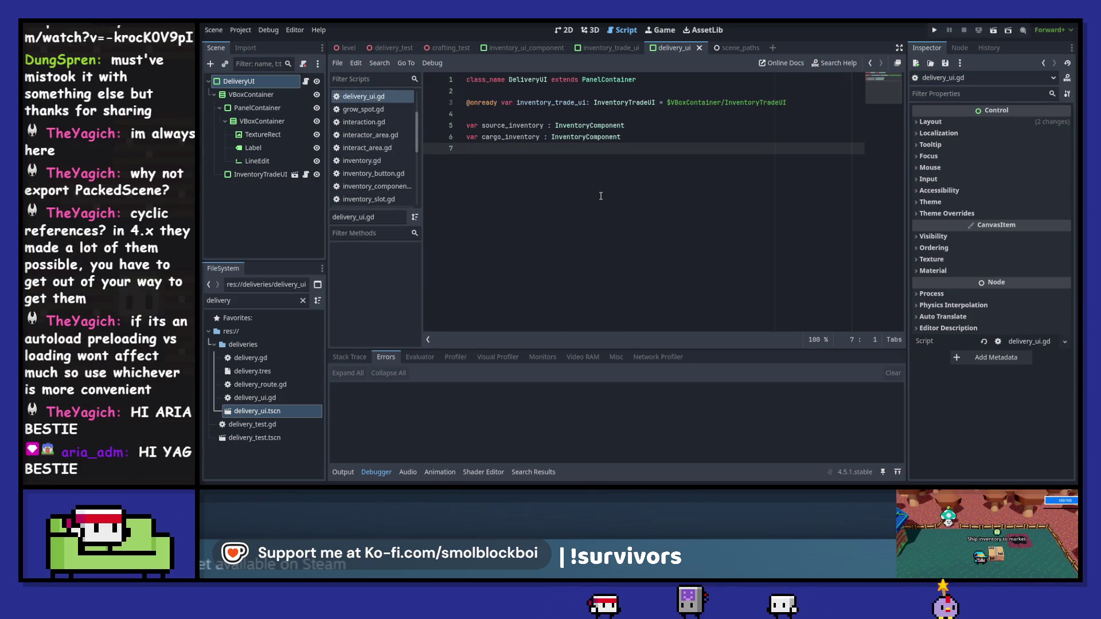
{"action": "key", "text": "Return"}
{"action": "key", "text": "Return"}
{"action": "key", "text": "Return"}
{"action": "type", "text": "nventory_trade_ui."}
{"action": "key", "text": "Return"}
{"action": "type", "text": "."}
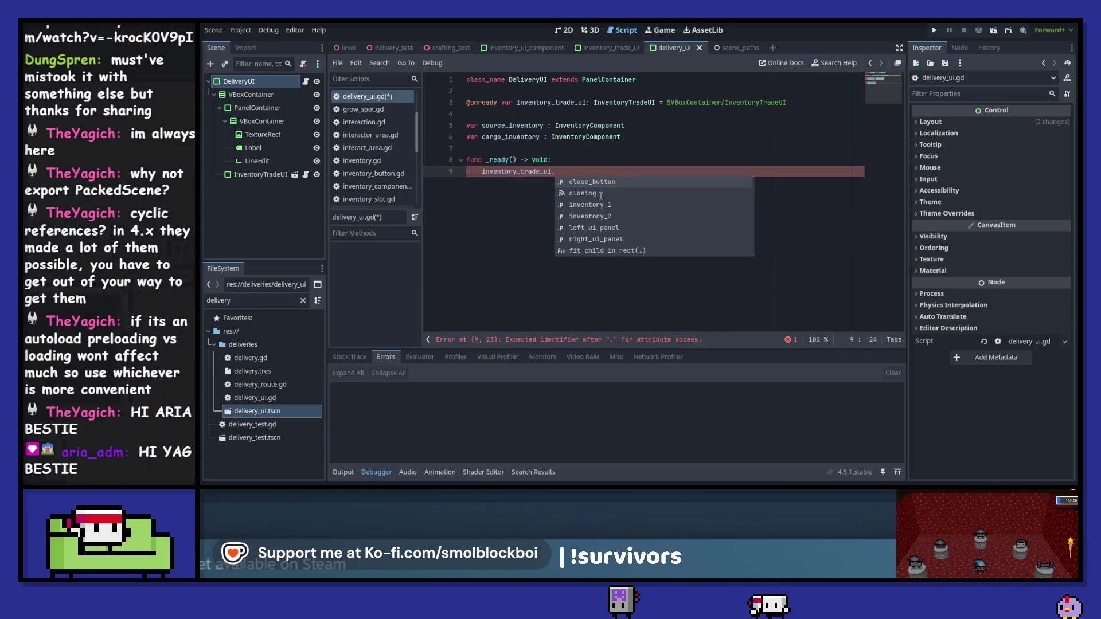
{"action": "key", "text": "Down"}
{"action": "key", "text": "Down"}
{"action": "key", "text": "Return"}
{"action": "key", "text": "ctrl+shift+d"}
{"action": "key", "text": "BackSpace"}
Assign source_inventory to inventory_1 and cargo_inventory to inventory_2, then run the game with F5.
{"action": "key", "text": "Up"}
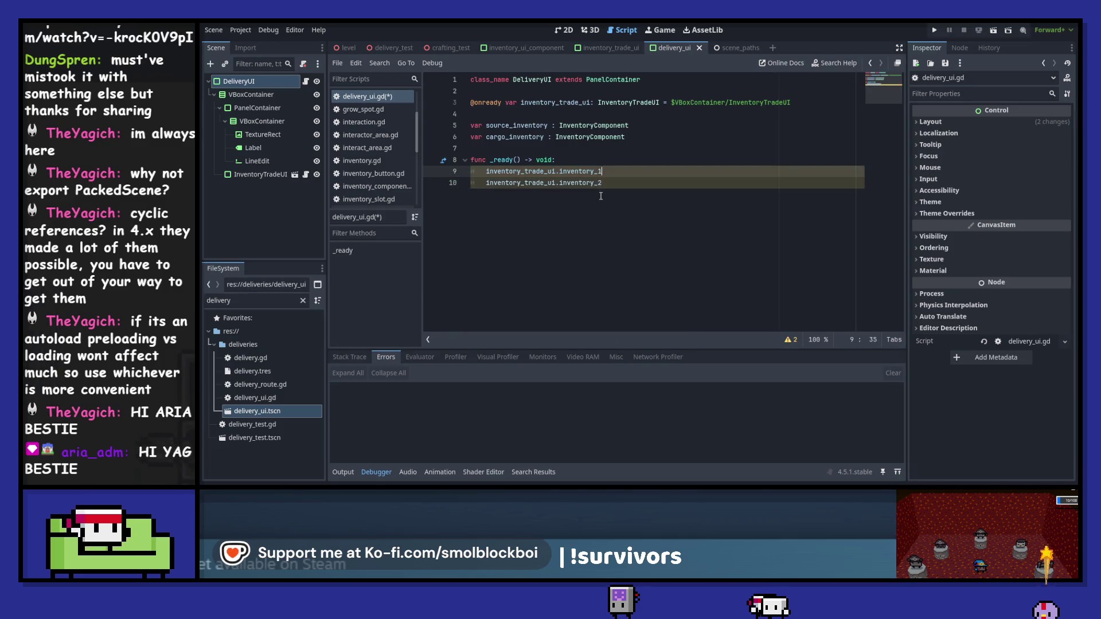
{"action": "type", "text": "sour"}
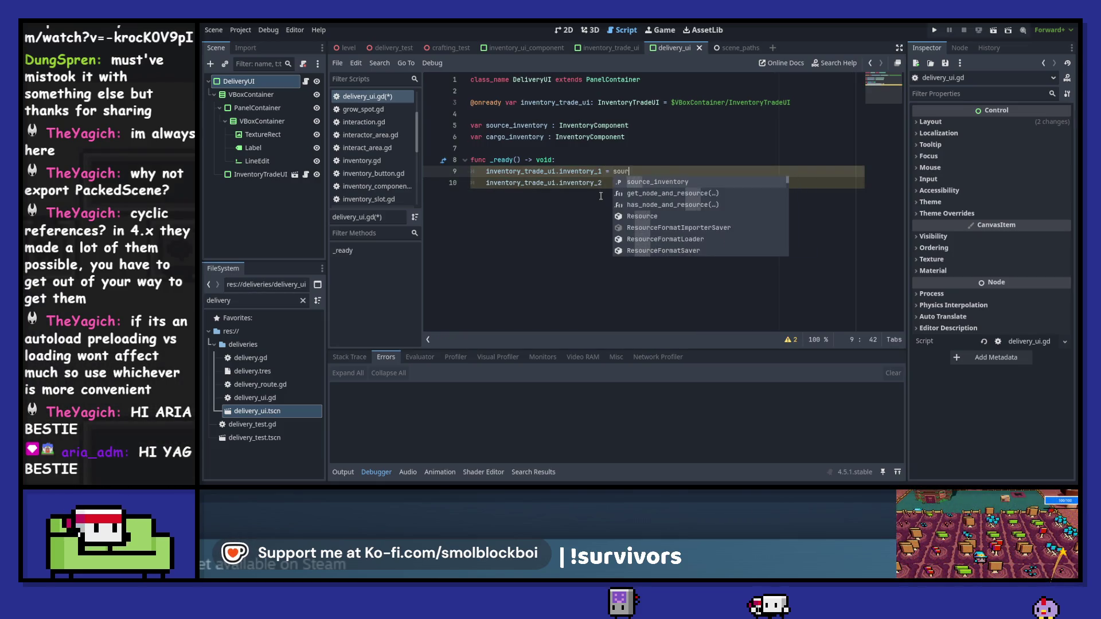
{"action": "key", "text": "Return"}
{"action": "key", "text": "Down"}
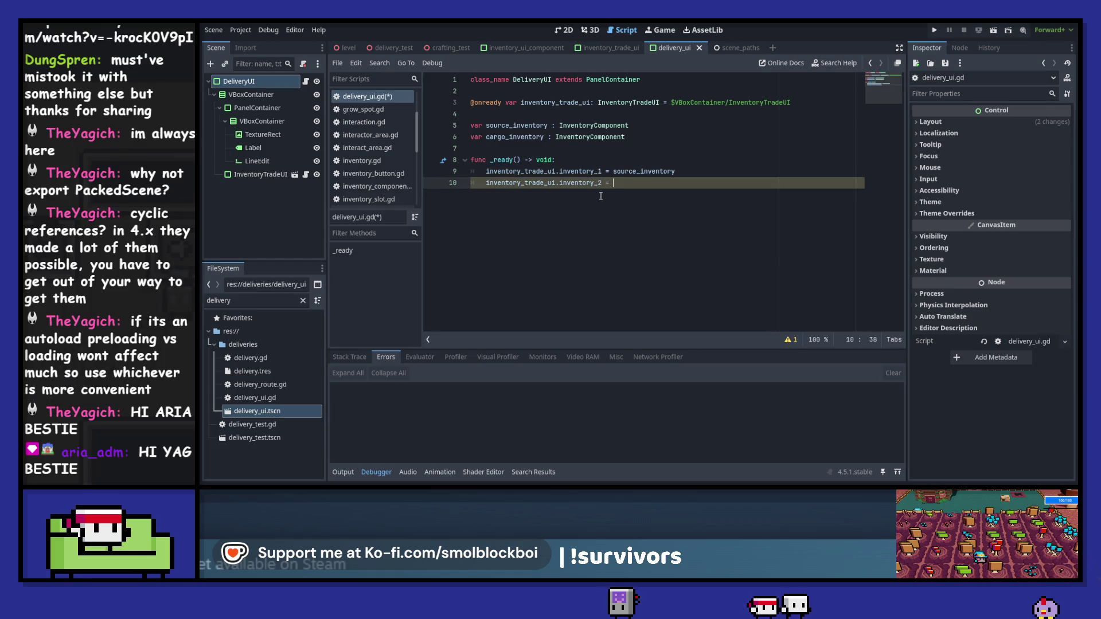
{"action": "type", "text": "car"}
{"action": "key", "text": "Return"}
{"action": "key", "text": "Up"}
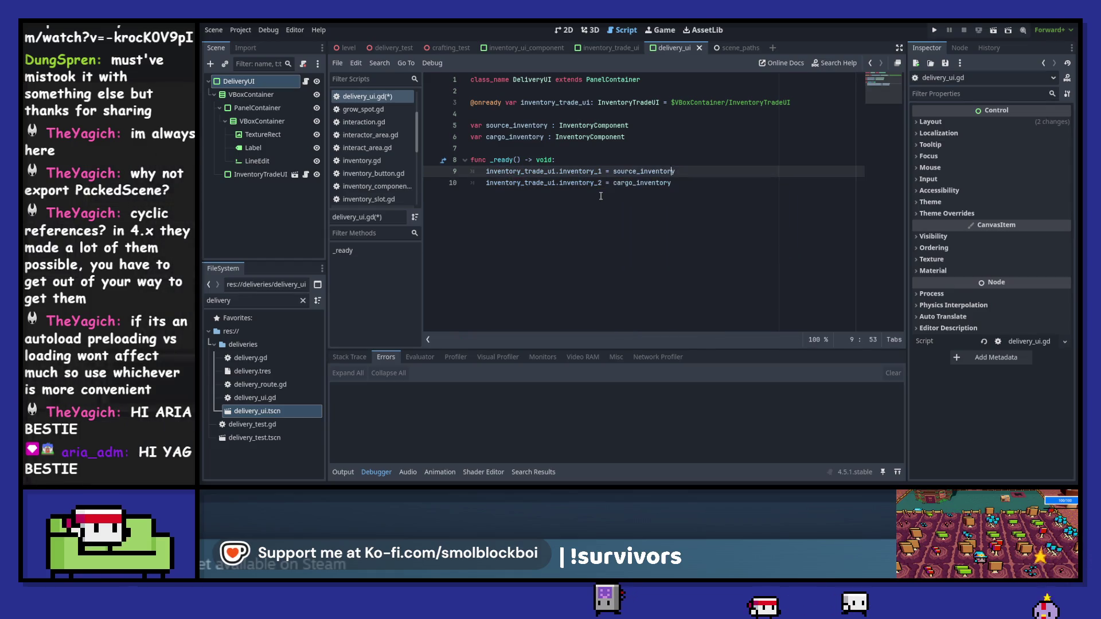
{"action": "key", "text": "F5"}
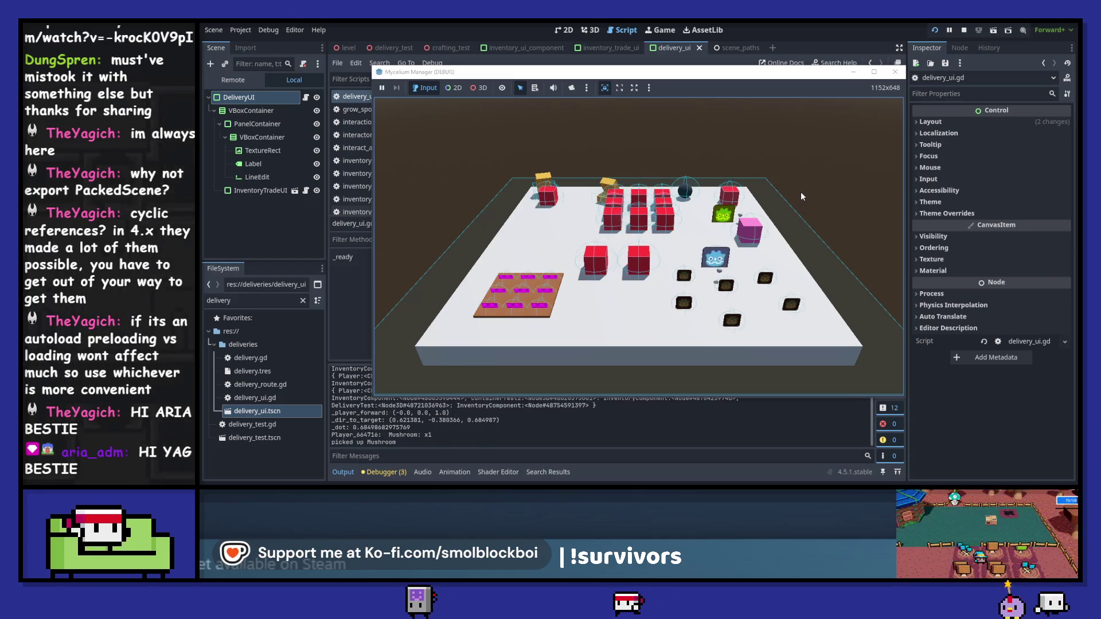
Trigger the delivery interaction, then delete and restore the inventory assignment lines.
{"action": "key", "text": "e"}
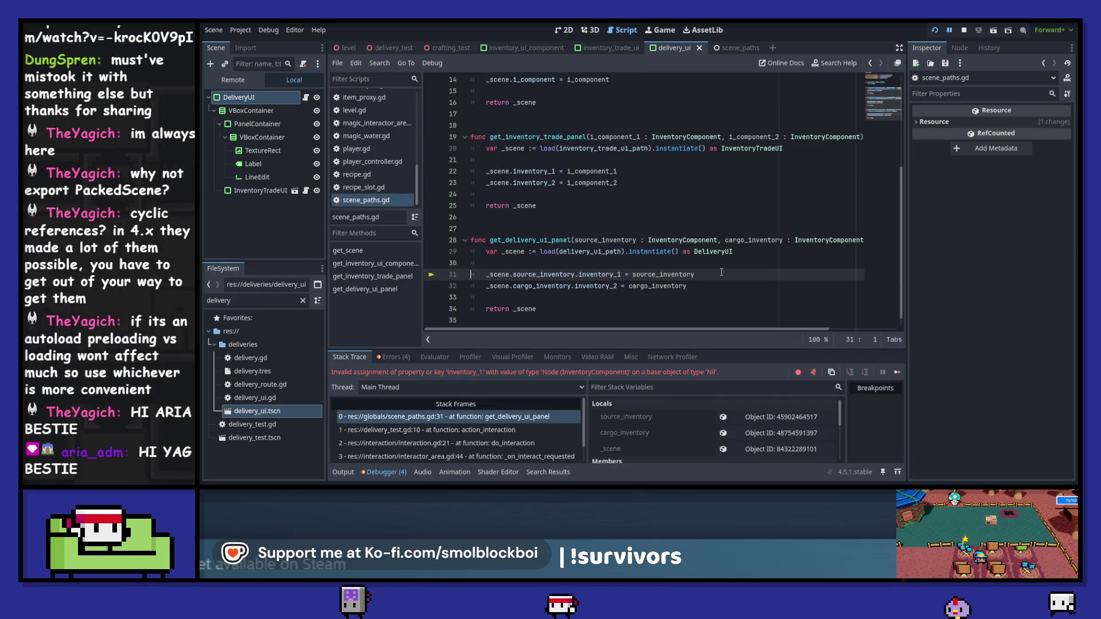
{"action": "left_click_drag", "start_coordinate": [702, 286], "coordinate": [396, 254]}
{"action": "key", "text": "shift+End"}
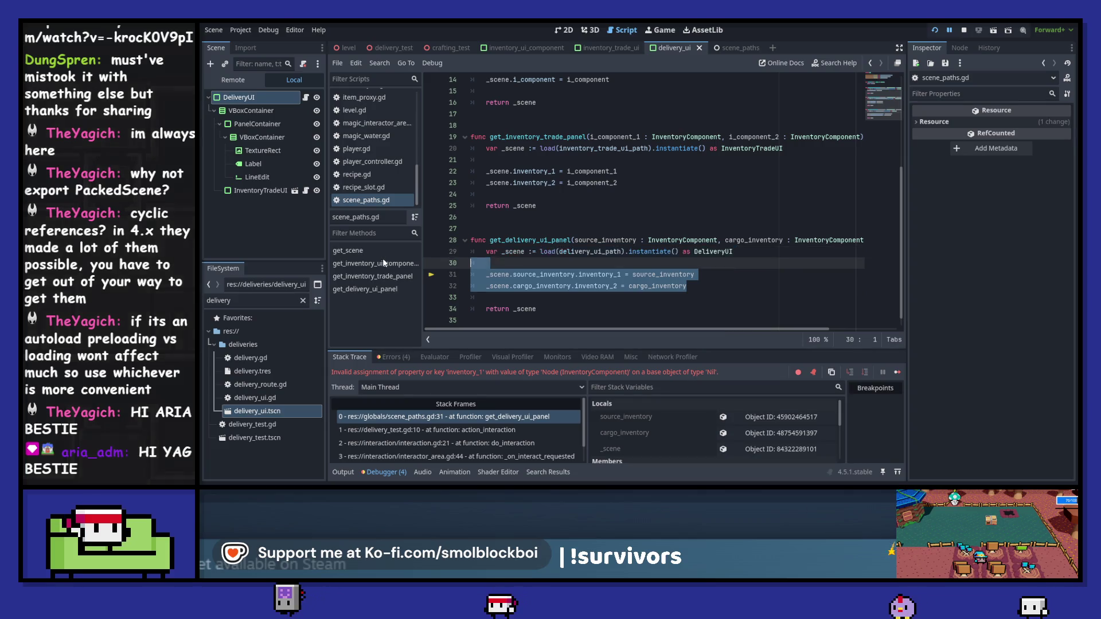
{"action": "key", "text": "BackSpace"}
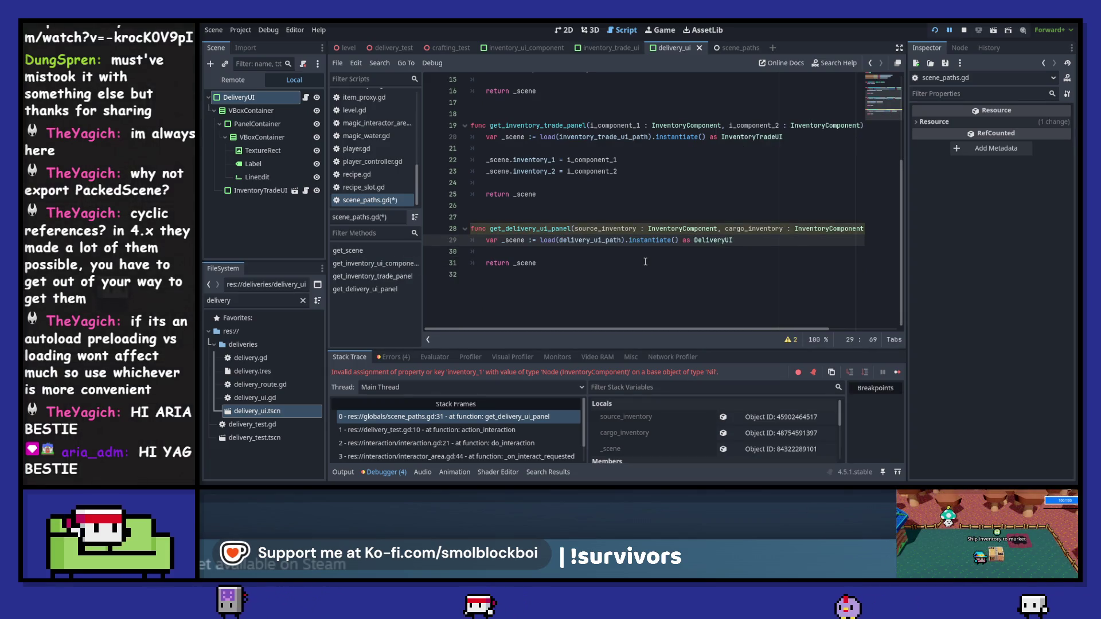
{"action": "key", "text": "ctrl+z"}
Inspect cargo_inventory's value and the debugger's Errors and Stack Trace tabs.
{"action": "left_click", "coordinate": [655, 274]}
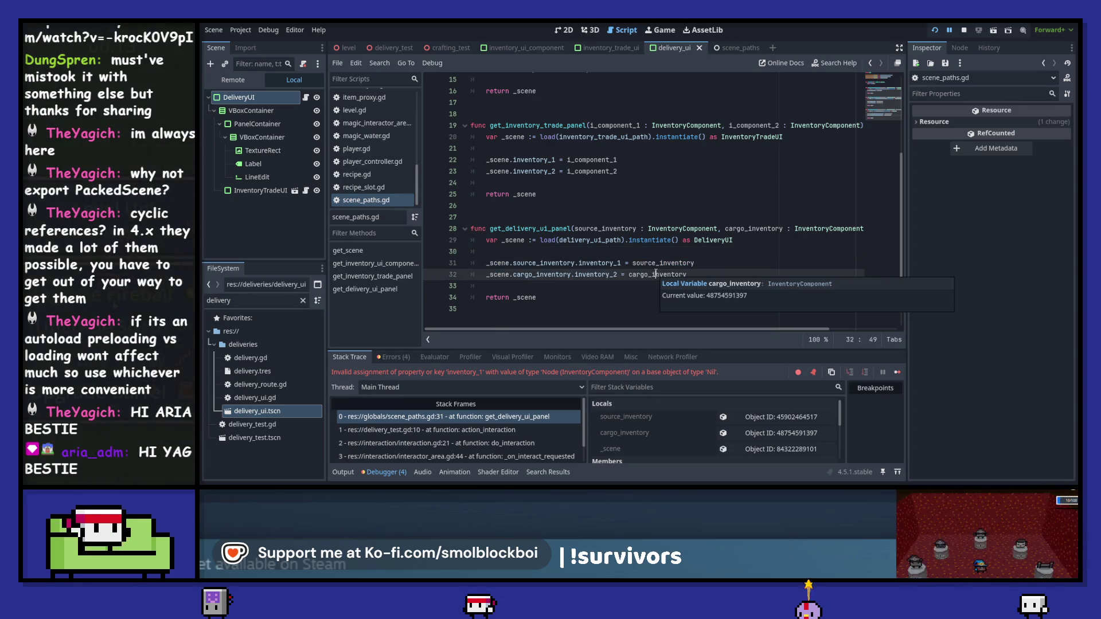
{"action": "left_click", "coordinate": [393, 356]}
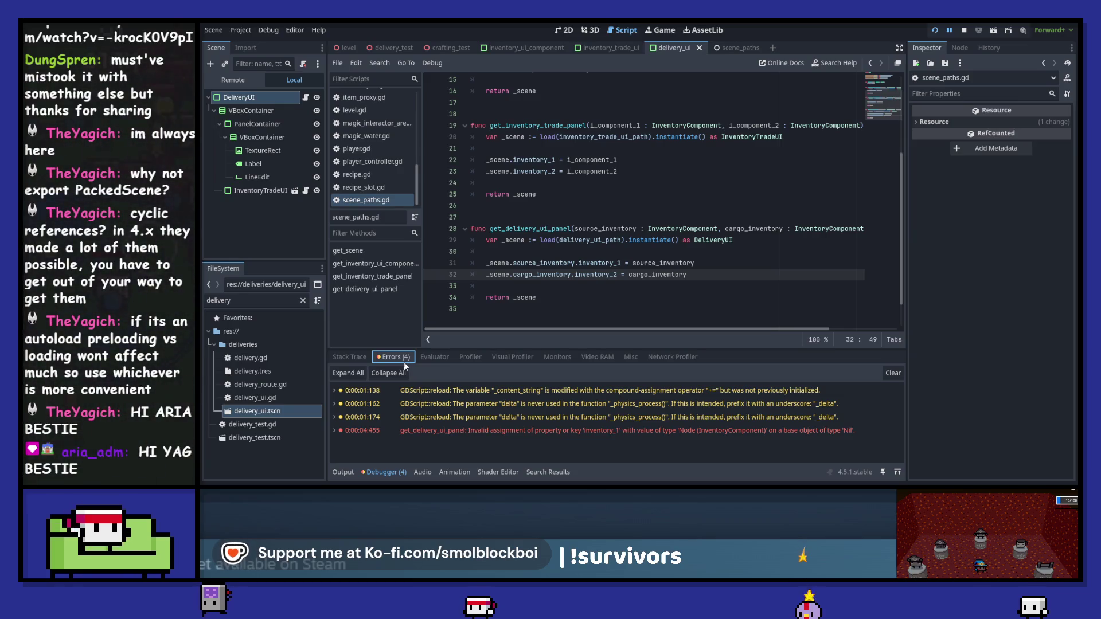
{"action": "left_click", "coordinate": [348, 357]}
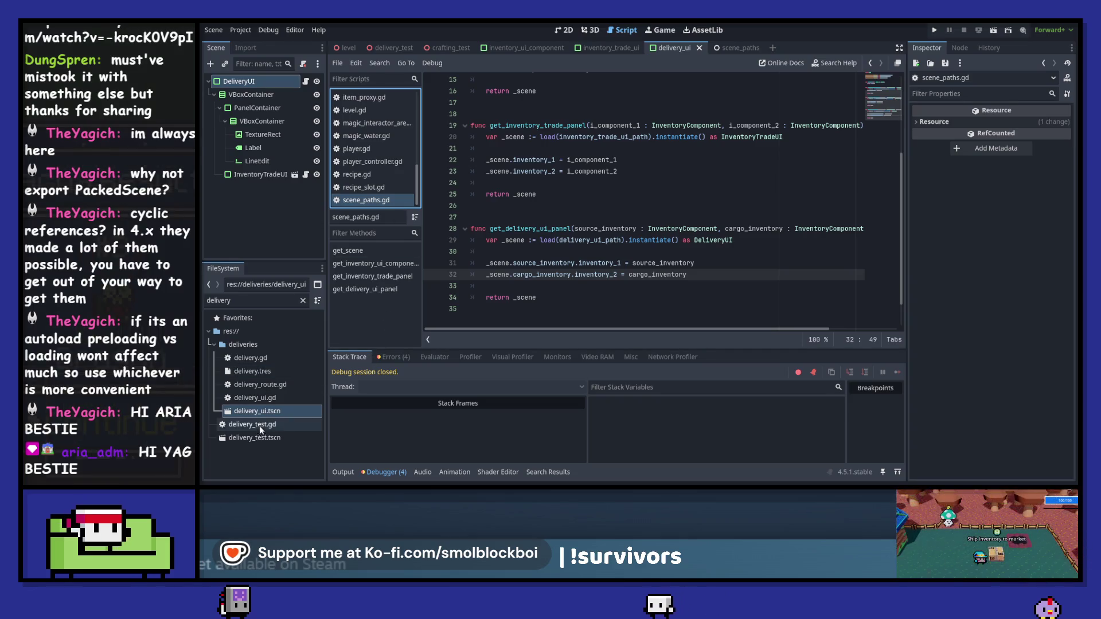
In scene_paths, remove .inventory_1 and .inventory_2 from lines 31–32 and save.
{"action": "key", "text": "ctrl+BackSpace"}
{"action": "type", "text": "scene"}
{"action": "double_click", "coordinate": [278, 371]}
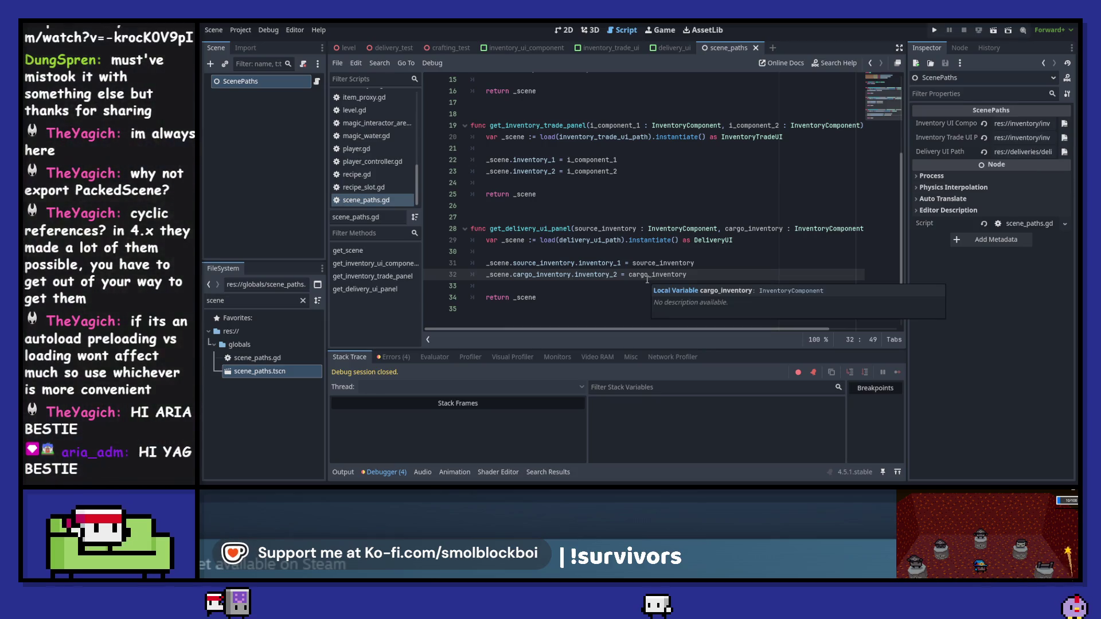
{"action": "left_click", "coordinate": [539, 263]}
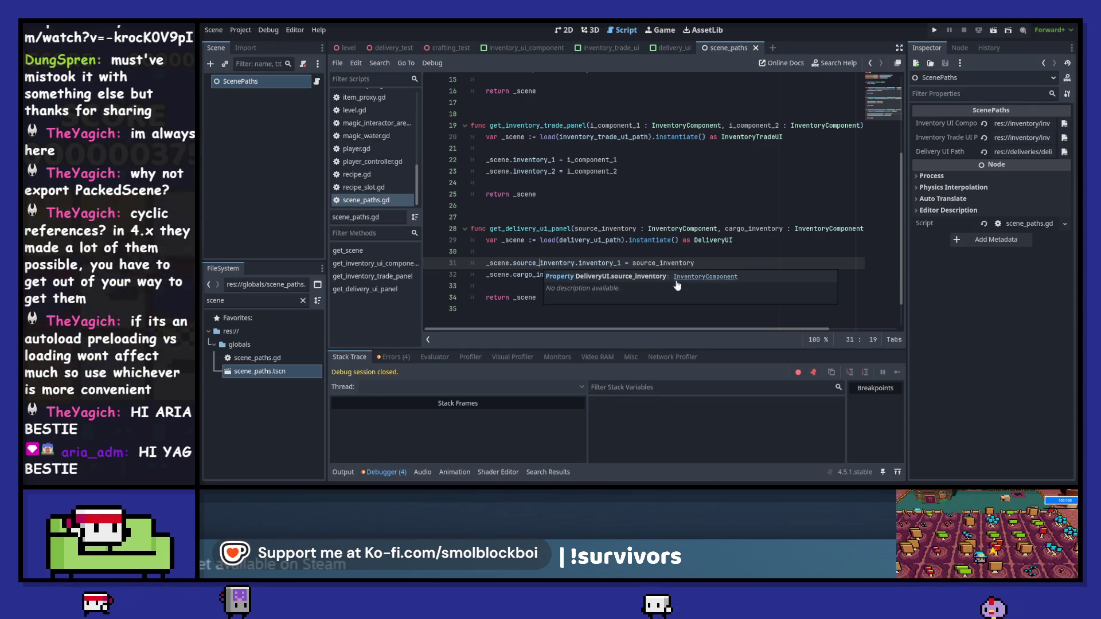
{"action": "double_click", "coordinate": [603, 263]}
{"action": "key", "text": "BackSpace"}
{"action": "key", "text": "BackSpace"}
{"action": "double_click", "coordinate": [596, 274]}
{"action": "key", "text": "BackSpace"}
{"action": "key", "text": "BackSpace"}
{"action": "key", "text": "ctrl+s"}
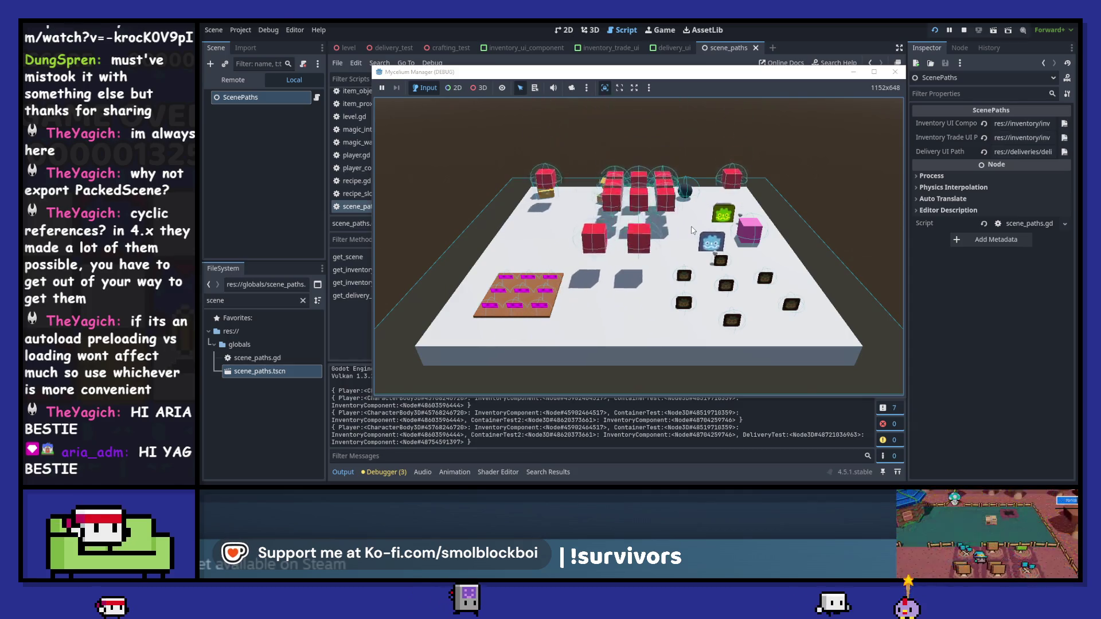
Trigger the delivery interaction, check the missing 'closing' error, then stop the game.
{"action": "key", "text": "F8"}
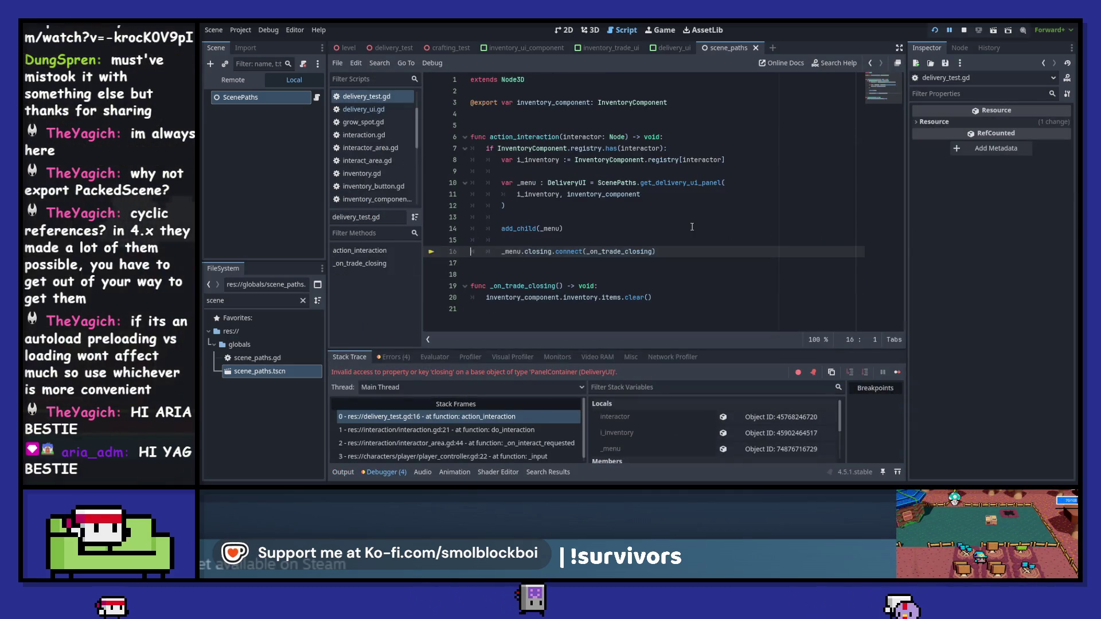
{"action": "left_click", "coordinate": [392, 356]}
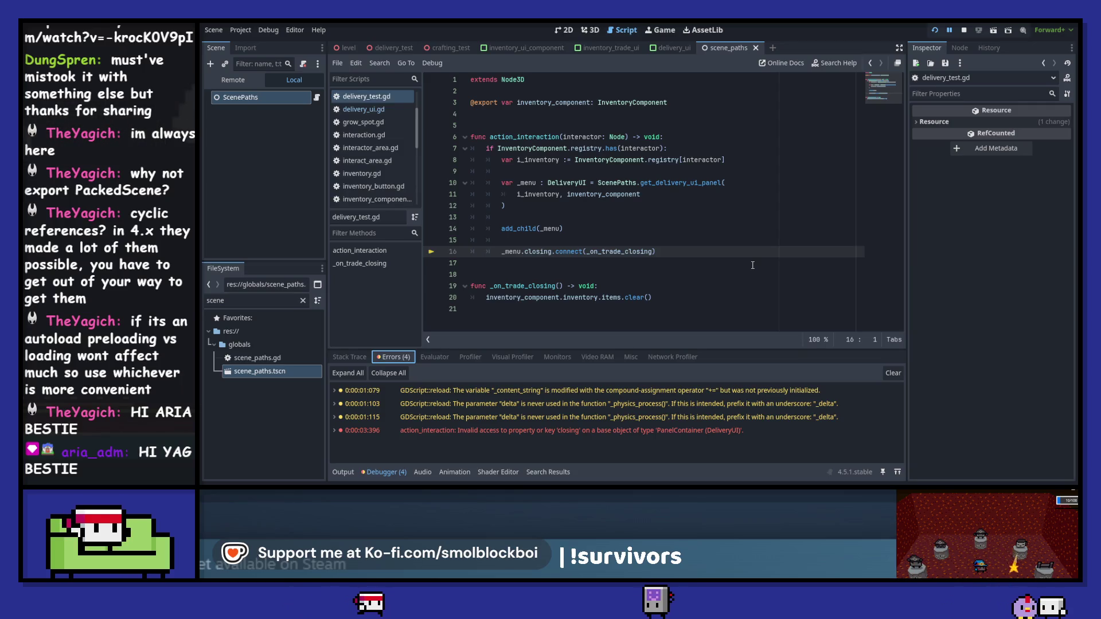
{"action": "left_click", "coordinate": [964, 28]}
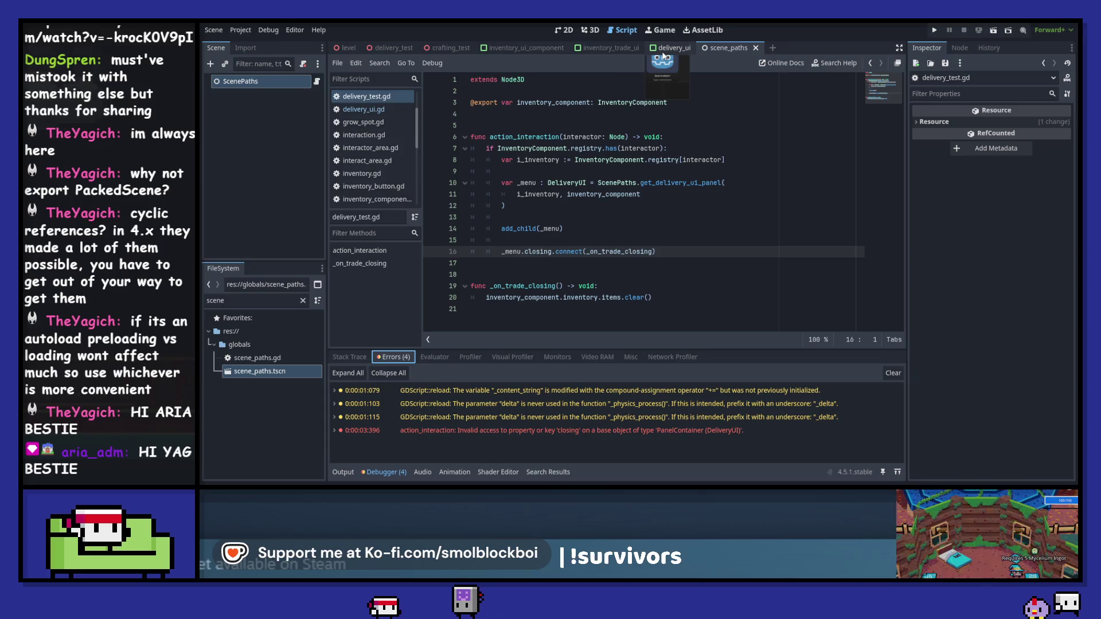
{"action": "left_click", "coordinate": [613, 49]}
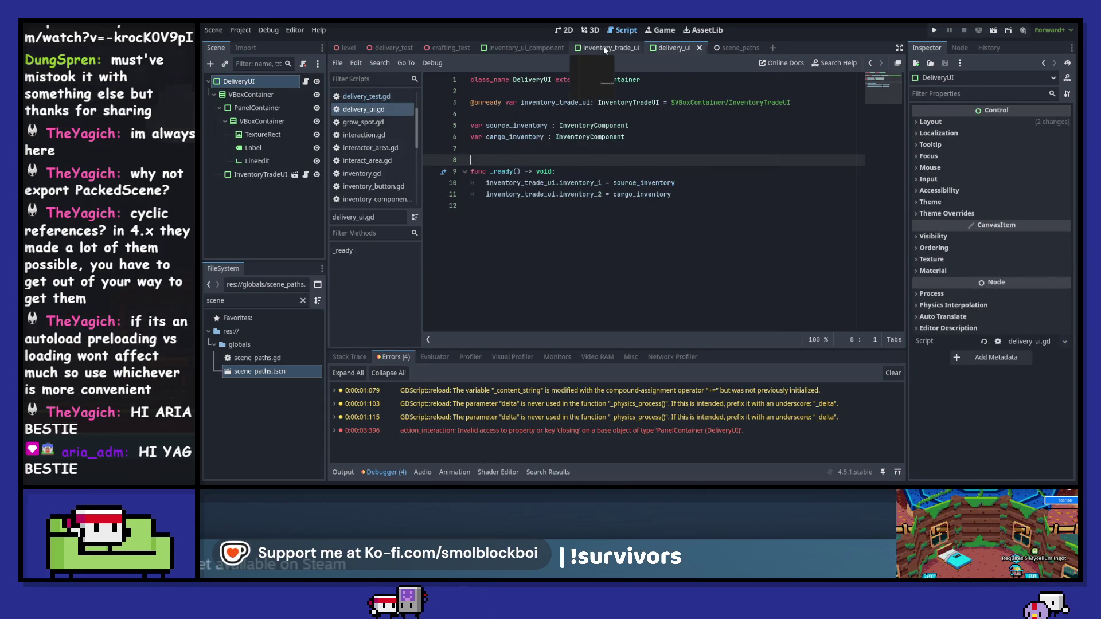
Undo the stray edit in delivery_ui.gd, save, and review the DeliveryUI scene and scripts.
{"action": "left_click", "coordinate": [685, 48]}
{"action": "key", "text": "ctrl+z"}
{"action": "key", "text": "ctrl+z"}
{"action": "key", "text": "ctrl+s"}
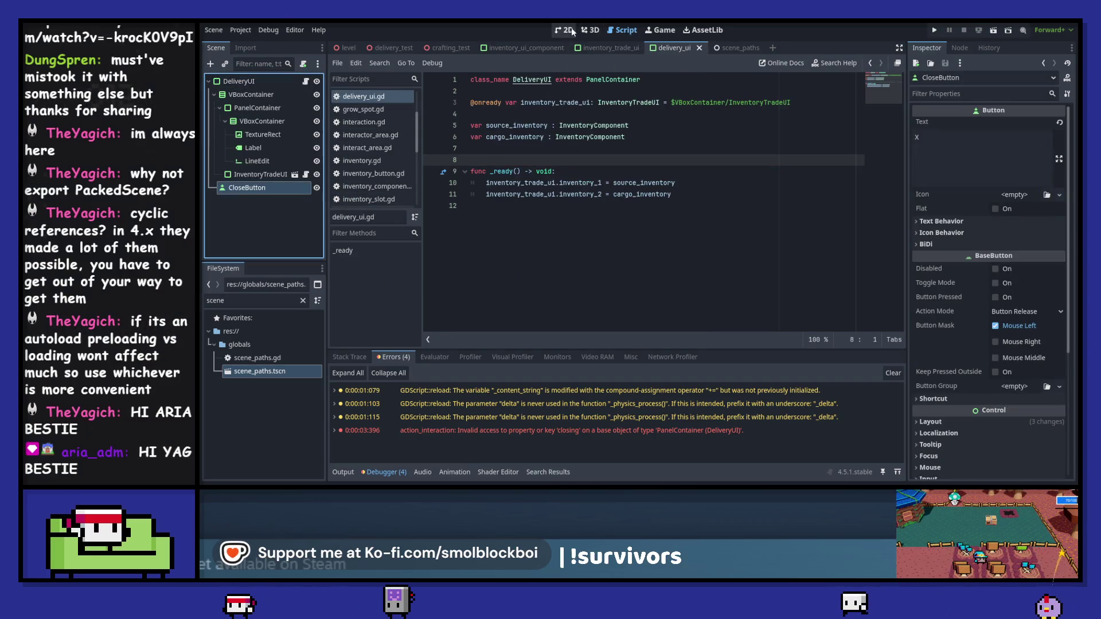
{"action": "left_click", "coordinate": [572, 31]}
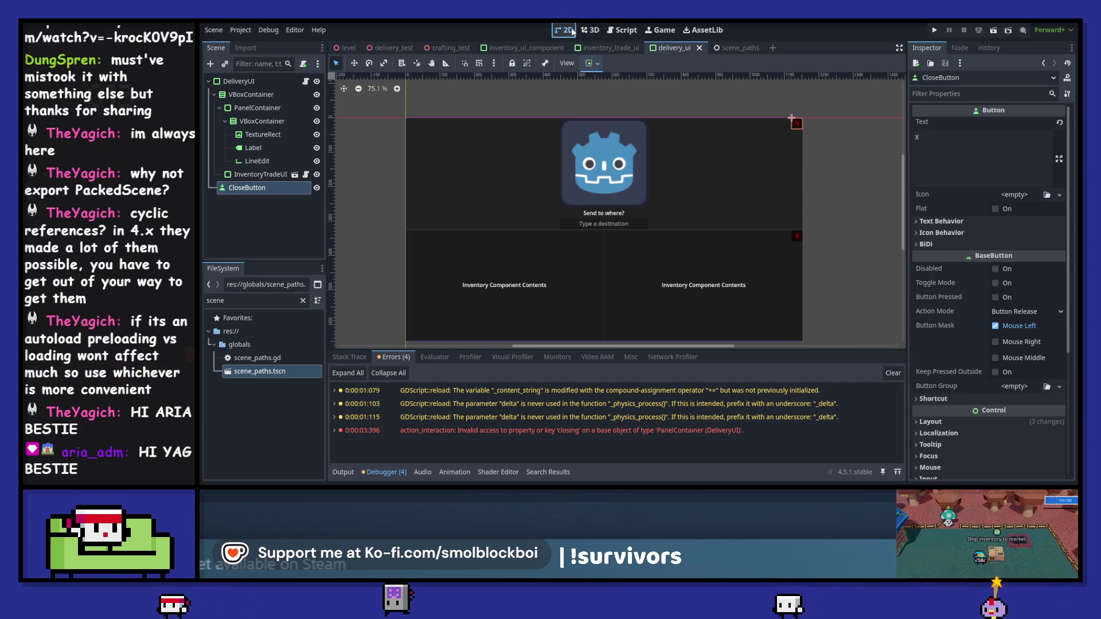
{"action": "left_click", "coordinate": [622, 30]}
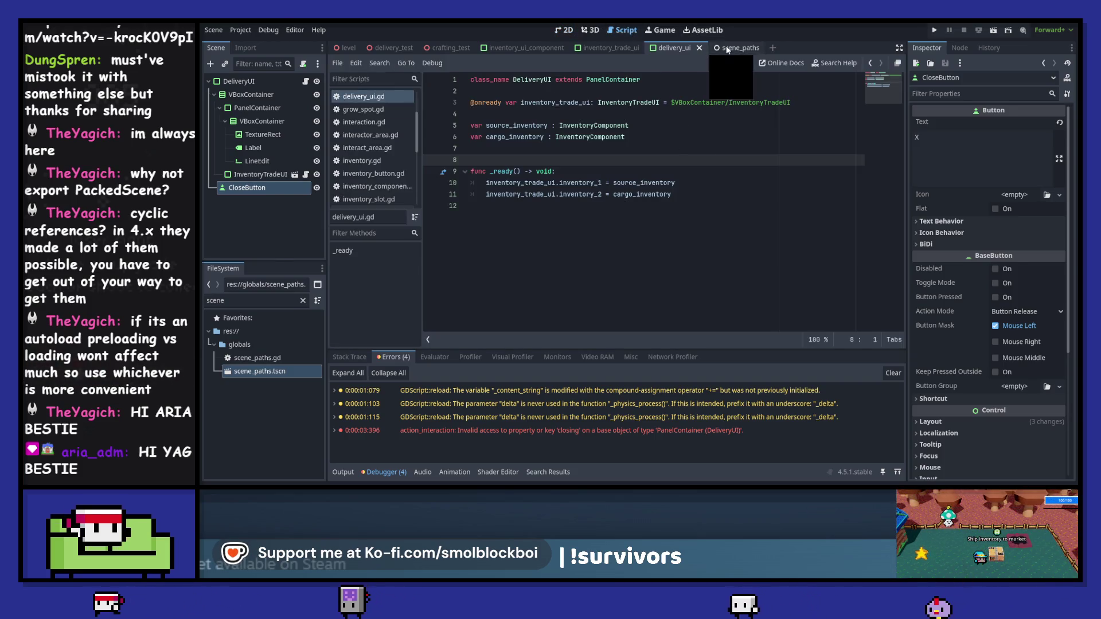
{"action": "left_click", "coordinate": [734, 47]}
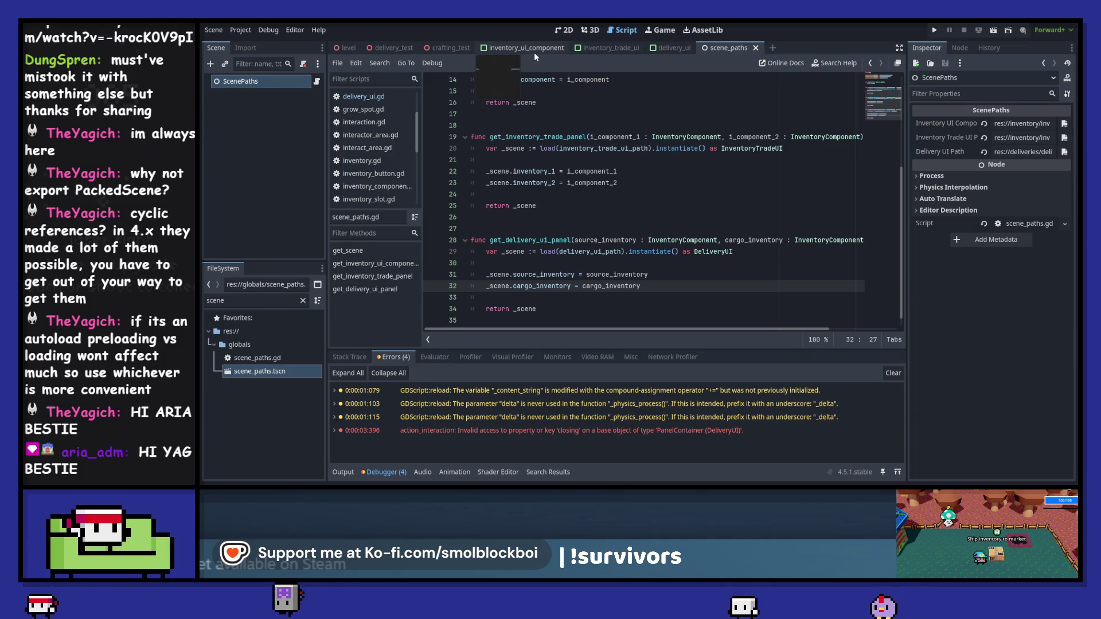
{"action": "left_click", "coordinate": [619, 48]}
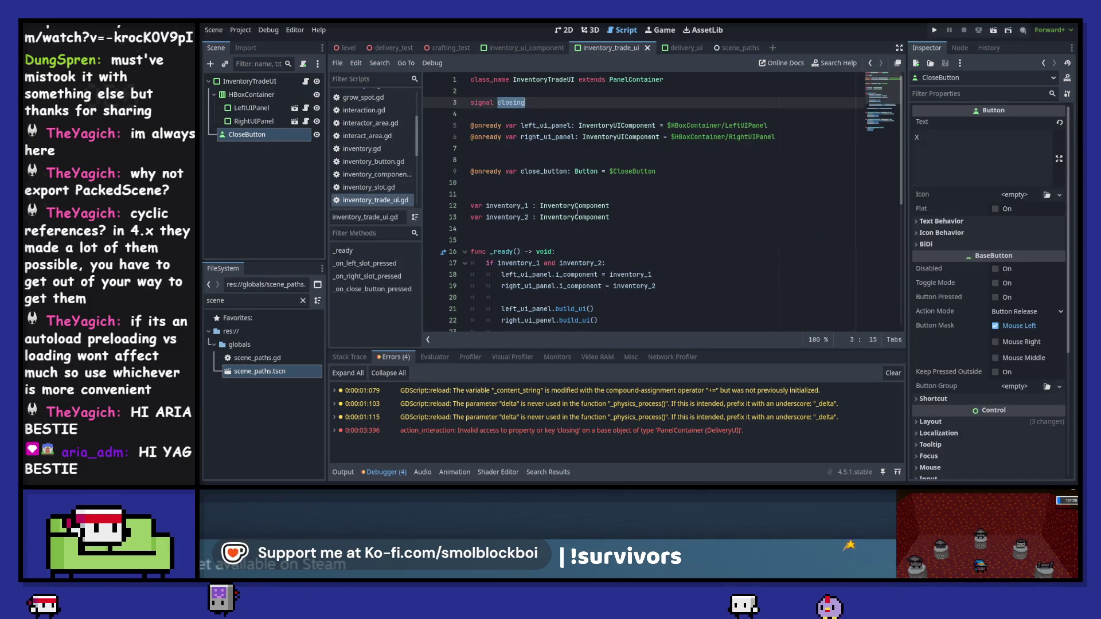
{"action": "left_click_drag", "start_coordinate": [657, 171], "coordinate": [467, 172]}
{"action": "key", "text": "ctrl+c"}
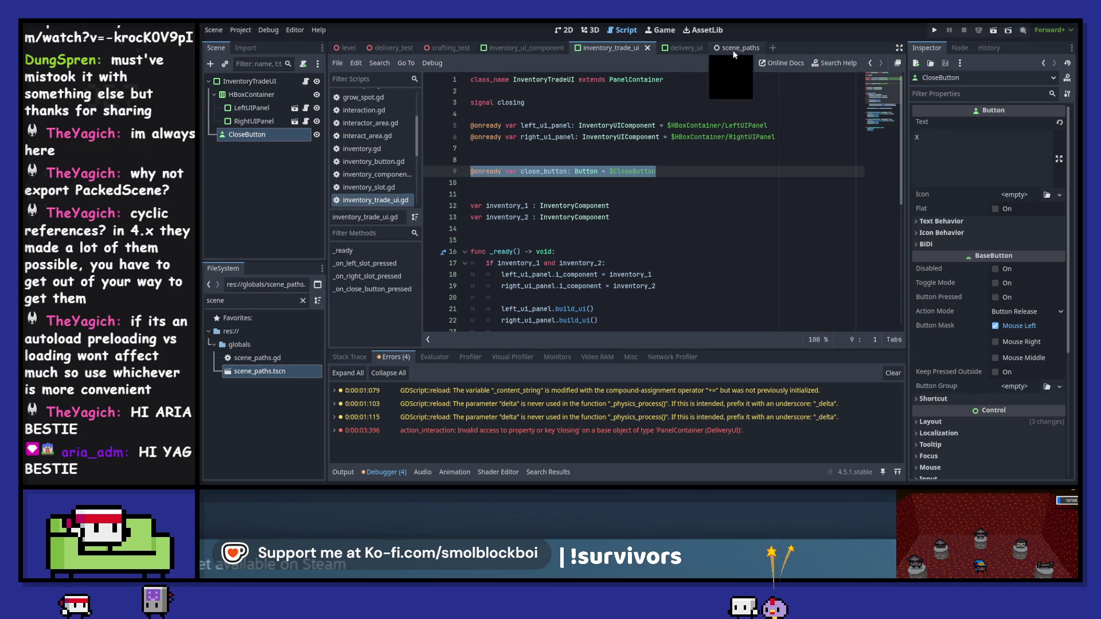
{"action": "left_click", "coordinate": [682, 48]}
{"action": "left_click", "coordinate": [515, 115]}
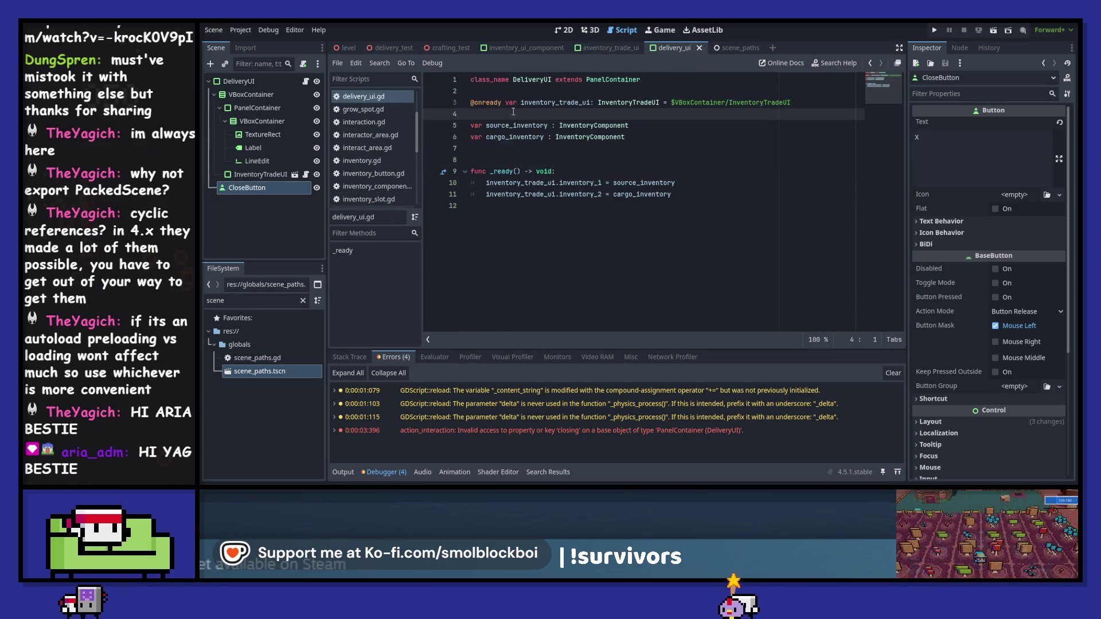
{"action": "left_click", "coordinate": [522, 94]}
{"action": "key", "text": "Return"}
{"action": "key", "text": "Return"}
{"action": "key", "text": "Up"}
{"action": "key", "text": "ctrl+v"}
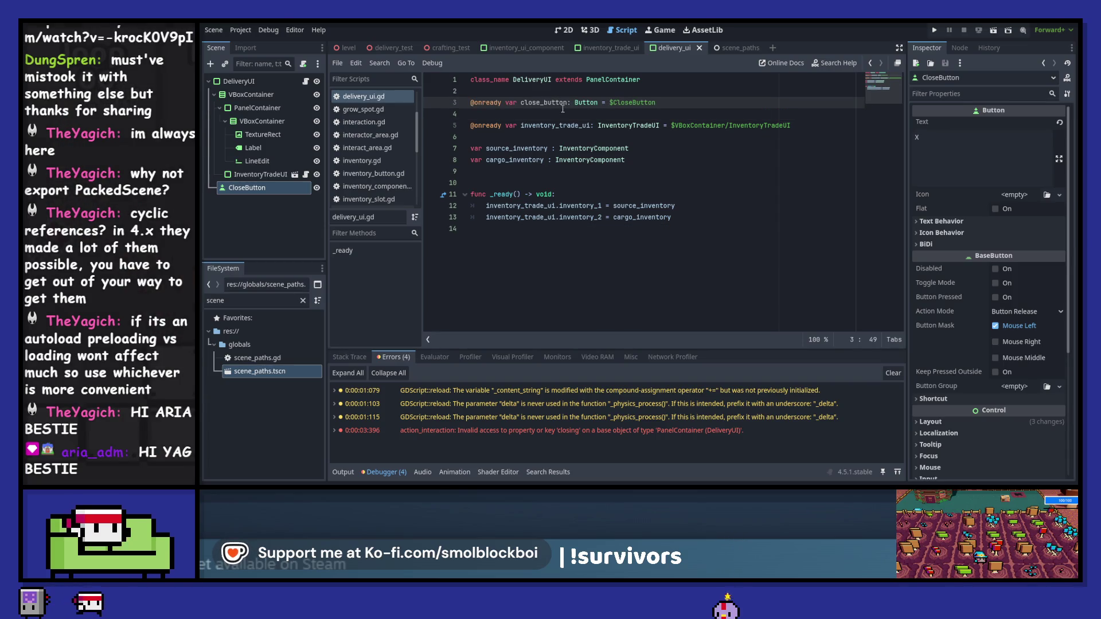
Select the clear_buttons function lines in inventory_ui_component.gd.
{"action": "left_click", "coordinate": [522, 49]}
{"action": "scroll", "coordinate": [565, 161], "scroll_direction": "down", "scroll_amount": 3}
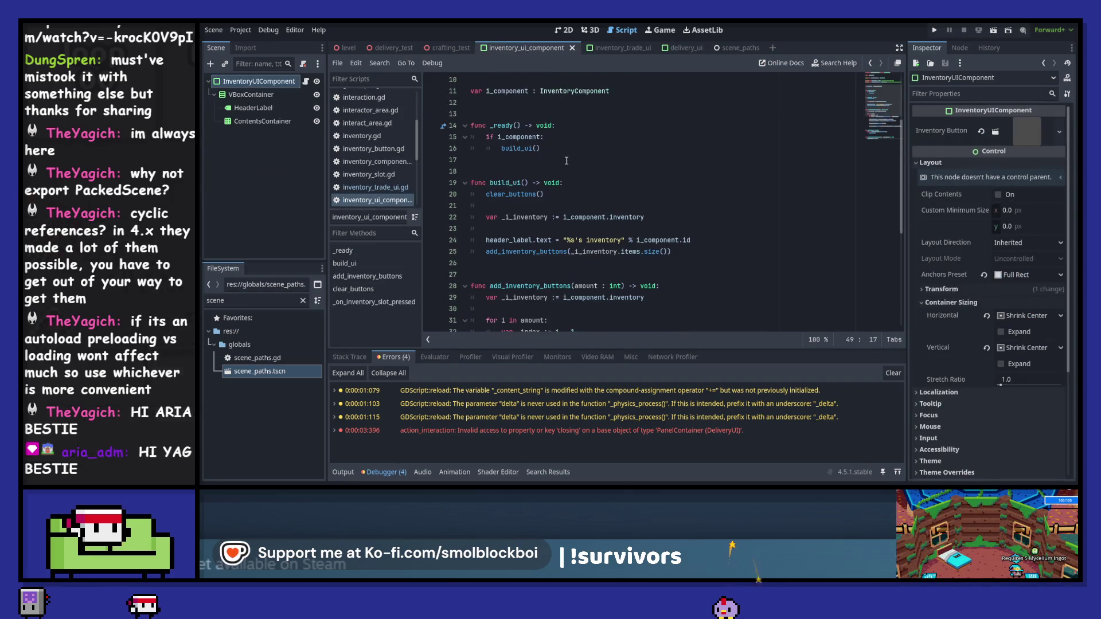
{"action": "scroll", "coordinate": [569, 193], "scroll_direction": "down", "scroll_amount": 6}
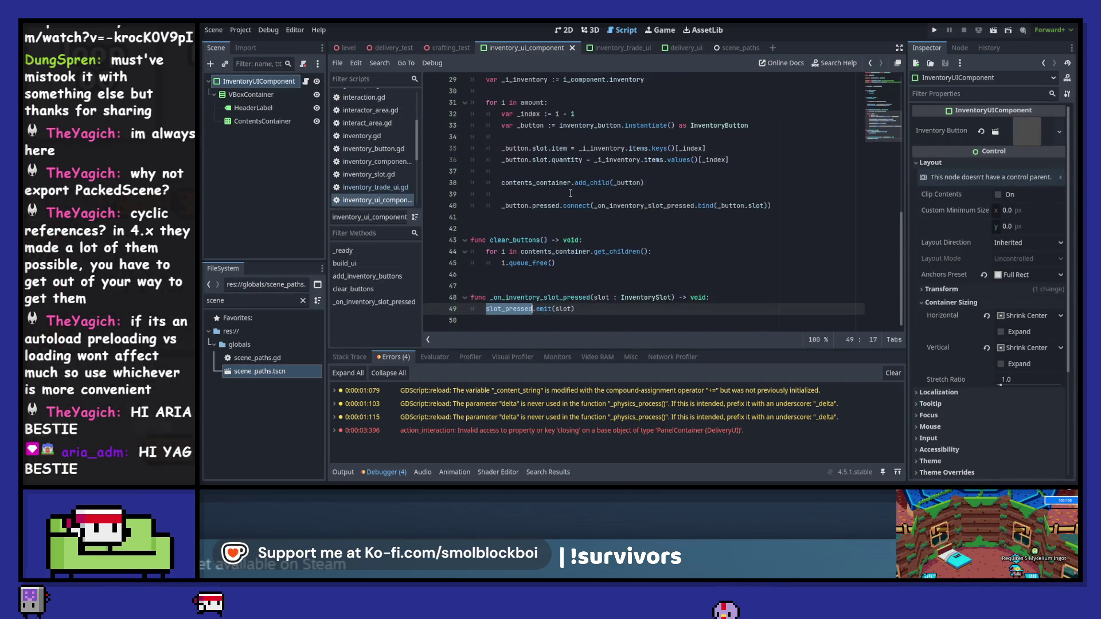
{"action": "left_click_drag", "start_coordinate": [567, 264], "coordinate": [466, 246]}
Copy the close_button.pressed.connect line from InventoryTradeUI into DeliveryUI's _ready.
{"action": "key", "text": "ctrl+x"}
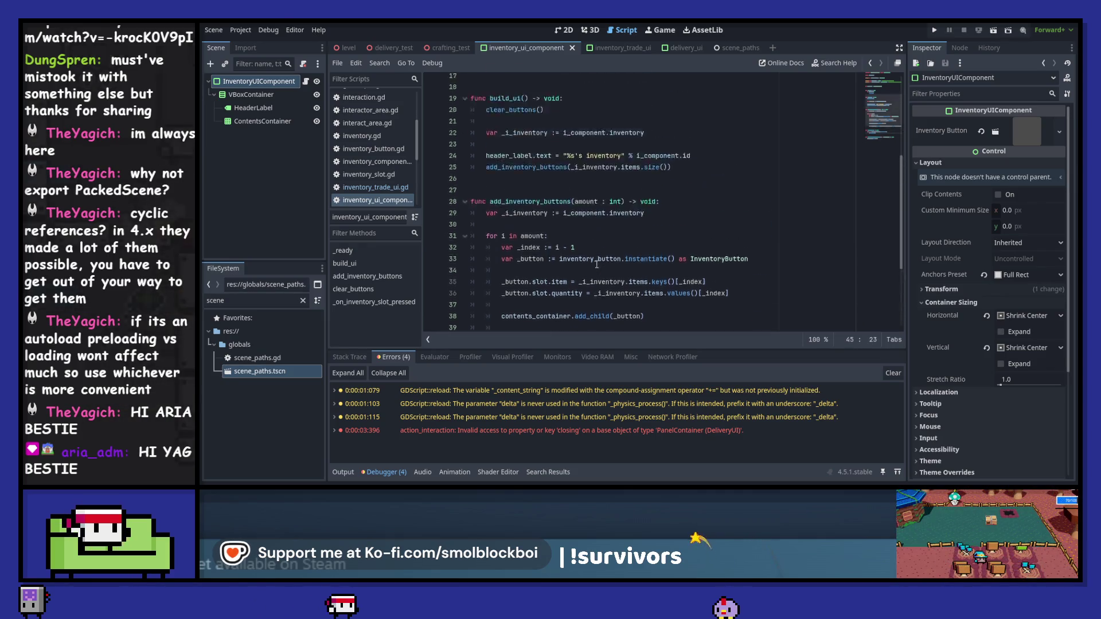
{"action": "left_click", "coordinate": [610, 48]}
{"action": "scroll", "coordinate": [622, 171], "scroll_direction": "down", "scroll_amount": 3}
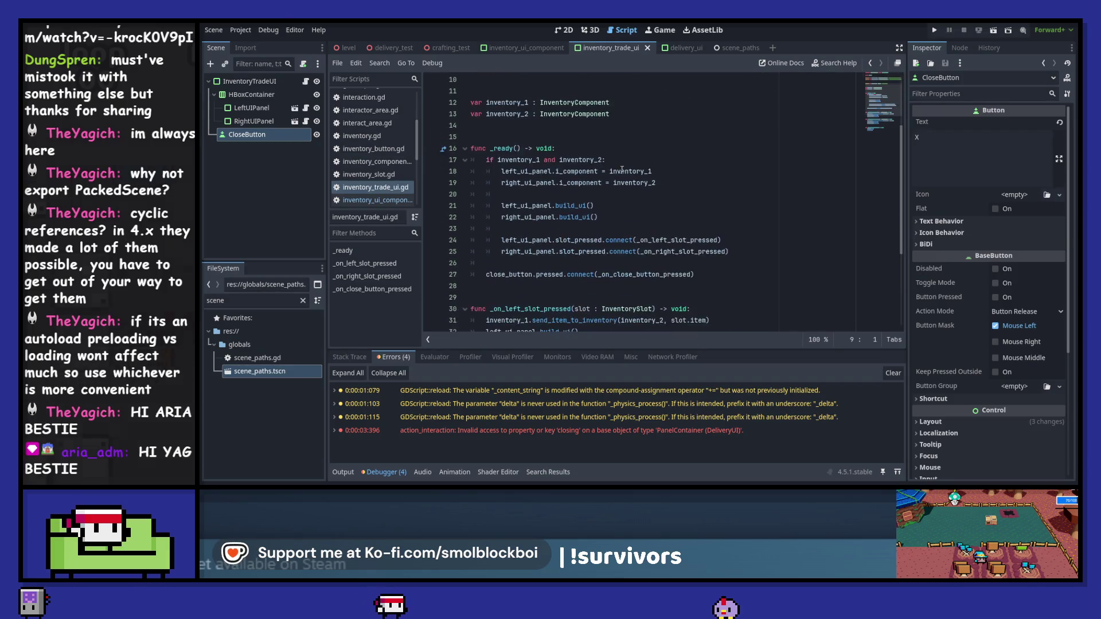
{"action": "left_click_drag", "start_coordinate": [694, 274], "coordinate": [632, 274]}
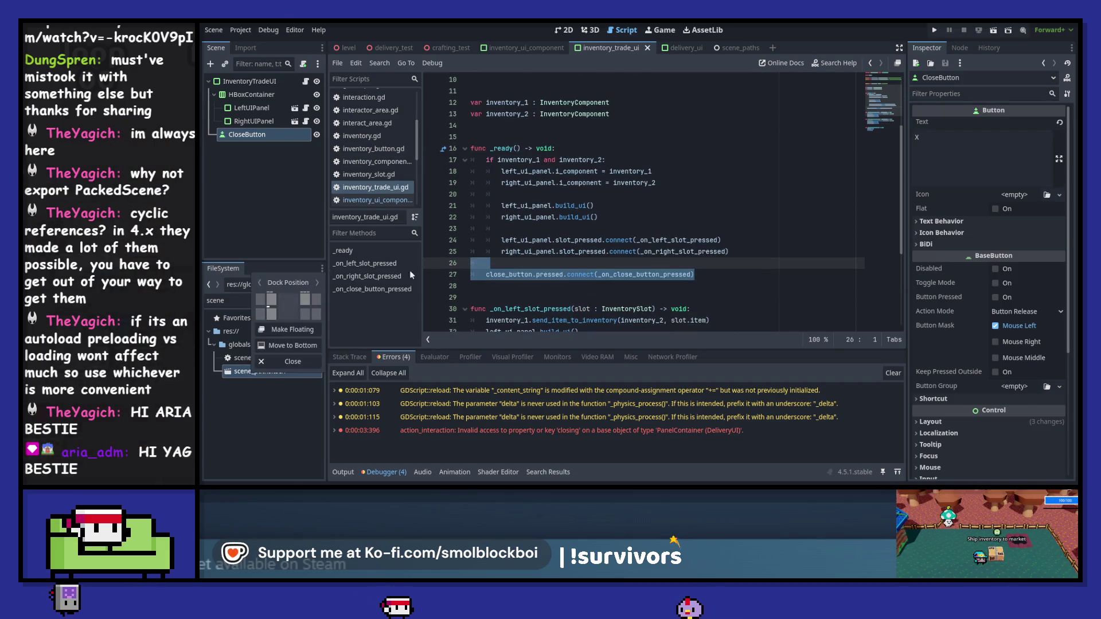
{"action": "triple_click", "coordinate": [672, 275]}
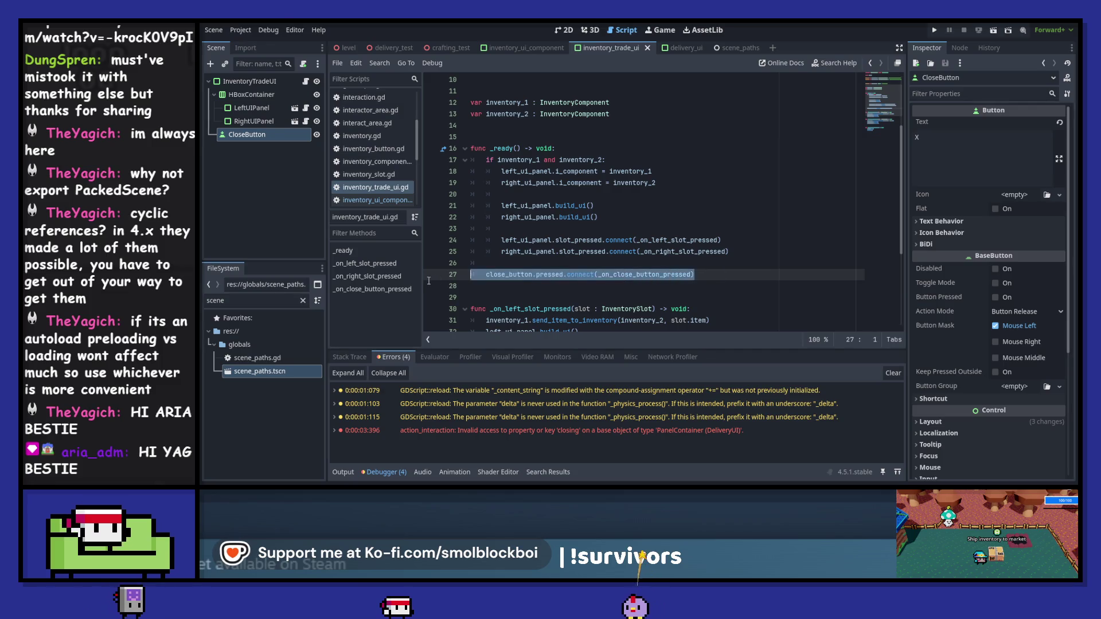
{"action": "left_click", "coordinate": [672, 50]}
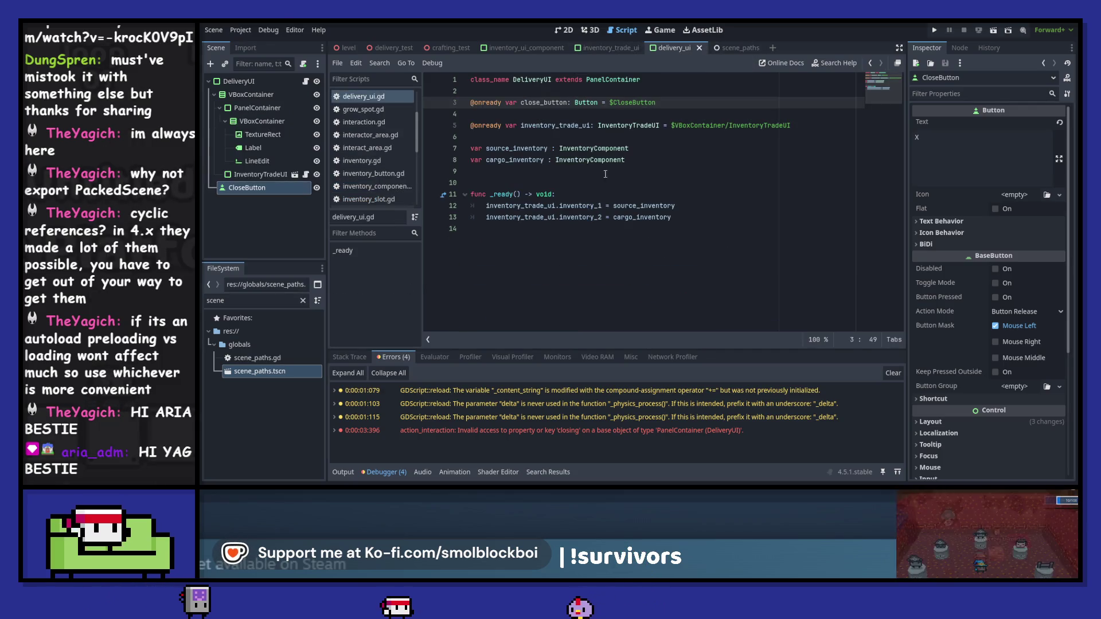
{"action": "left_click", "coordinate": [735, 225]}
{"action": "key", "text": "Return"}
{"action": "key", "text": "ctrl+v"}
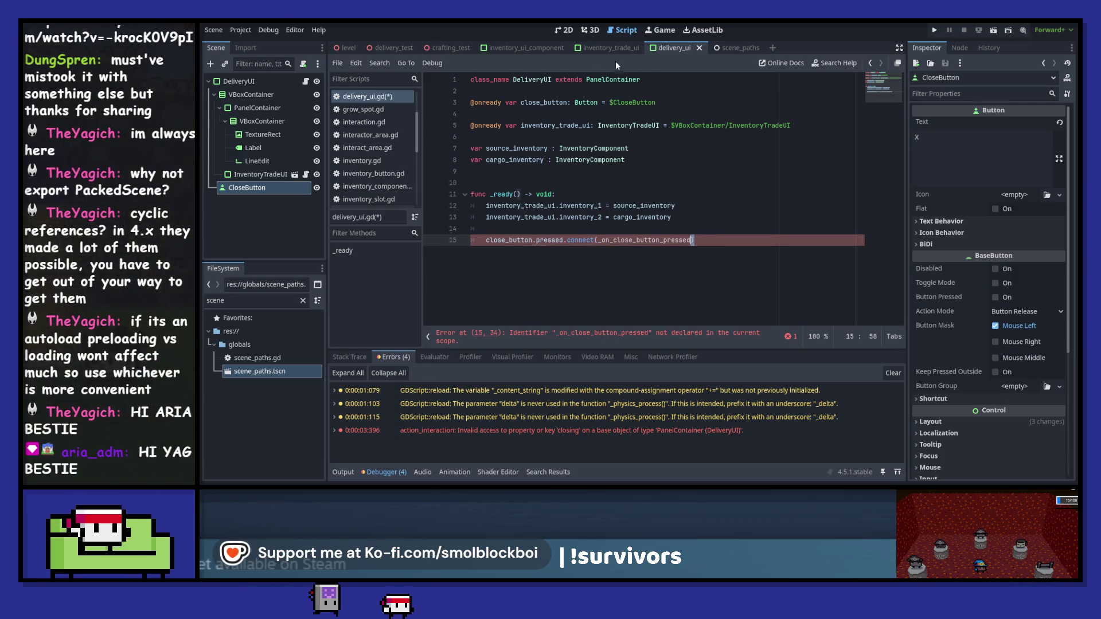
Add the _on_close_button_pressed handler to delivery_ui.gd, emitting closing and calling queue_free.
{"action": "left_click", "coordinate": [603, 47]}
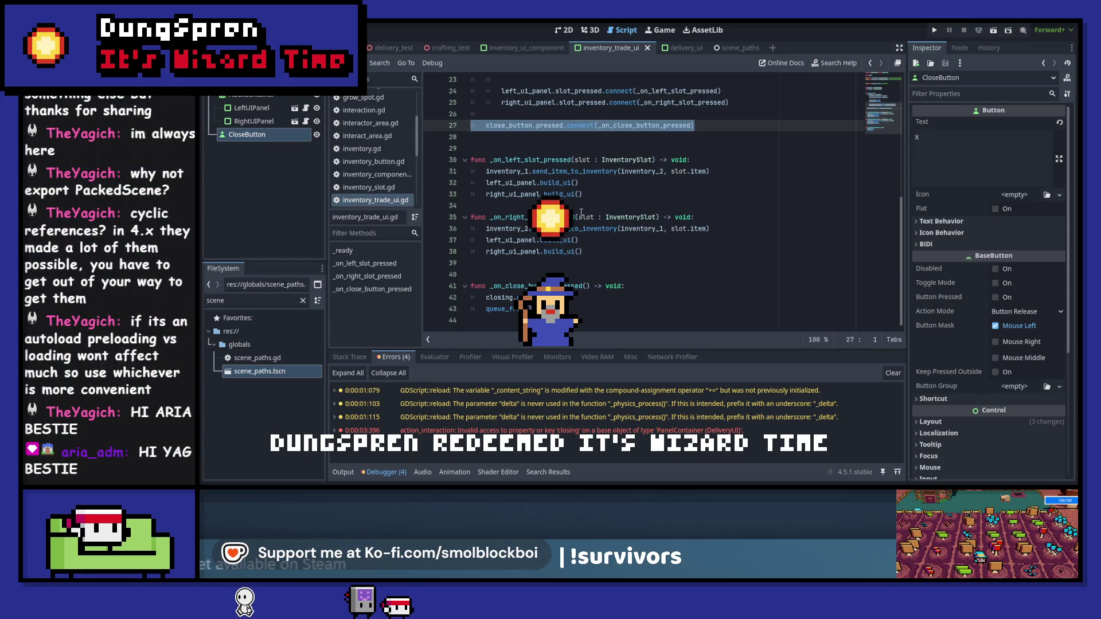
{"action": "mouse_move", "coordinate": [427, 320]}
{"action": "left_mouse_down"}
{"action": "mouse_move", "coordinate": [428, 296]}
{"action": "mouse_move", "coordinate": [453, 286]}
{"action": "left_mouse_up"}
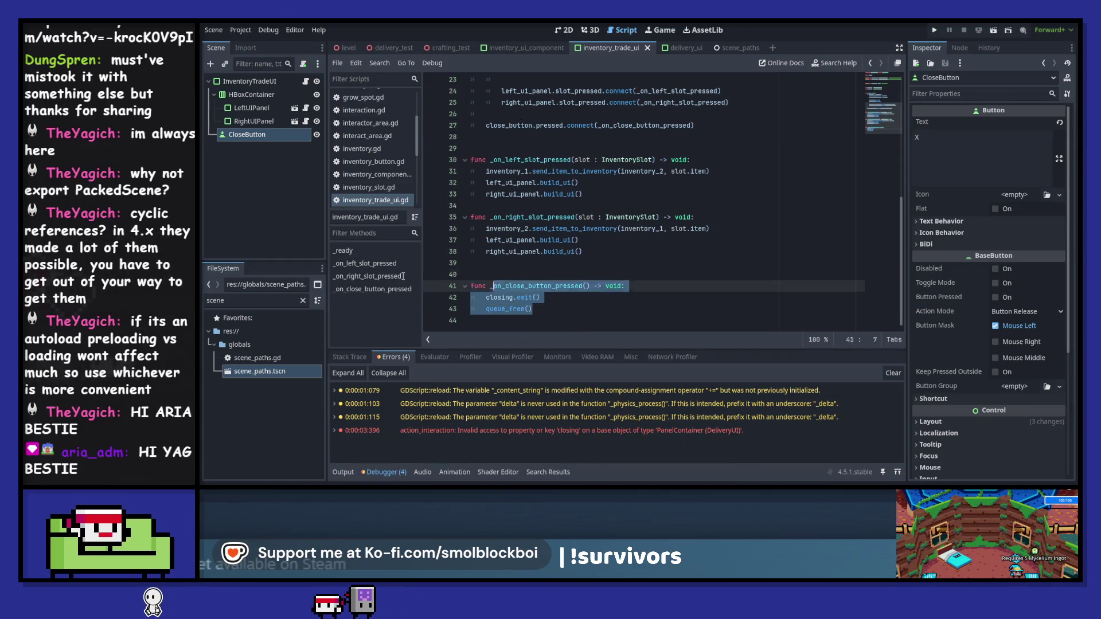
{"action": "key", "text": "ctrl+s"}
{"action": "left_click", "coordinate": [673, 48]}
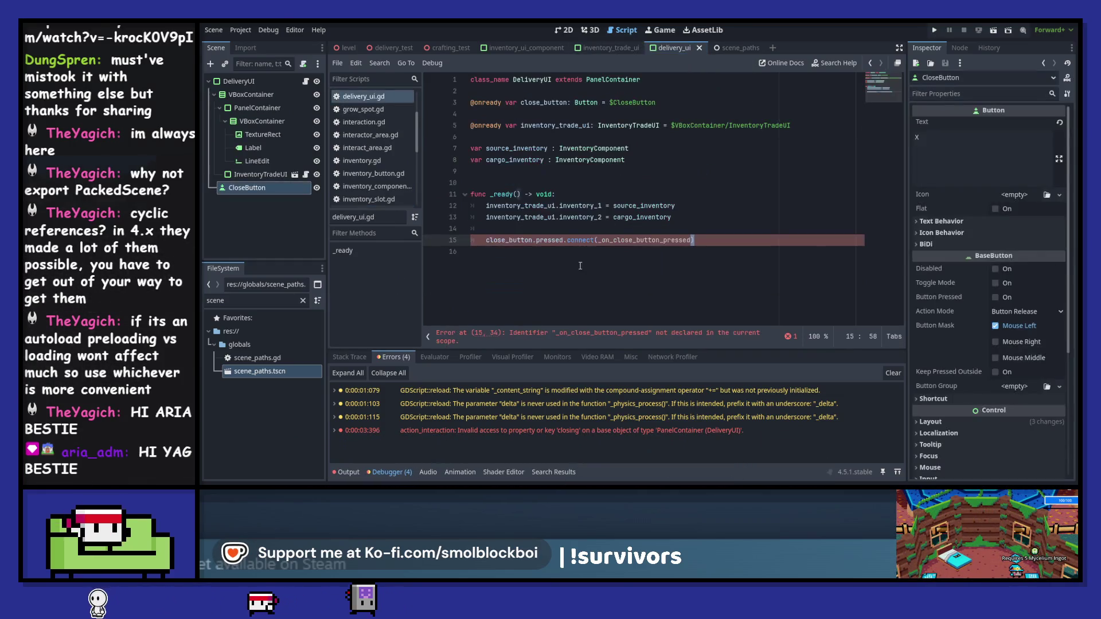
{"action": "key", "text": "Return"}
{"action": "key", "text": "Return"}
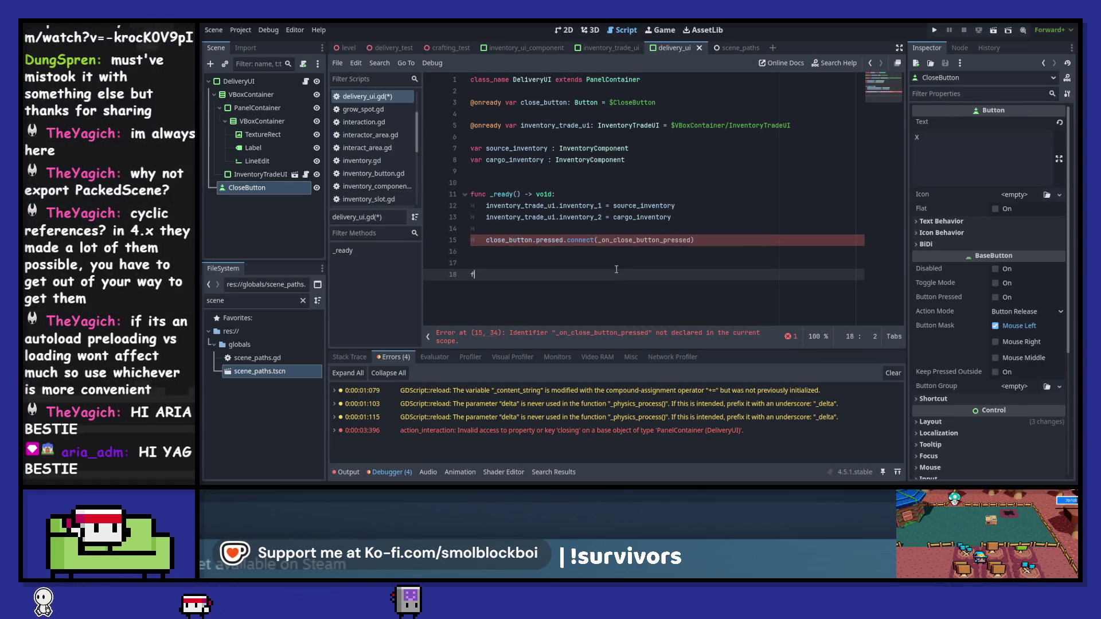
{"action": "type", "text": "func"}
{"action": "key", "text": "ctrl+v"}
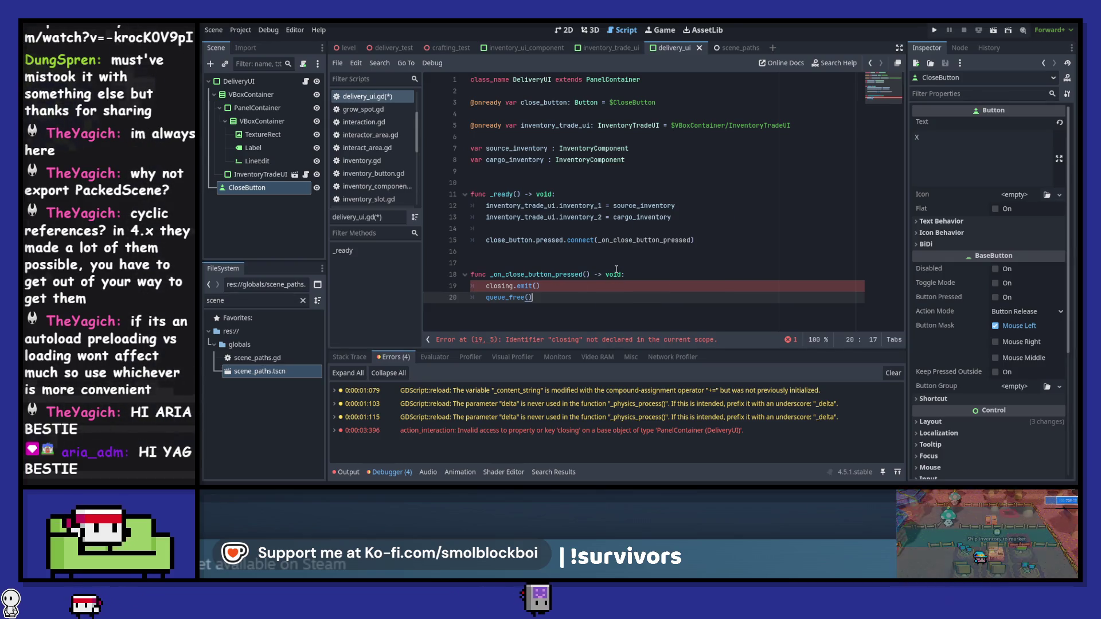
Declare 'signal closing' at line 3, save, and run the game with F5.
{"action": "left_click", "coordinate": [564, 96]}
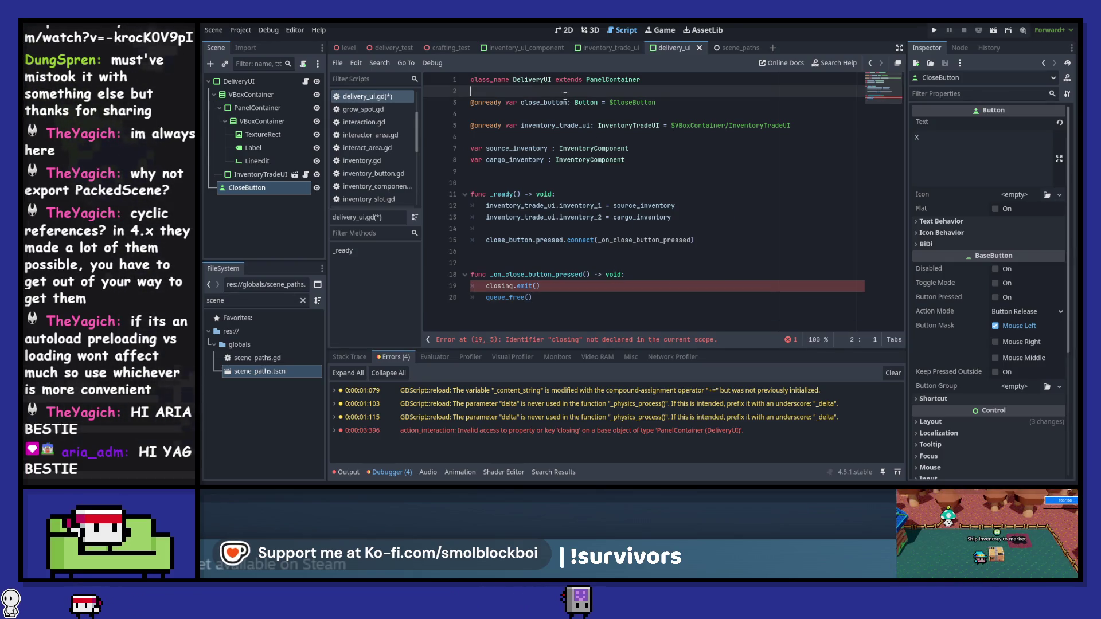
{"action": "key", "text": "Return"}
{"action": "key", "text": "Return"}
{"action": "key", "text": "Up"}
{"action": "type", "text": "signal closing"}
{"action": "key", "text": "ctrl+s"}
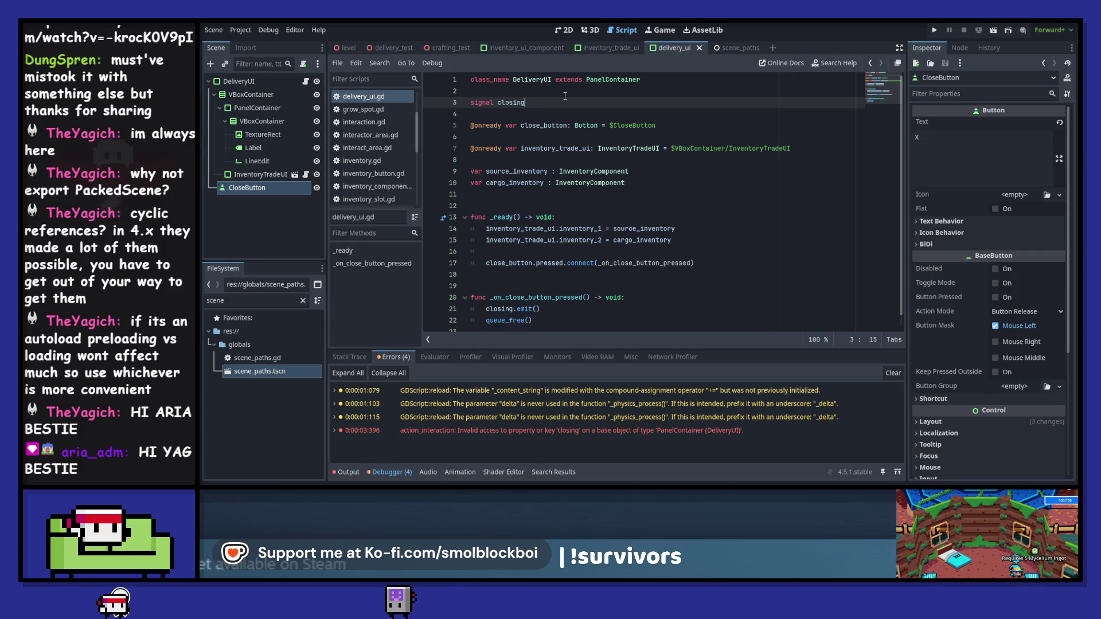
{"action": "key", "text": "F5"}
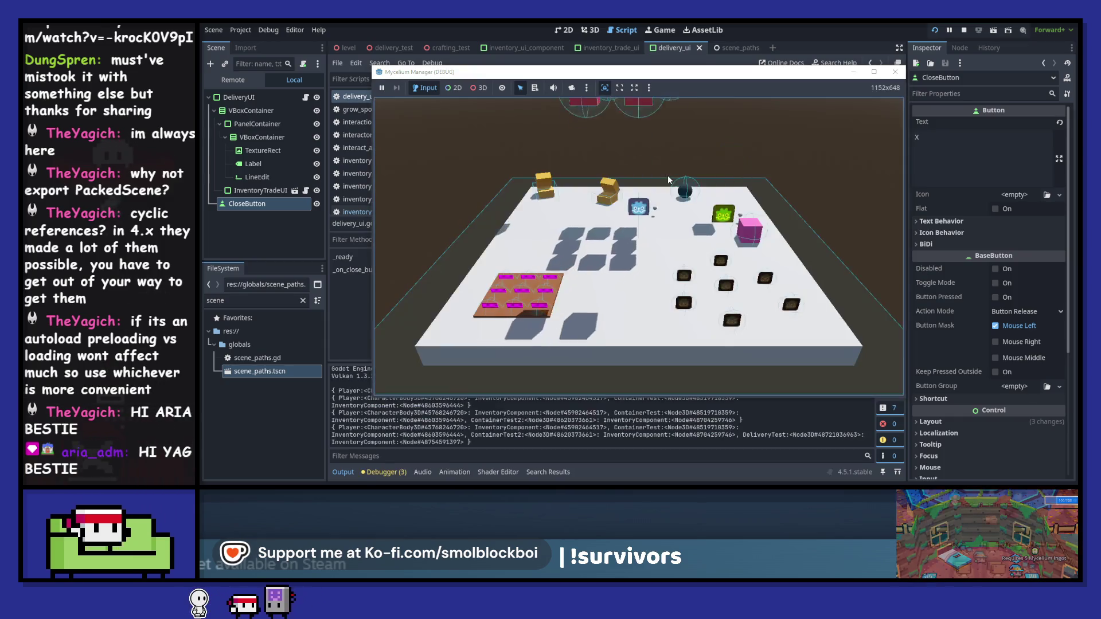
Walk to the pink delivery box, then open and close its panel twice with the red X.
{"action": "key", "text": "d"}
{"action": "key", "text": "s"}
{"action": "key", "text": "w"}
{"action": "key", "text": "e"}
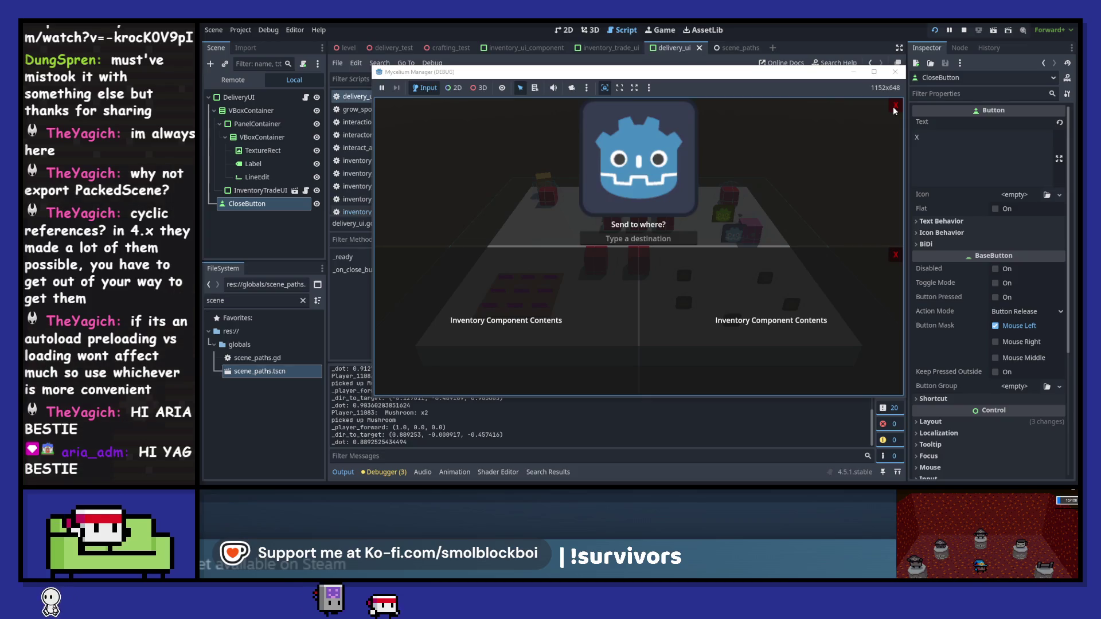
{"action": "left_click", "coordinate": [894, 108]}
{"action": "key", "text": "e"}
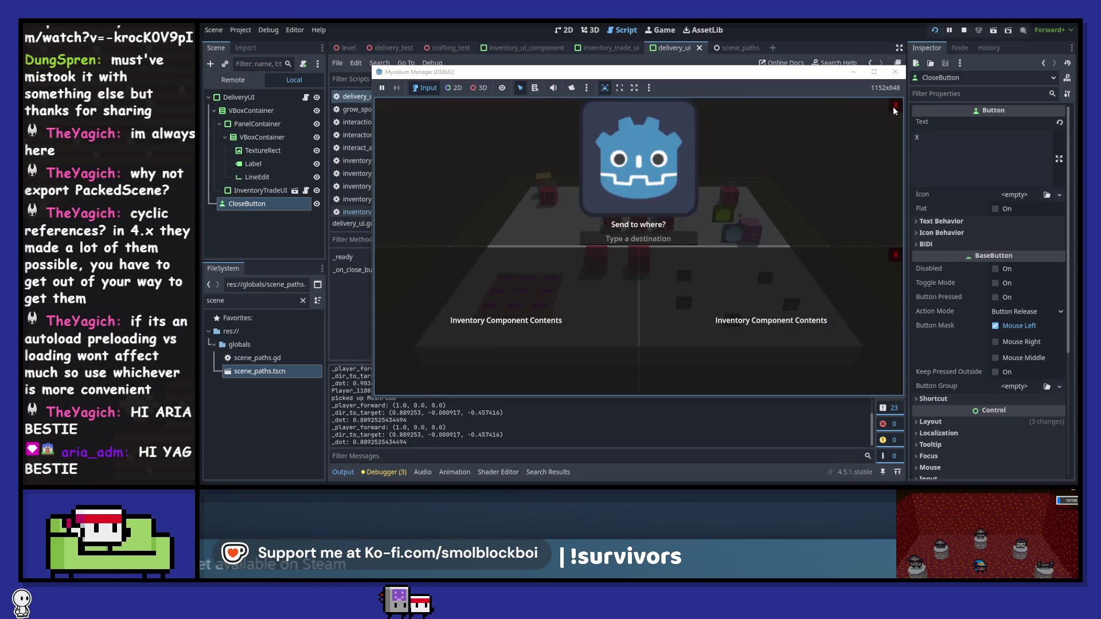
{"action": "left_click", "coordinate": [893, 108]}
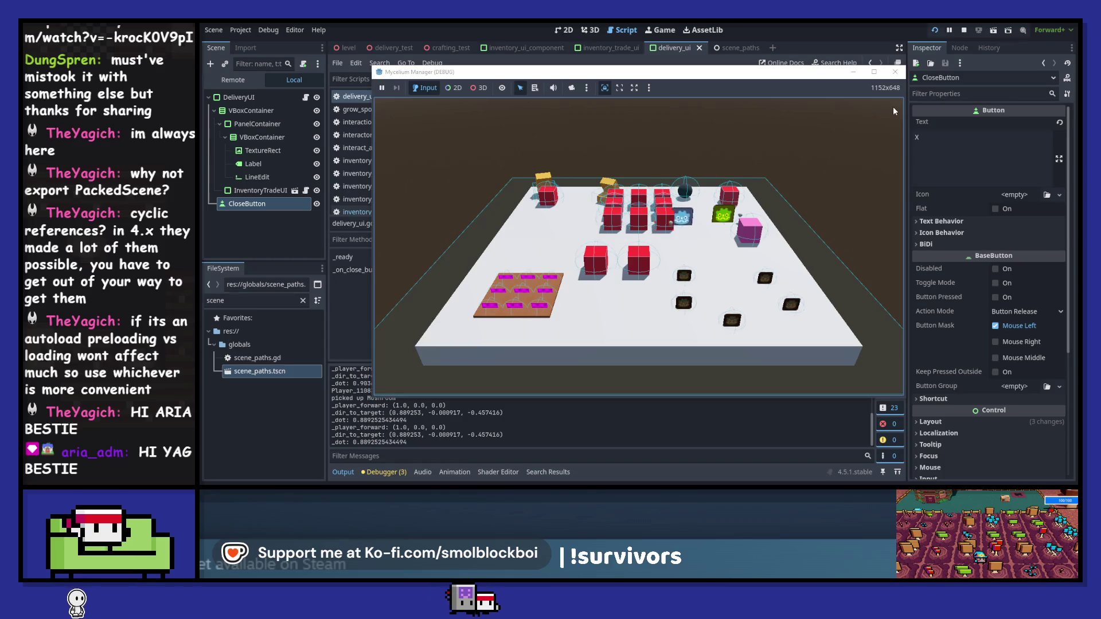
Open and close the inventory trade panel, reopen the delivery panel, then stop the game.
{"action": "key", "text": "w"}
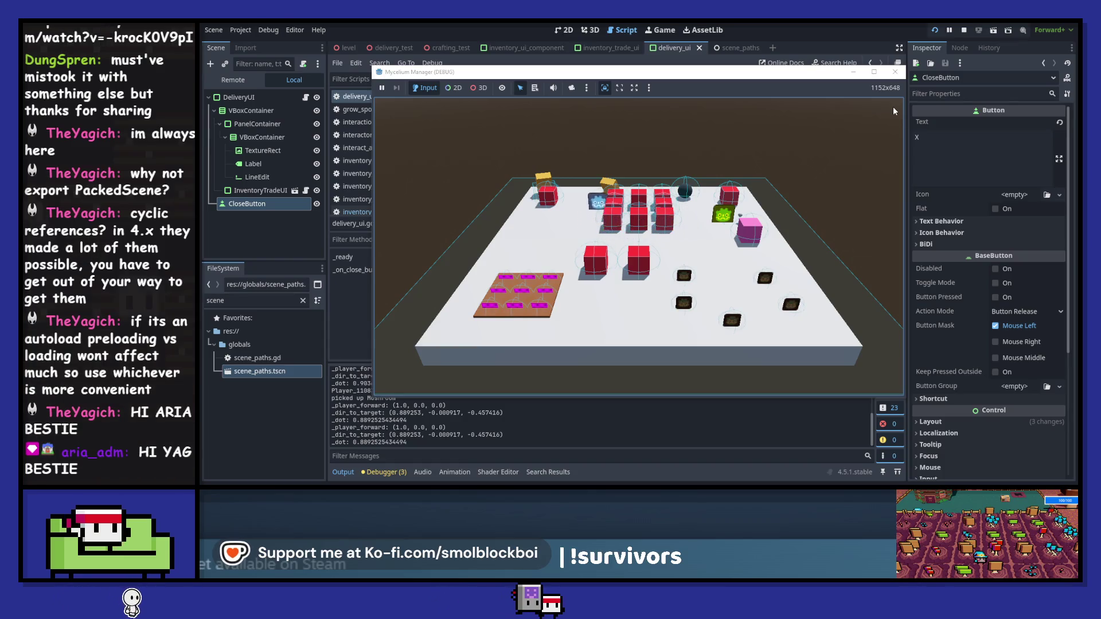
{"action": "key", "text": "e"}
{"action": "left_click", "coordinate": [894, 109]}
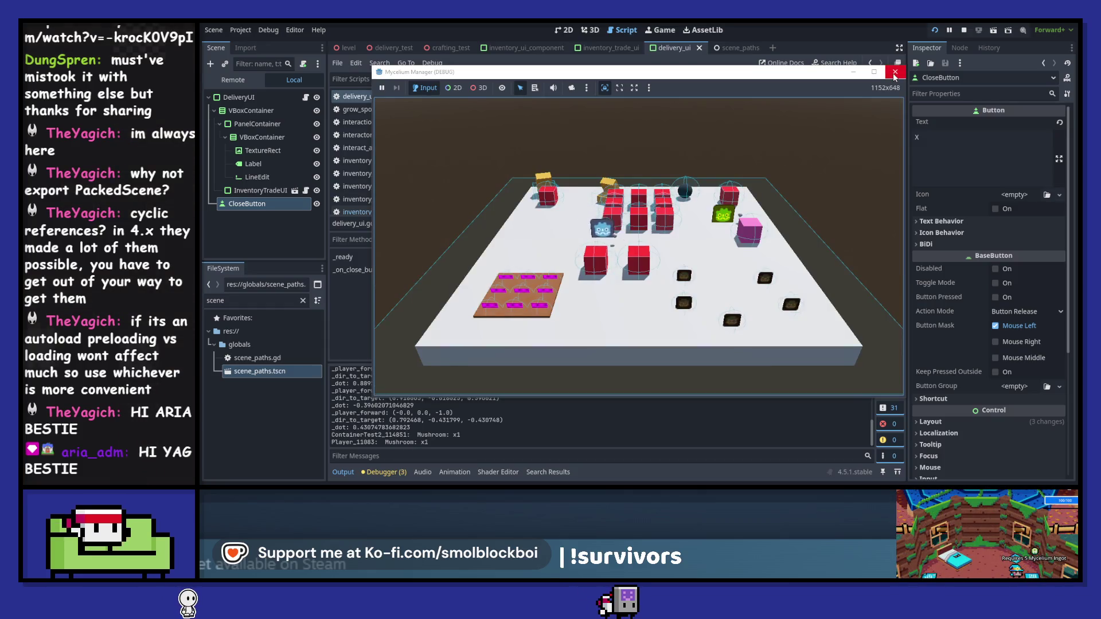
{"action": "key", "text": "d"}
{"action": "key", "text": "e"}
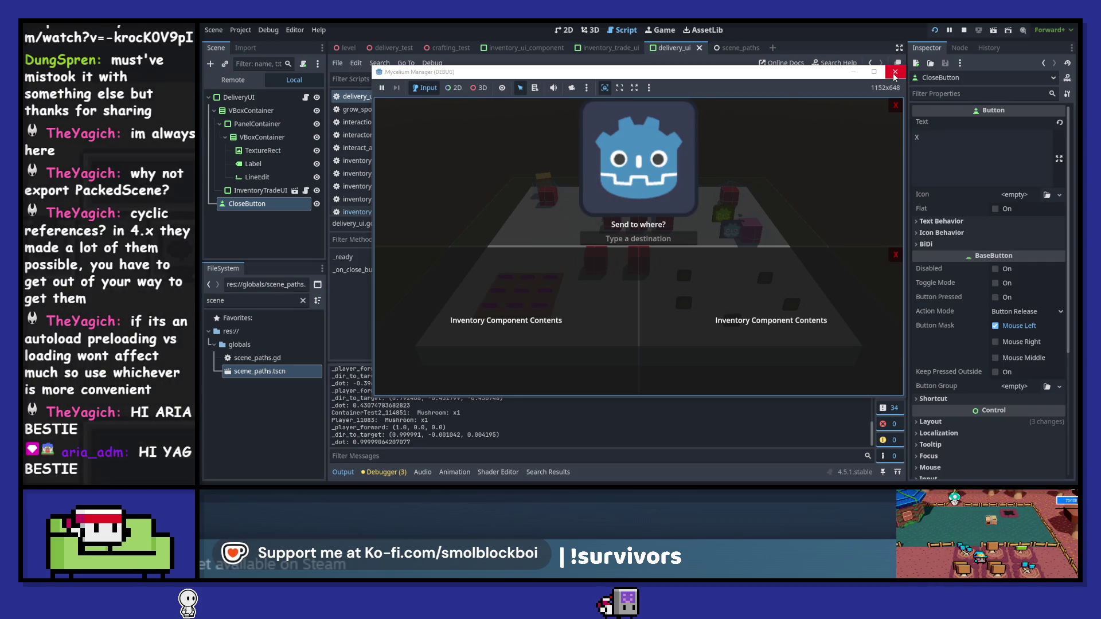
{"action": "left_click", "coordinate": [895, 76]}
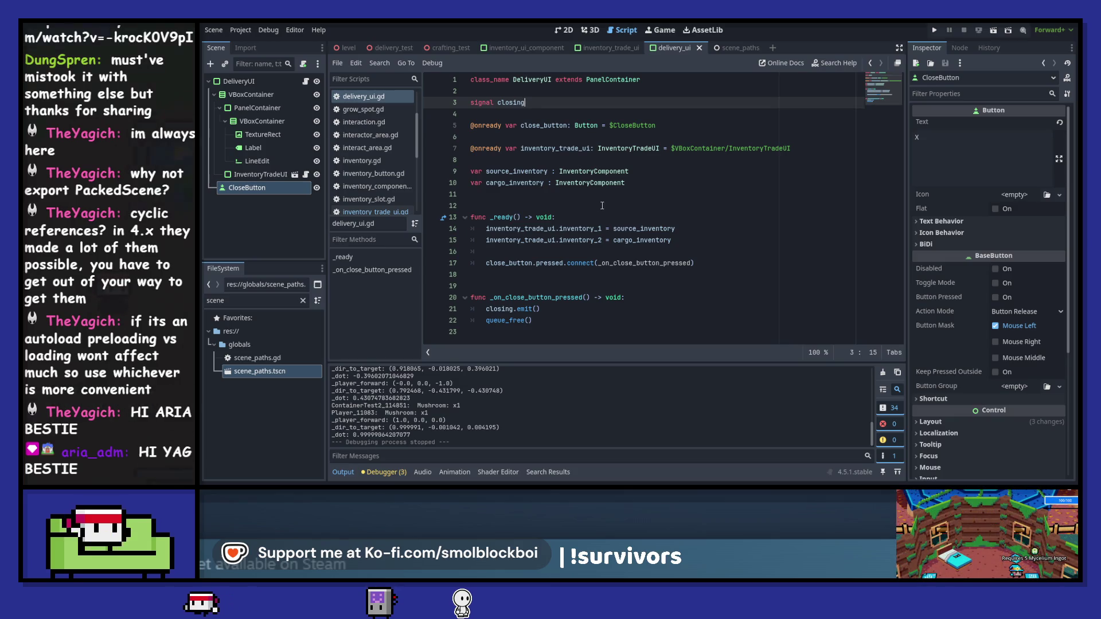
Compare the inventory_trade_ui and inventory_ui_component scripts, then return to delivery_ui.gd.
{"action": "left_click", "coordinate": [592, 204]}
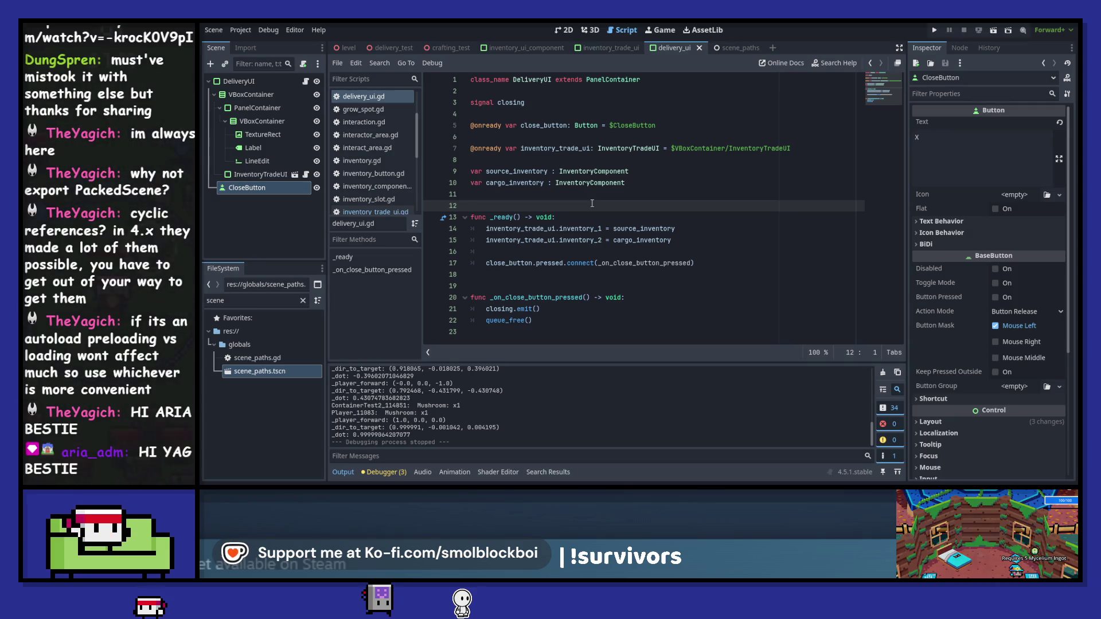
{"action": "left_click", "coordinate": [611, 50]}
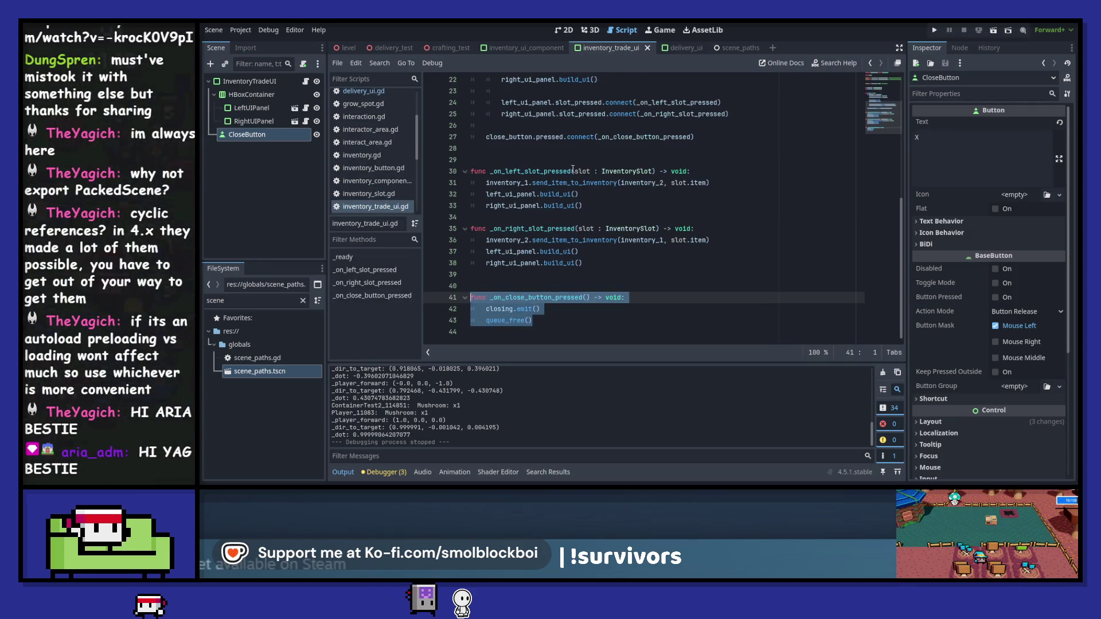
{"action": "left_click", "coordinate": [524, 51]}
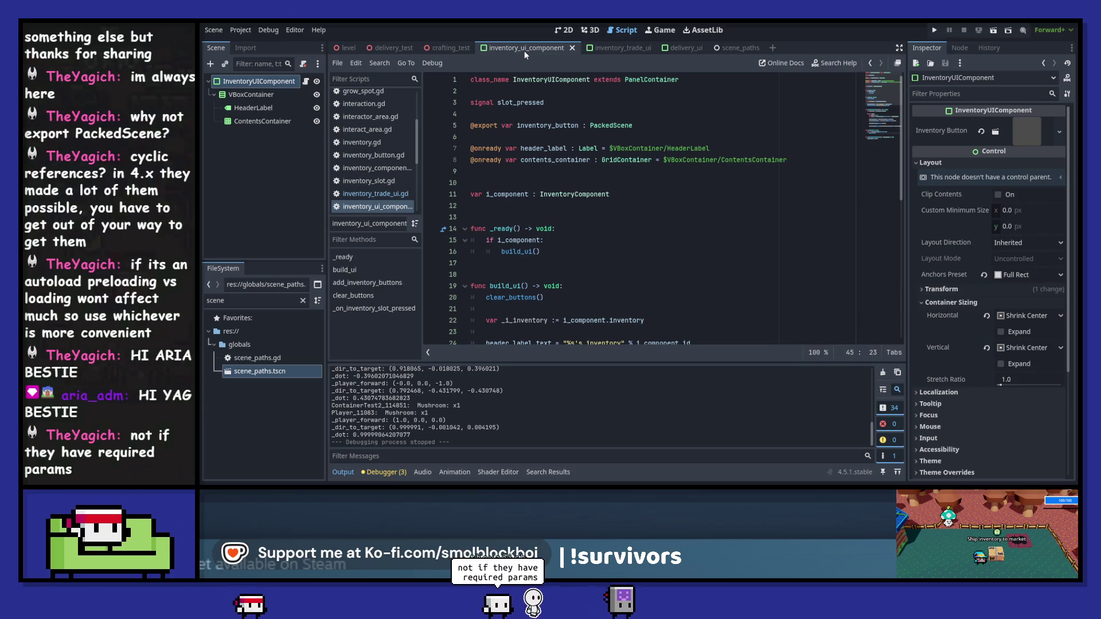
{"action": "left_click", "coordinate": [602, 49]}
{"action": "scroll", "coordinate": [625, 178], "scroll_direction": "up", "scroll_amount": 5}
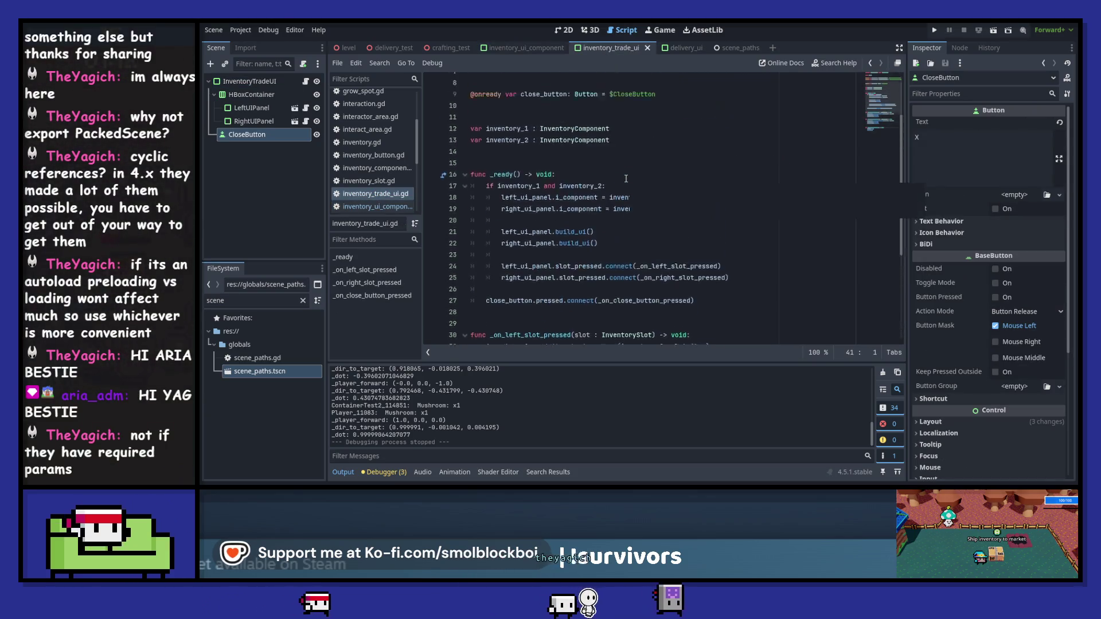
{"action": "left_click", "coordinate": [519, 48]}
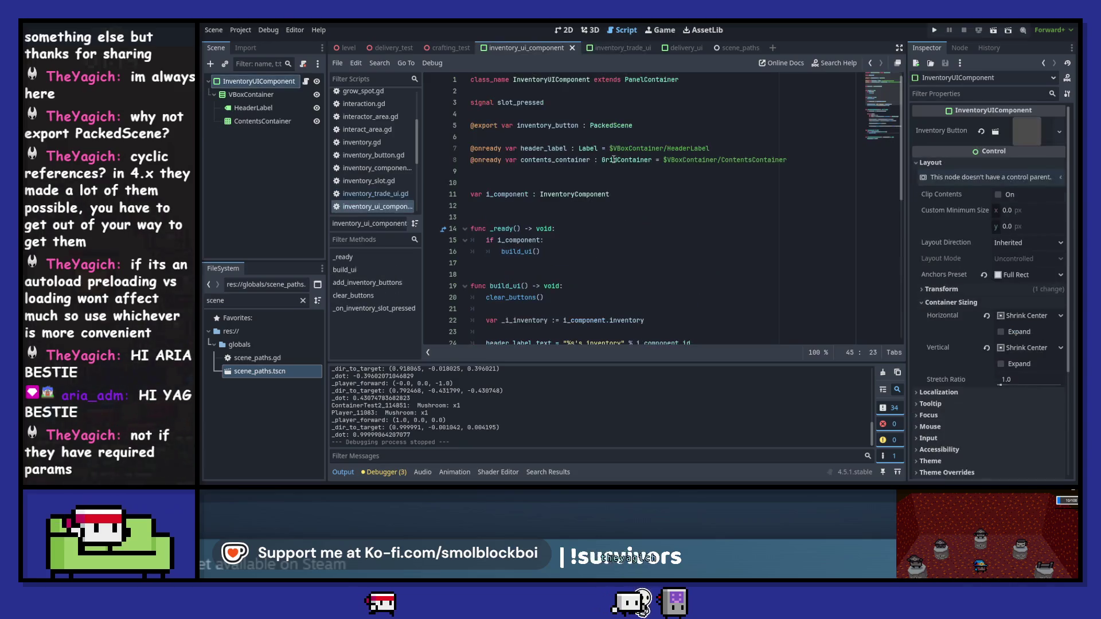
{"action": "left_click", "coordinate": [681, 48]}
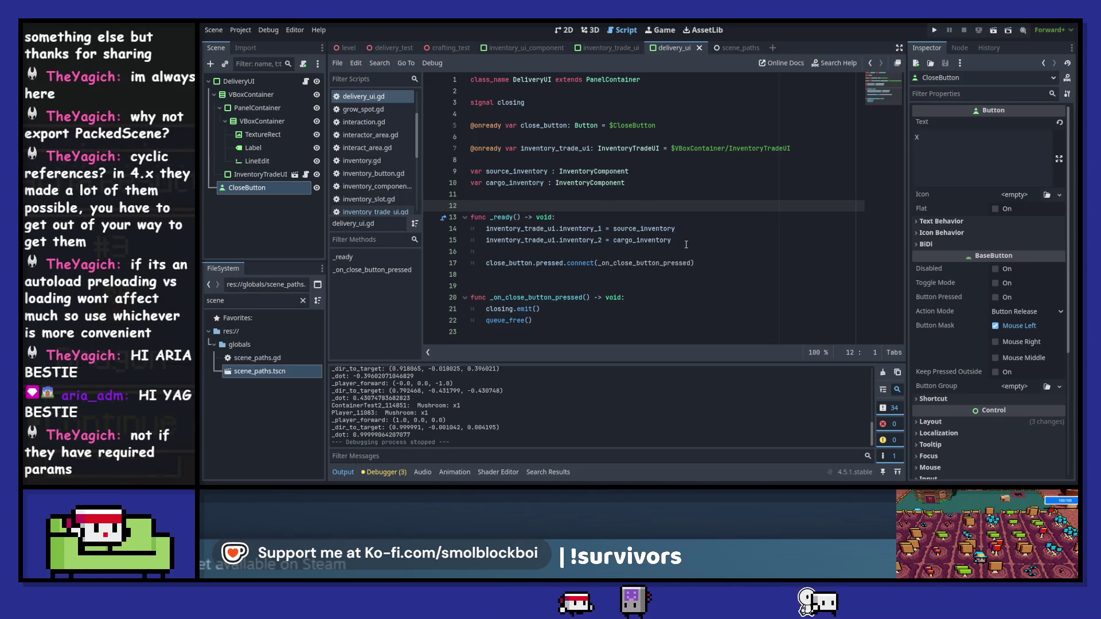
Review the _ready inventory assignments and build_ui call, ending after the i_component declaration.
{"action": "mouse_move", "coordinate": [686, 244]}
{"action": "left_mouse_down"}
{"action": "mouse_move", "coordinate": [453, 218]}
{"action": "mouse_move", "coordinate": [431, 240]}
{"action": "mouse_move", "coordinate": [423, 234]}
{"action": "left_mouse_up"}
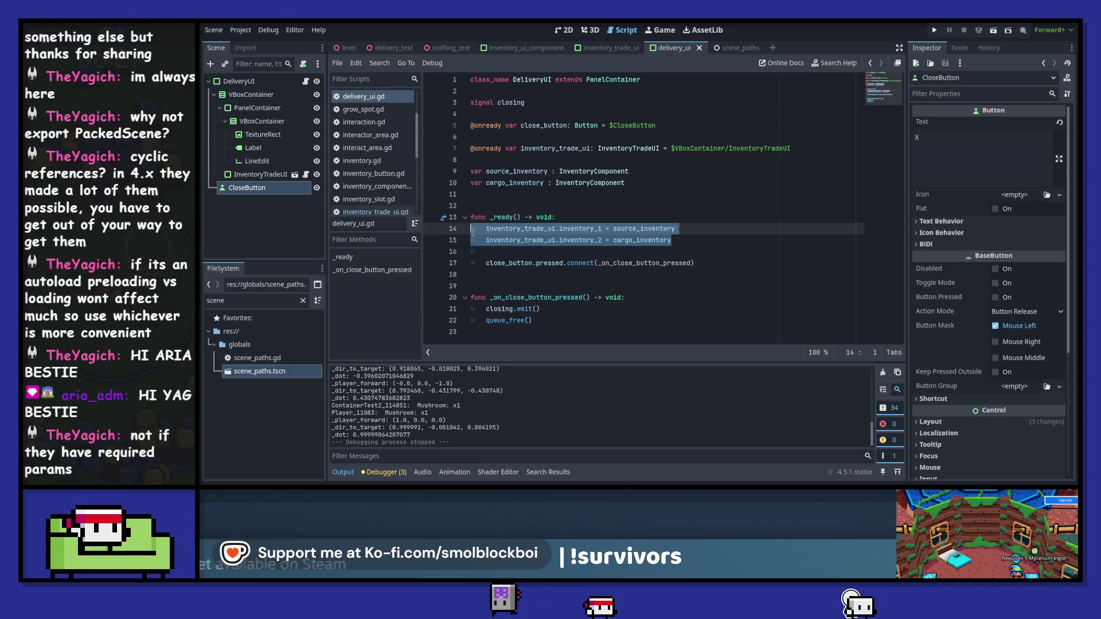
{"action": "left_click", "coordinate": [748, 240]}
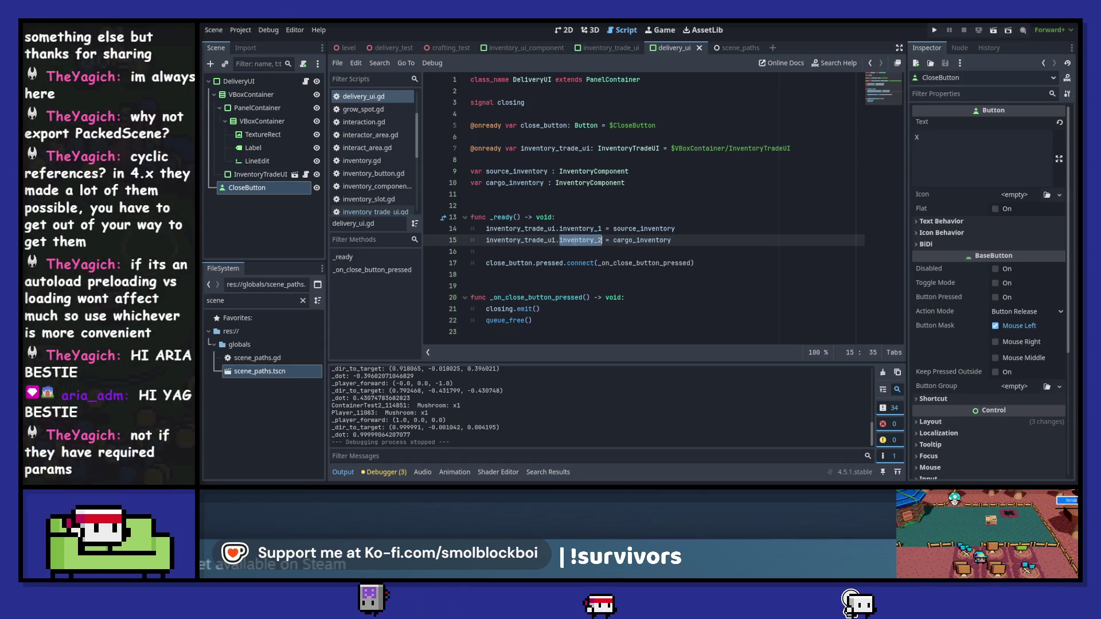
{"action": "left_click", "coordinate": [698, 241]}
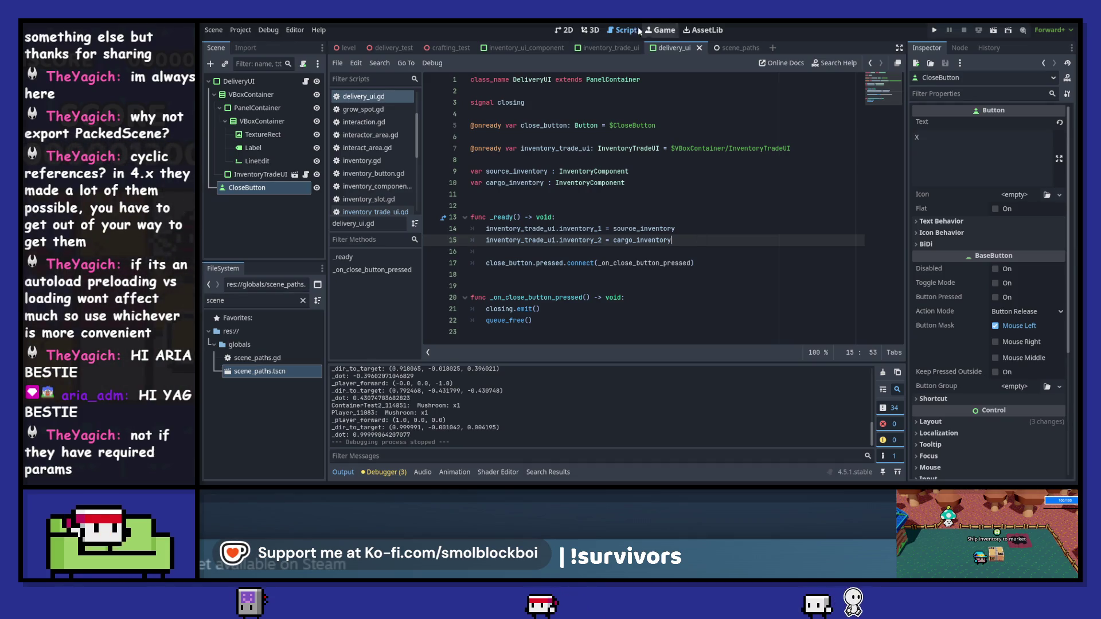
{"action": "left_click", "coordinate": [602, 47]}
{"action": "left_click", "coordinate": [601, 251]}
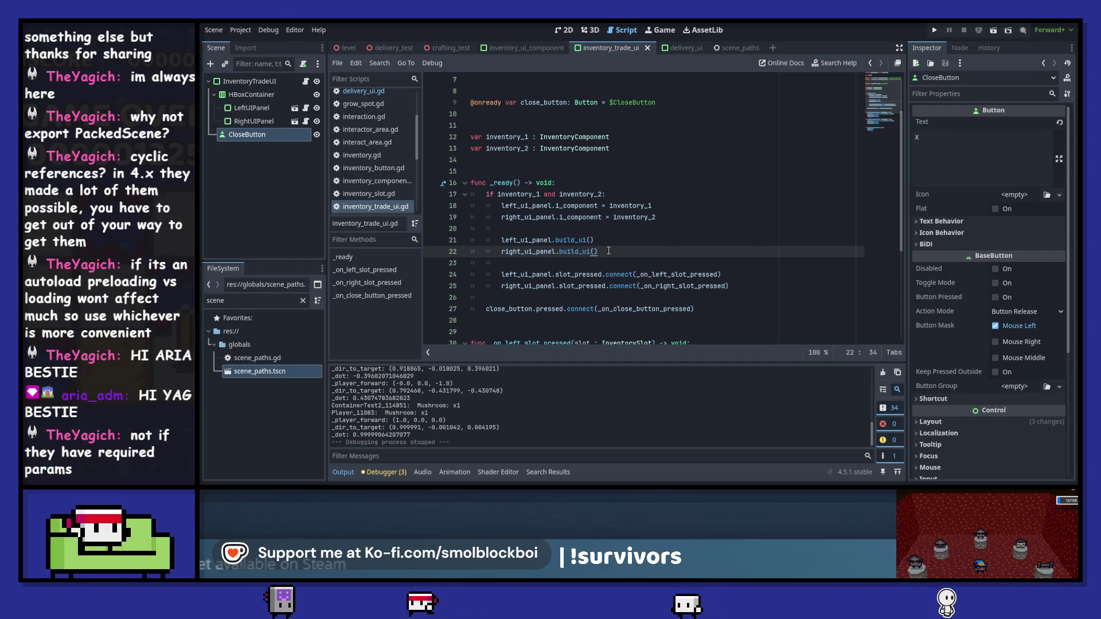
{"action": "left_click", "coordinate": [674, 47]}
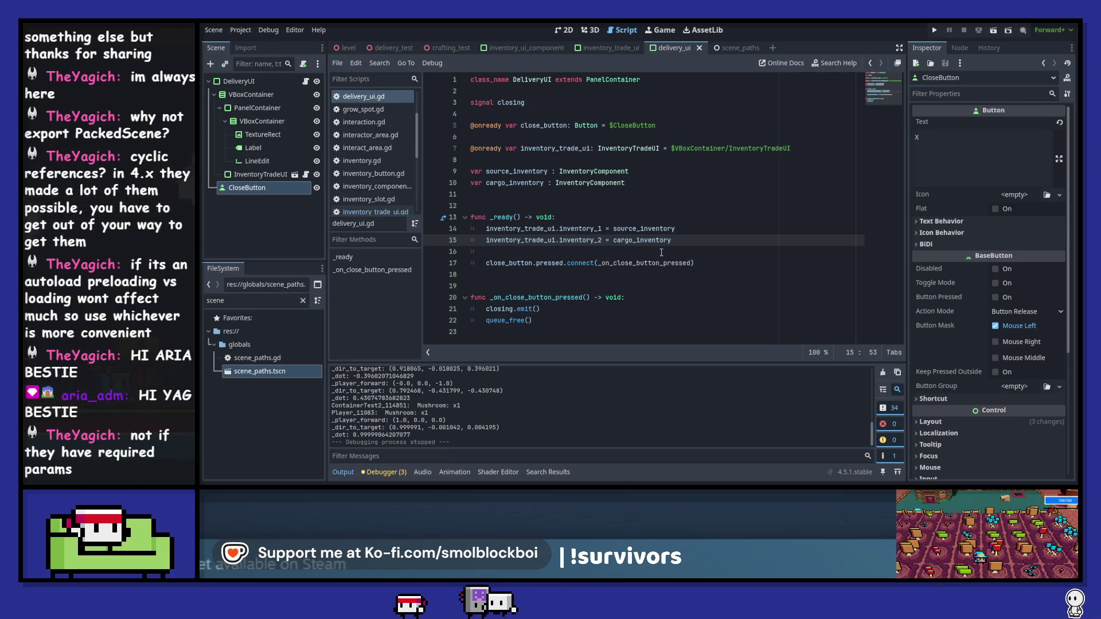
{"action": "left_click", "coordinate": [608, 48]}
{"action": "left_click", "coordinate": [541, 47]}
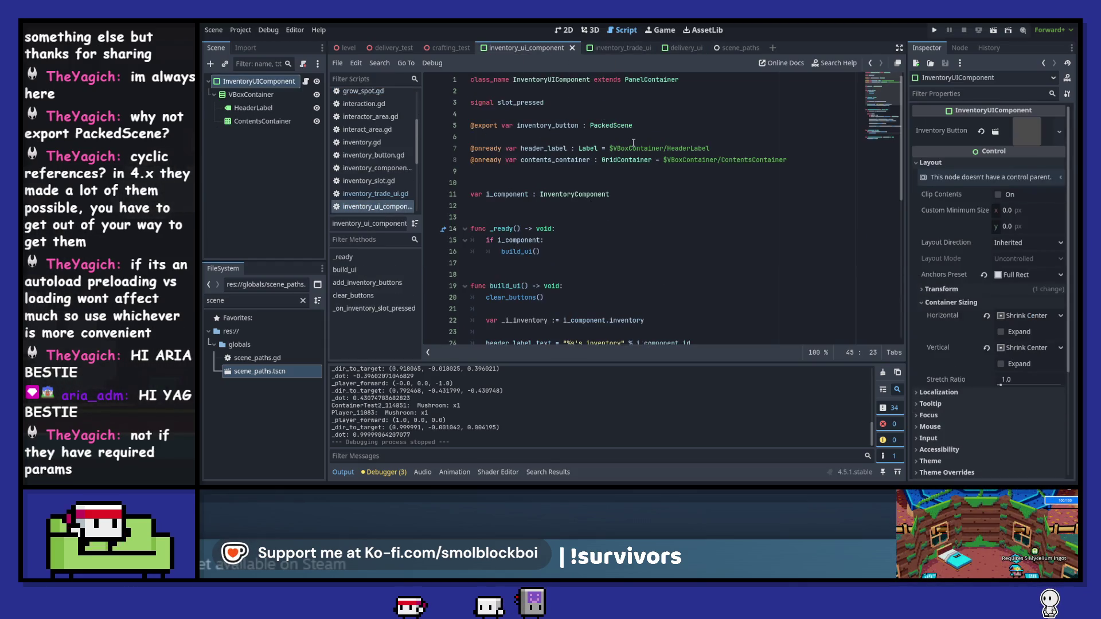
{"action": "left_click", "coordinate": [649, 198]}
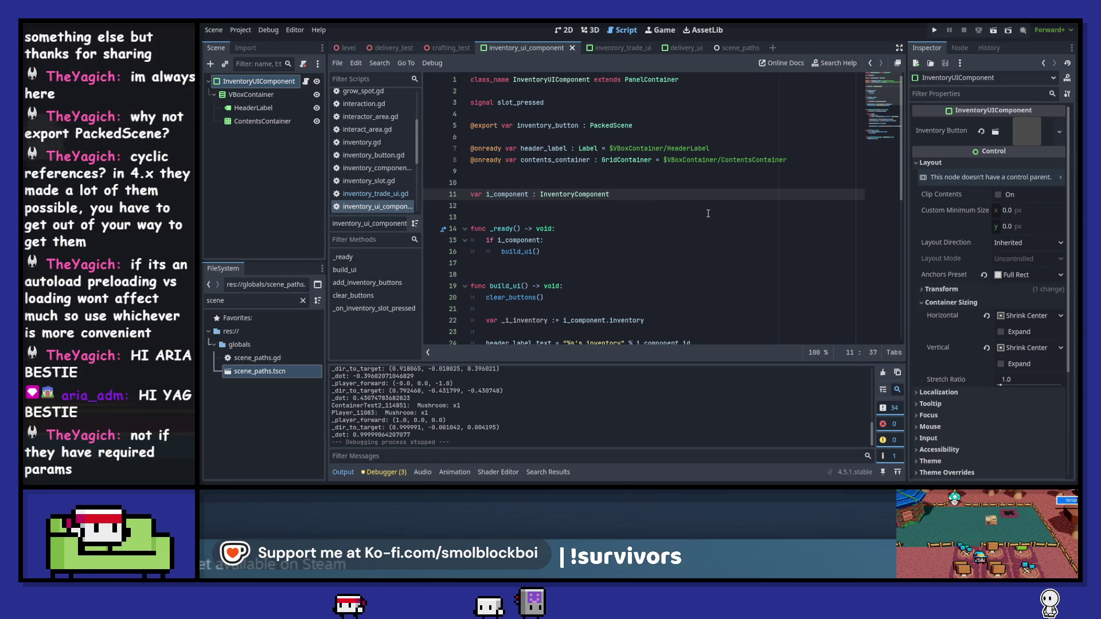
Give i_component a set(component) setter that assigns i_component = component.
{"action": "type", "text": ":"}
{"action": "key", "text": "Return"}
{"action": "type", "text": "set("}
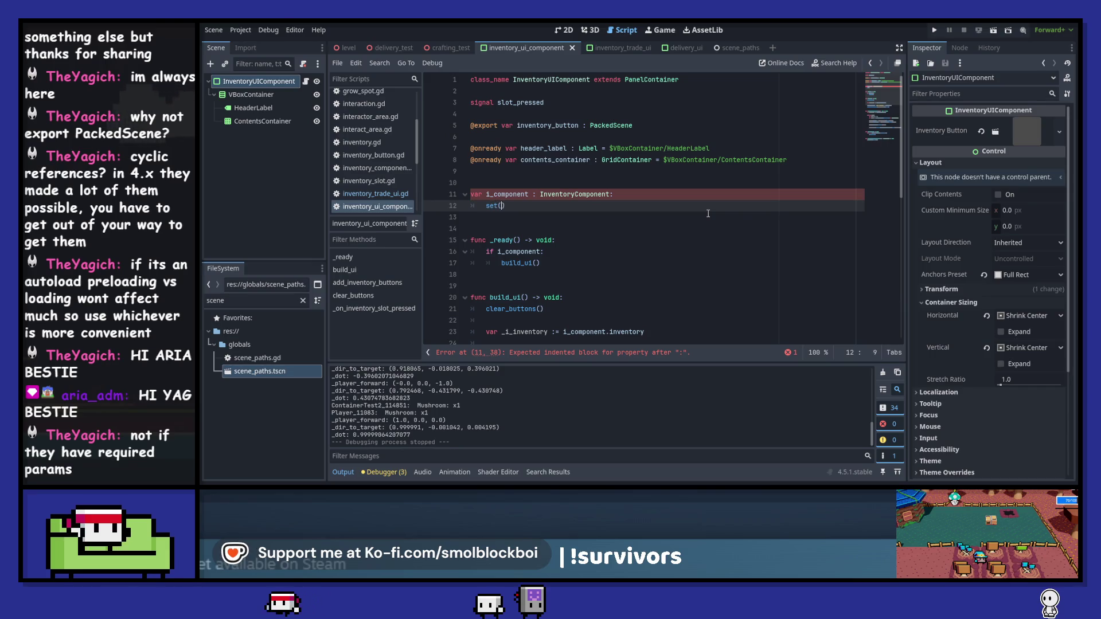
{"action": "type", "text": "component"}
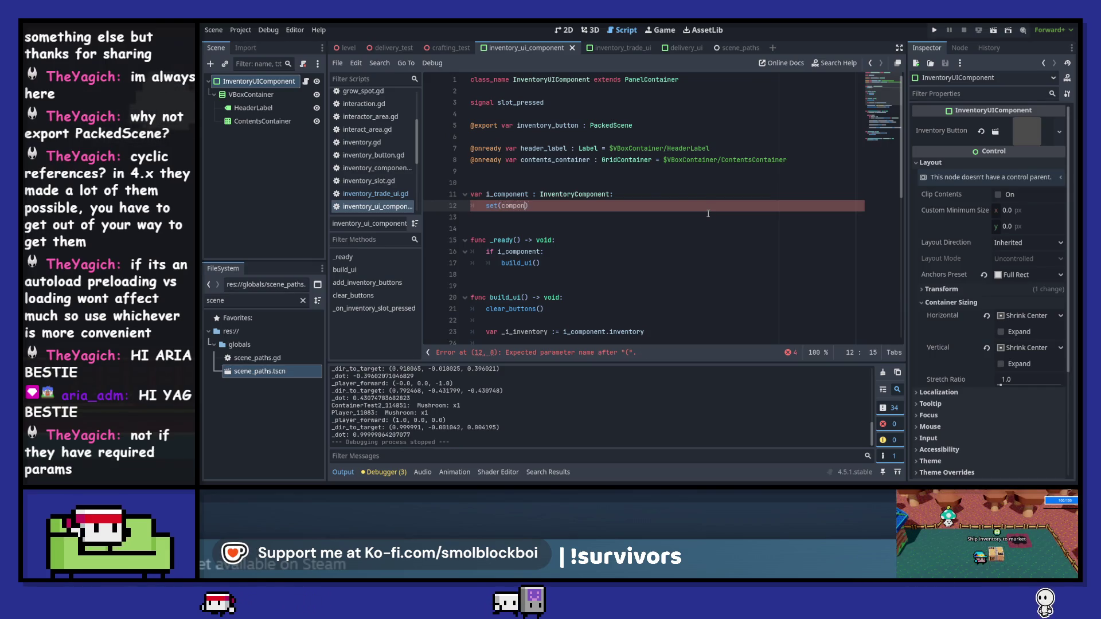
{"action": "type", "text": "):"}
{"action": "key", "text": "Return"}
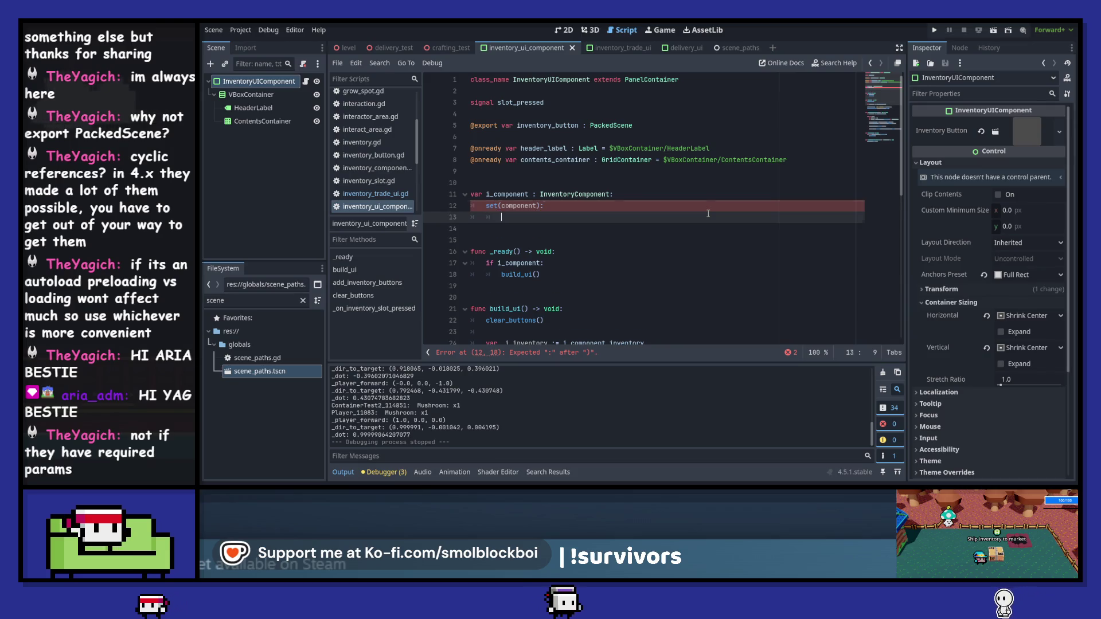
{"action": "type", "text": "i_component ="}
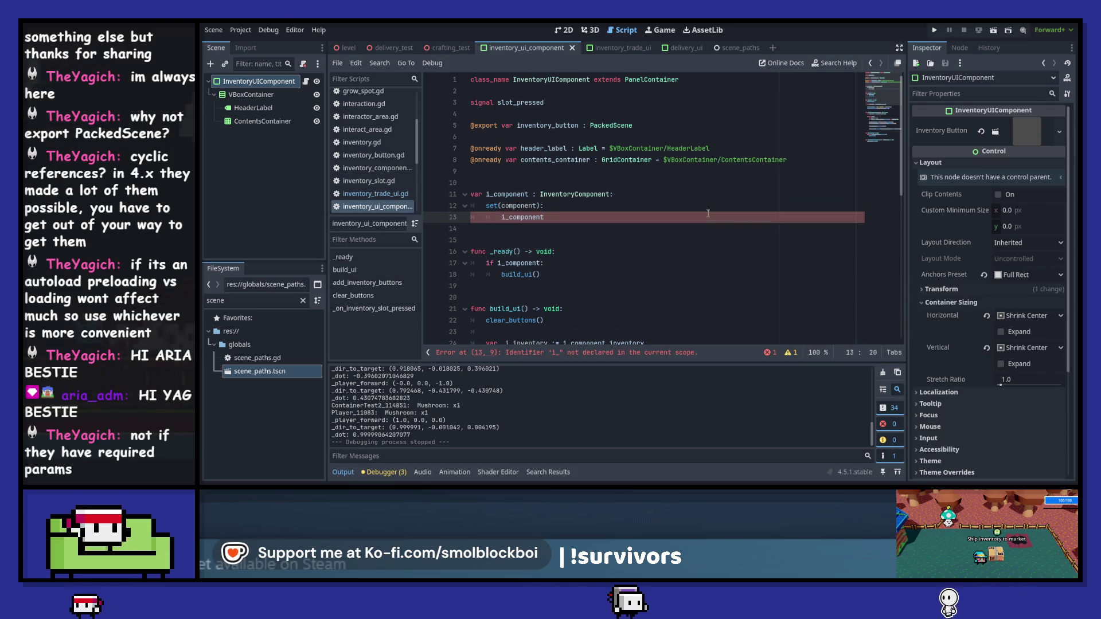
{"action": "type", "text": " component"}
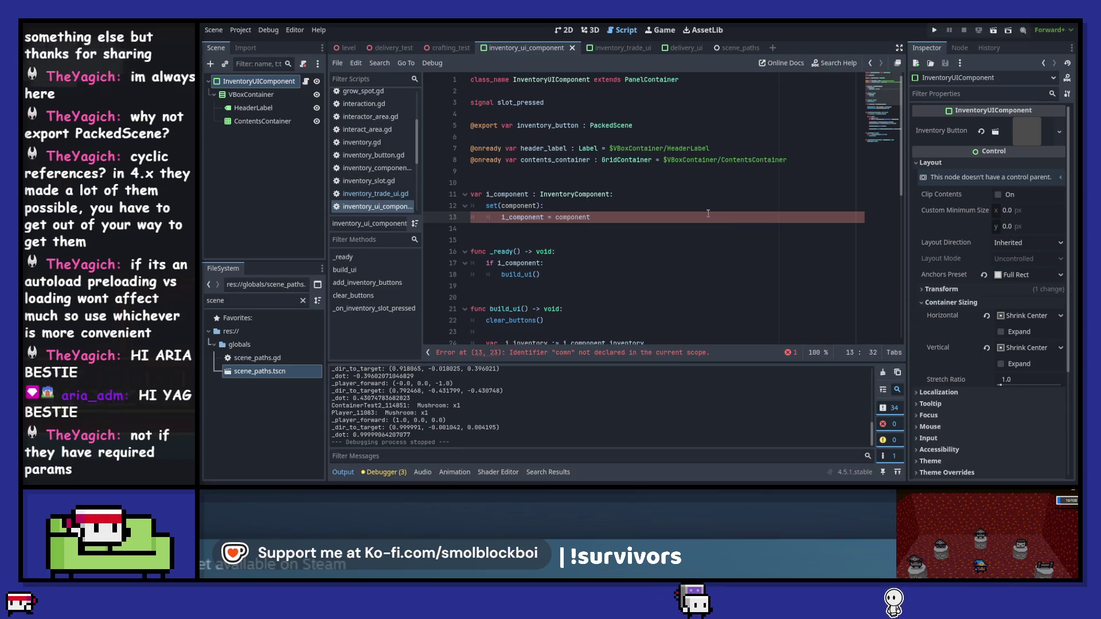
Try an is_inside_tree() check above the assignment, then delete that line again.
{"action": "key", "text": "Home"}
{"action": "key", "text": "Return"}
{"action": "key", "text": "Up"}
{"action": "type", "text": "if is"}
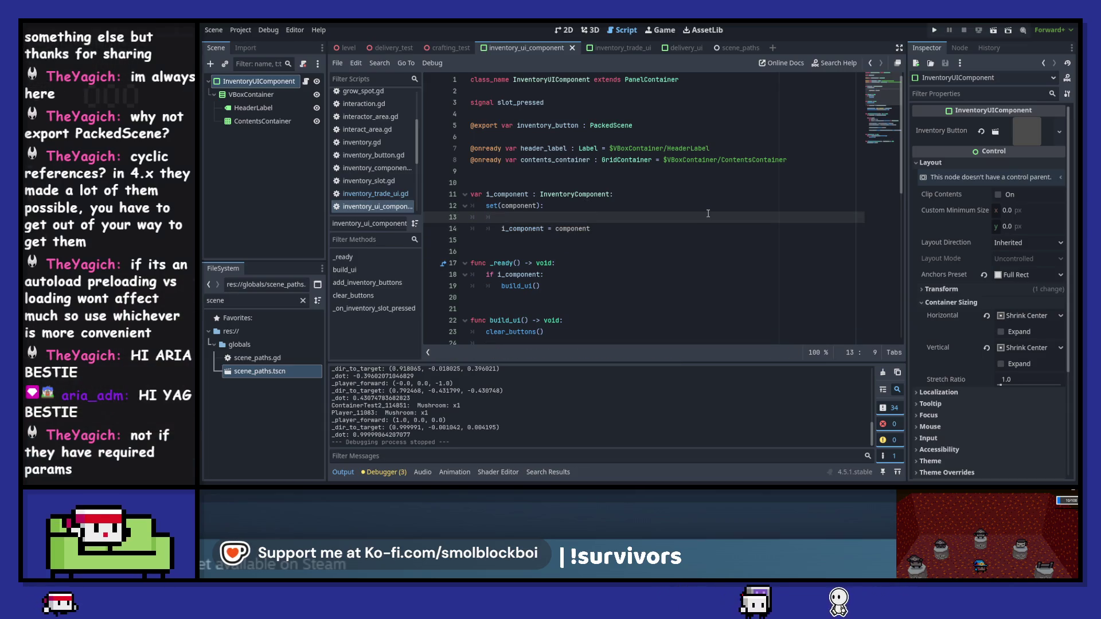
{"action": "type", "text": "_in"}
{"action": "key", "text": "Return"}
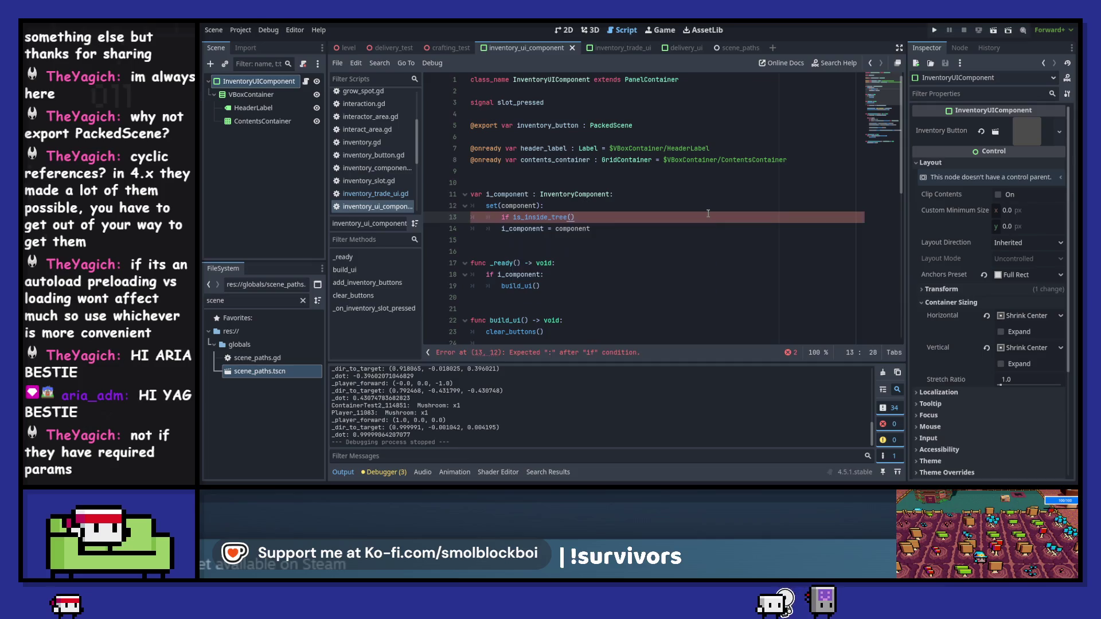
{"action": "key", "text": "Down"}
{"action": "key", "text": "Tab"}
{"action": "key", "text": "End"}
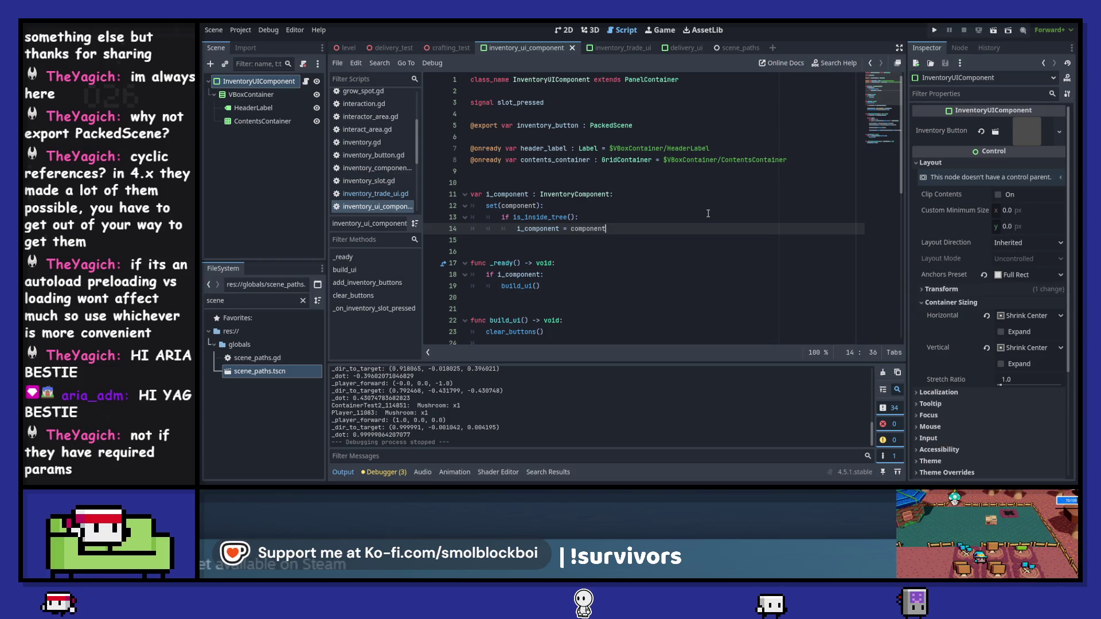
{"action": "key", "text": "Up"}
{"action": "key", "text": "ctrl+shift+k"}
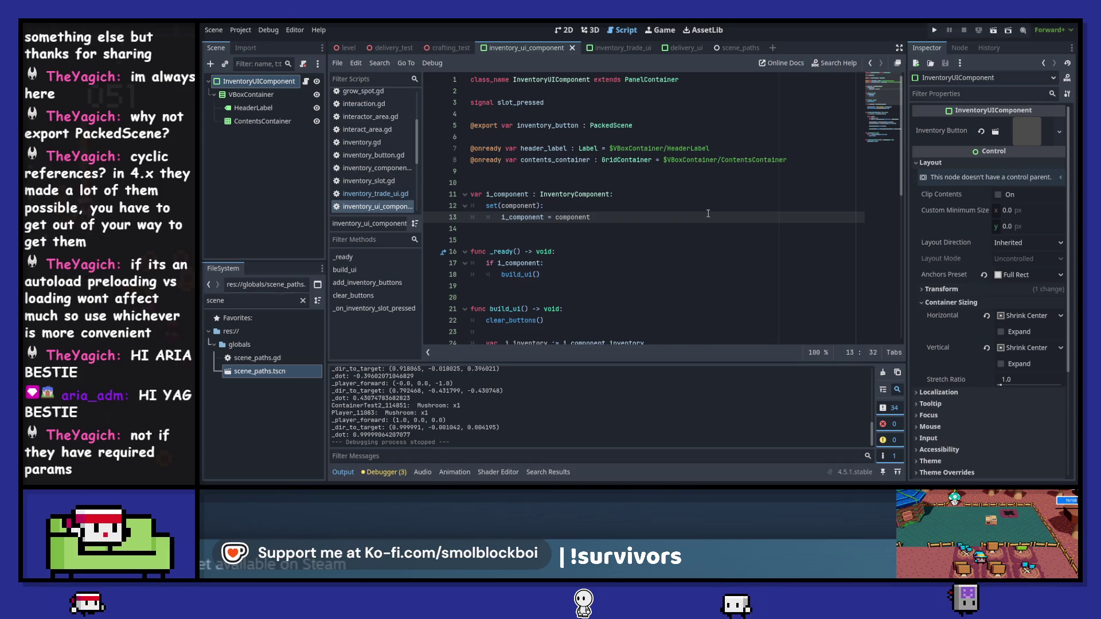
Add 'if is_inside_tree(): build_ui()' after the assignment and save the script.
{"action": "scroll", "coordinate": [678, 201], "scroll_direction": "down", "scroll_amount": 2}
{"action": "key", "text": "Return"}
{"action": "type", "text": "if i"}
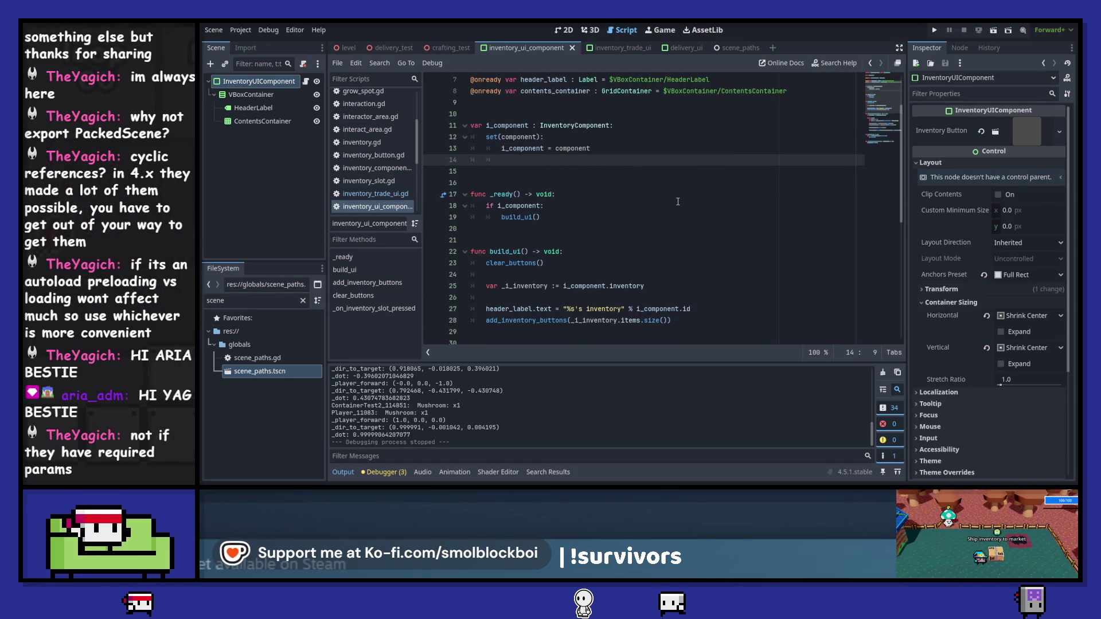
{"action": "type", "text": "s_in"}
{"action": "key", "text": "Return"}
{"action": "type", "text": ":"}
{"action": "key", "text": "Return"}
{"action": "type", "text": "build"}
{"action": "key", "text": "Return"}
{"action": "key", "text": "ctrl+s"}
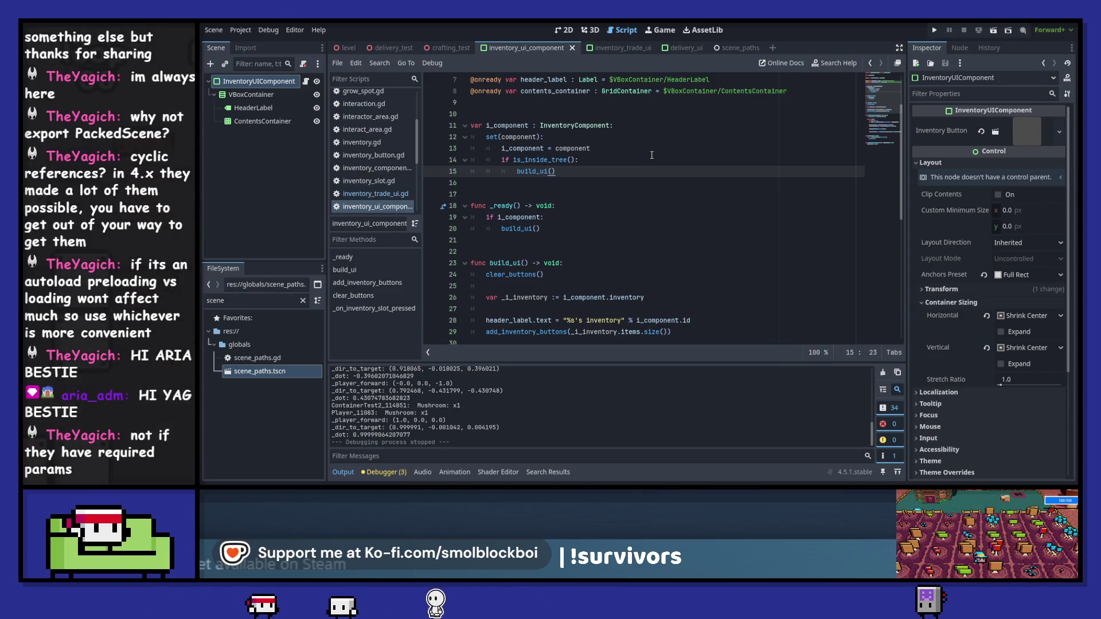
{"action": "scroll", "coordinate": [652, 154], "scroll_direction": "up", "scroll_amount": 1}
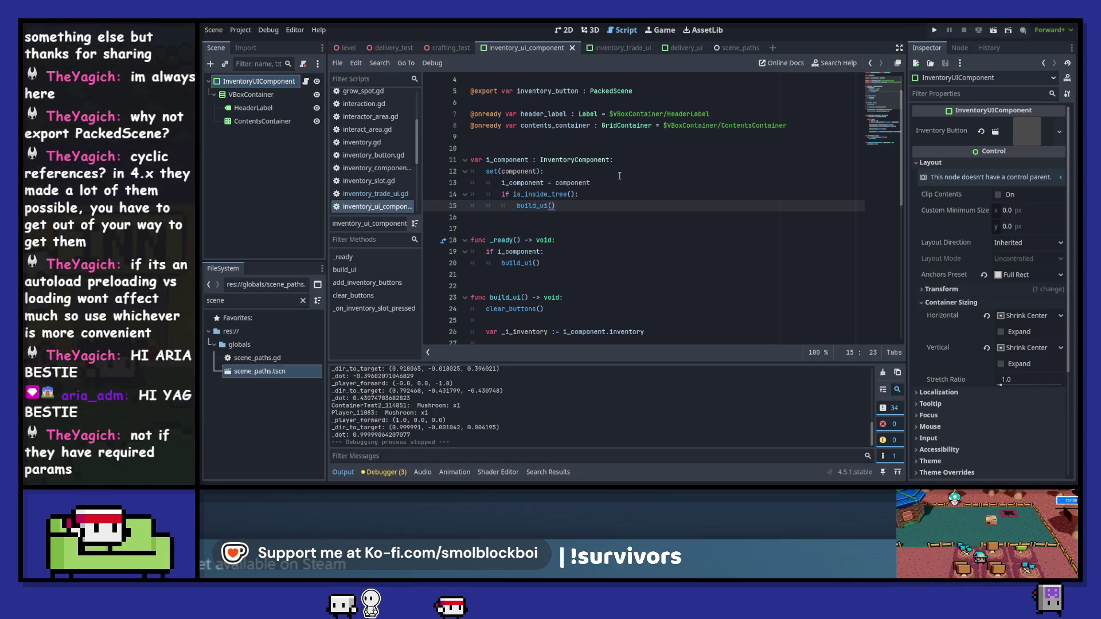
{"action": "left_click", "coordinate": [628, 48]}
Comment out the two build_ui calls on lines 21–22 and run the project.
{"action": "left_click_drag", "start_coordinate": [625, 253], "coordinate": [626, 243]}
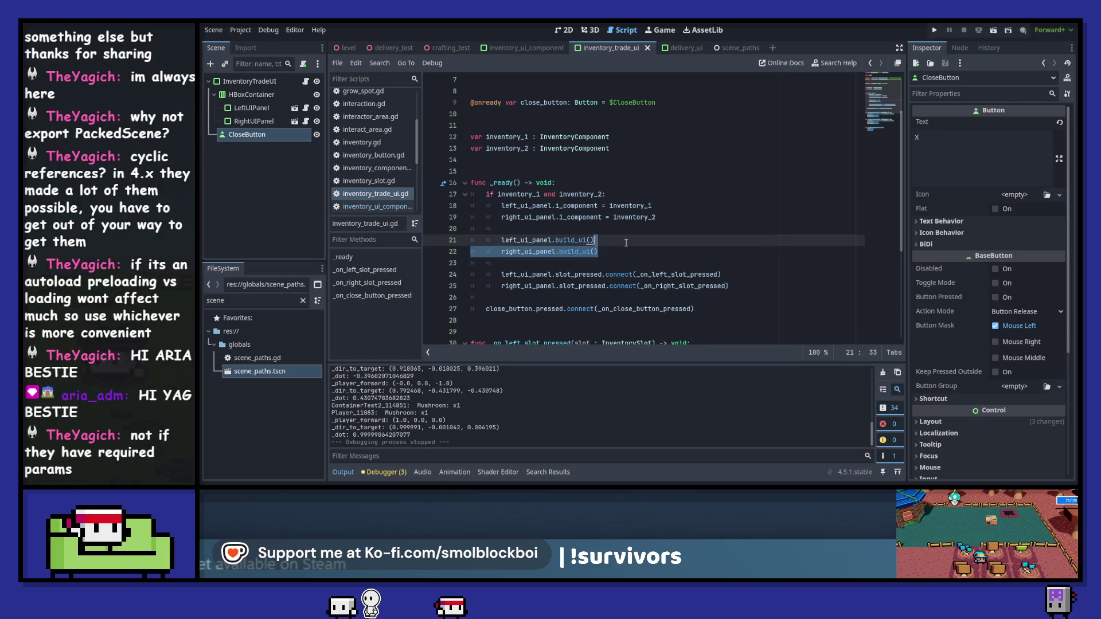
{"action": "key", "text": "ctrl+k"}
{"action": "key", "text": "F5"}
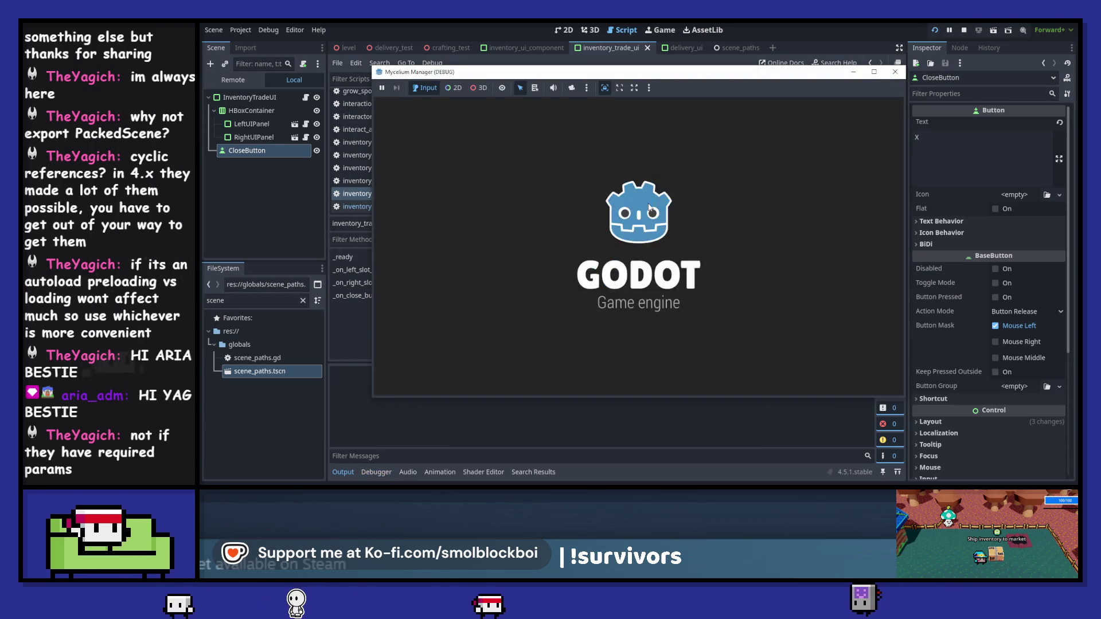
Walk the player to collect mushrooms, then open and close the trade UI.
{"action": "key", "text": "s"}
{"action": "key", "text": "d"}
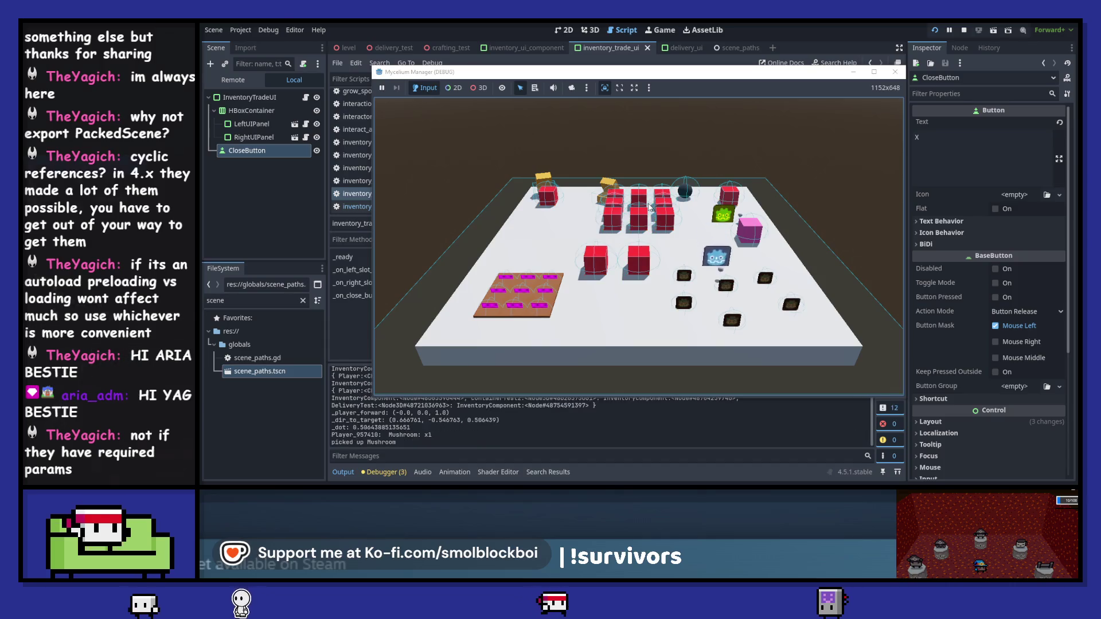
{"action": "key", "text": "w"}
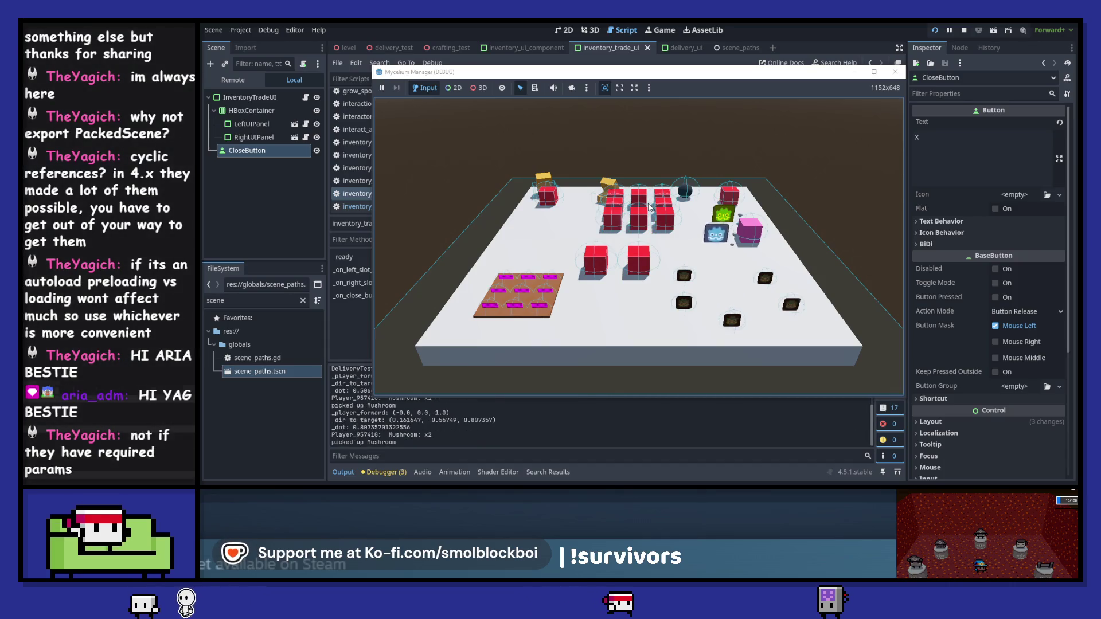
{"action": "key", "text": "e"}
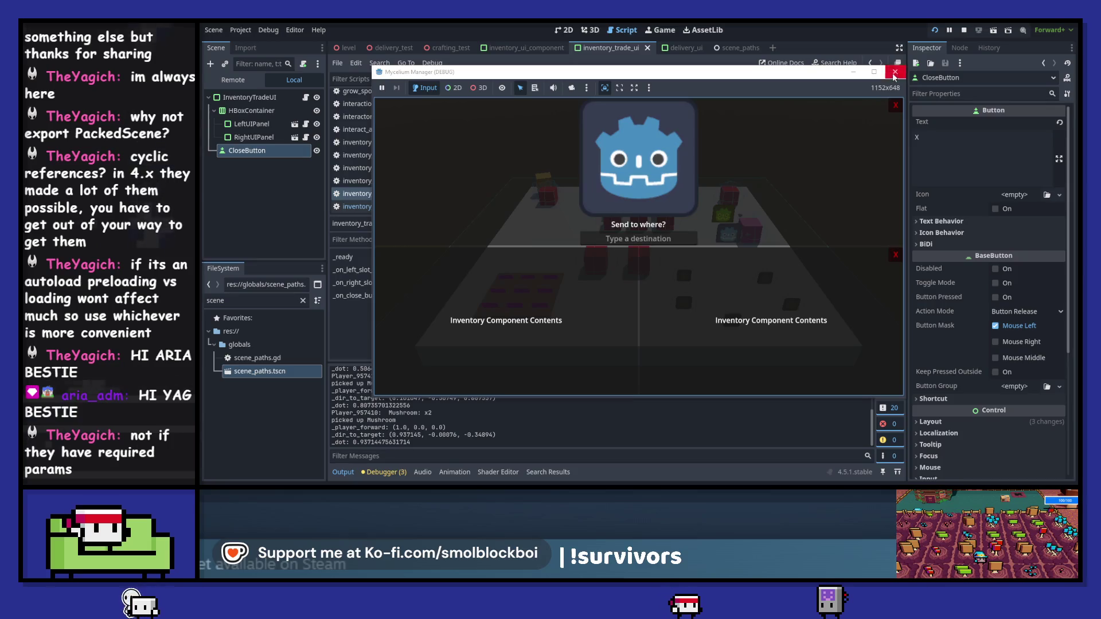
{"action": "left_click", "coordinate": [894, 106]}
At the container, send both mushrooms to ContainerTest2, close the trade window, and stop the game.
{"action": "key", "text": "a"}
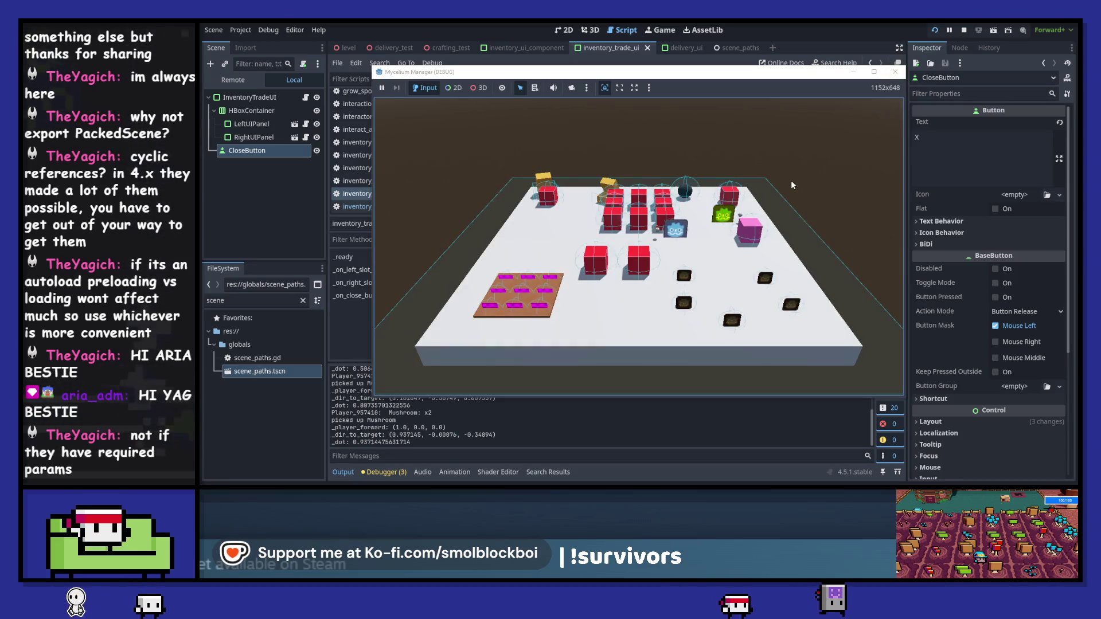
{"action": "key", "text": "e"}
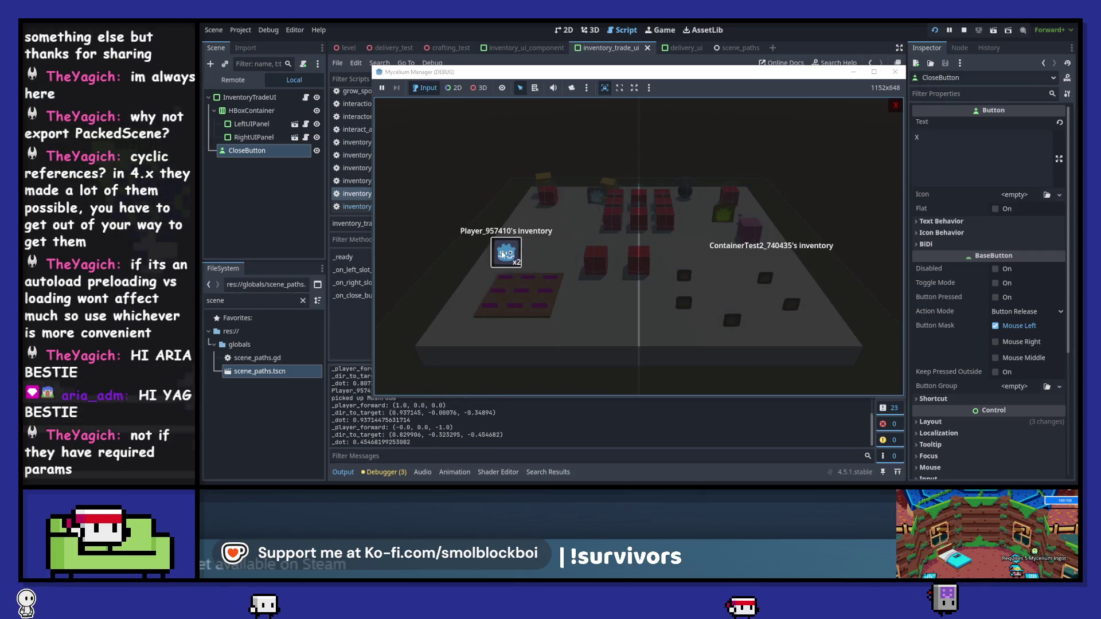
{"action": "left_click", "coordinate": [504, 255]}
{"action": "left_click", "coordinate": [504, 255]}
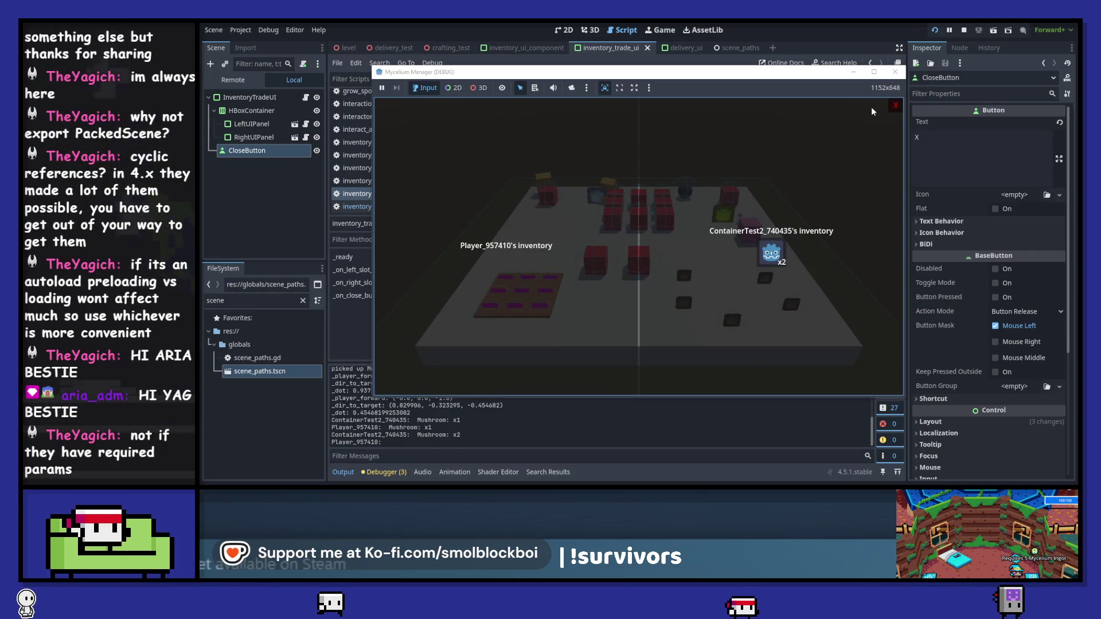
{"action": "left_click", "coordinate": [895, 105]}
{"action": "left_click", "coordinate": [901, 73]}
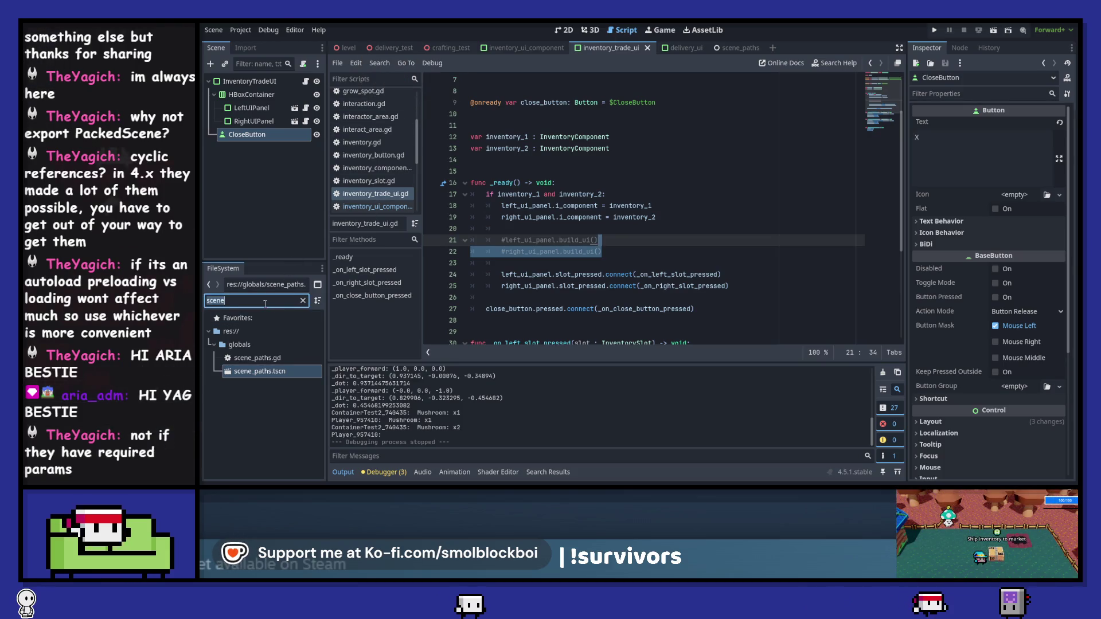
Filter the FileSystem by 'contai', open container_test.tscn, then switch to the inventory_ui_component scene.
{"action": "type", "text": "contai"}
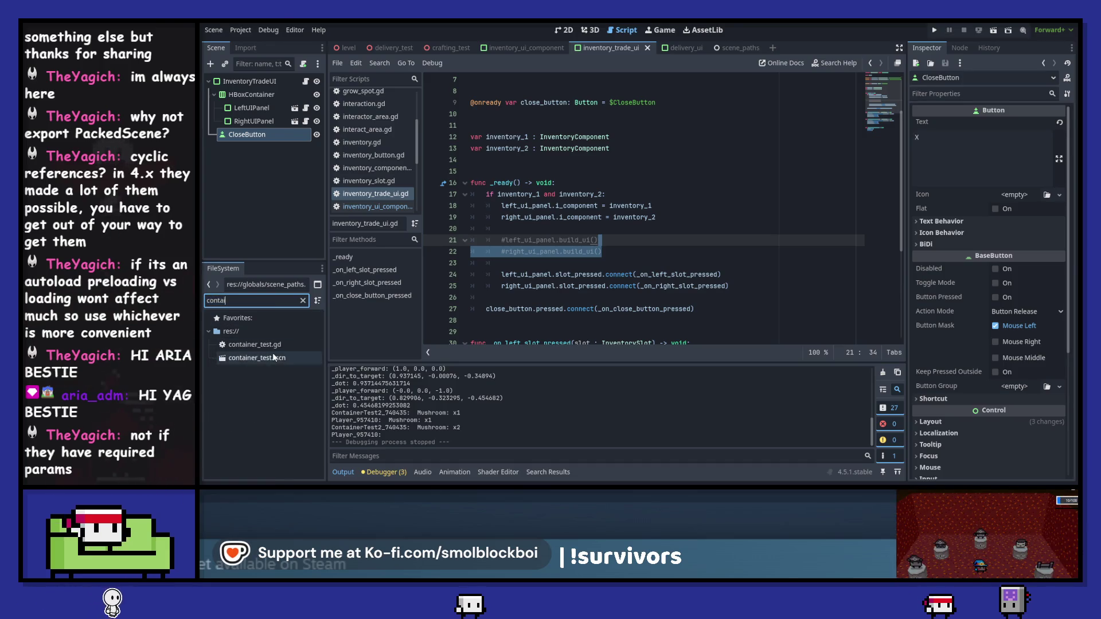
{"action": "double_click", "coordinate": [274, 357]}
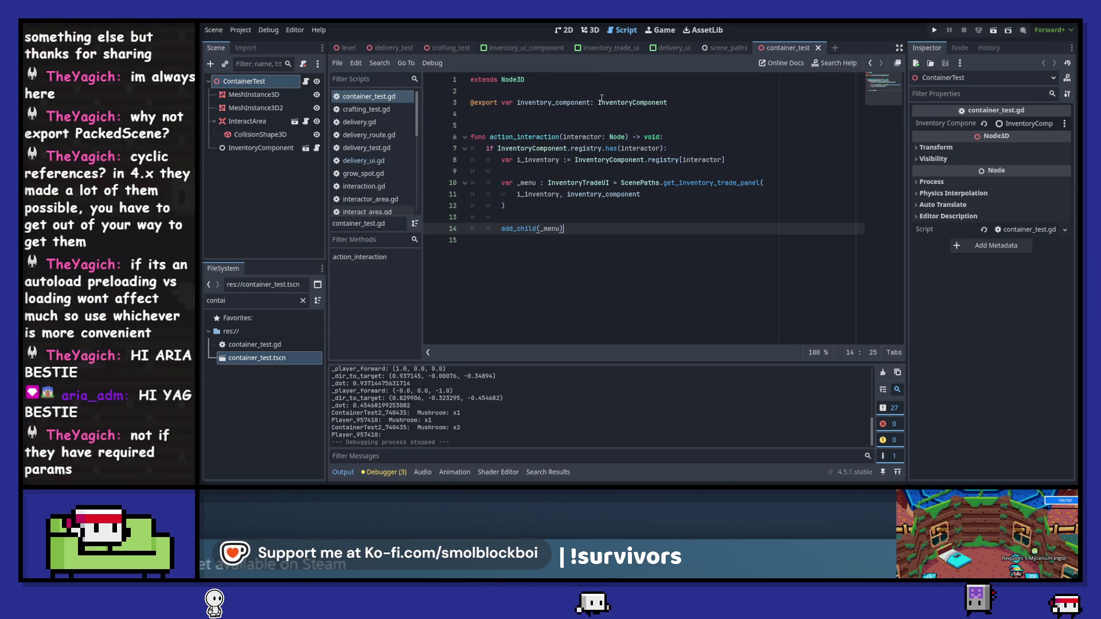
{"action": "mouse_move", "coordinate": [606, 51]}
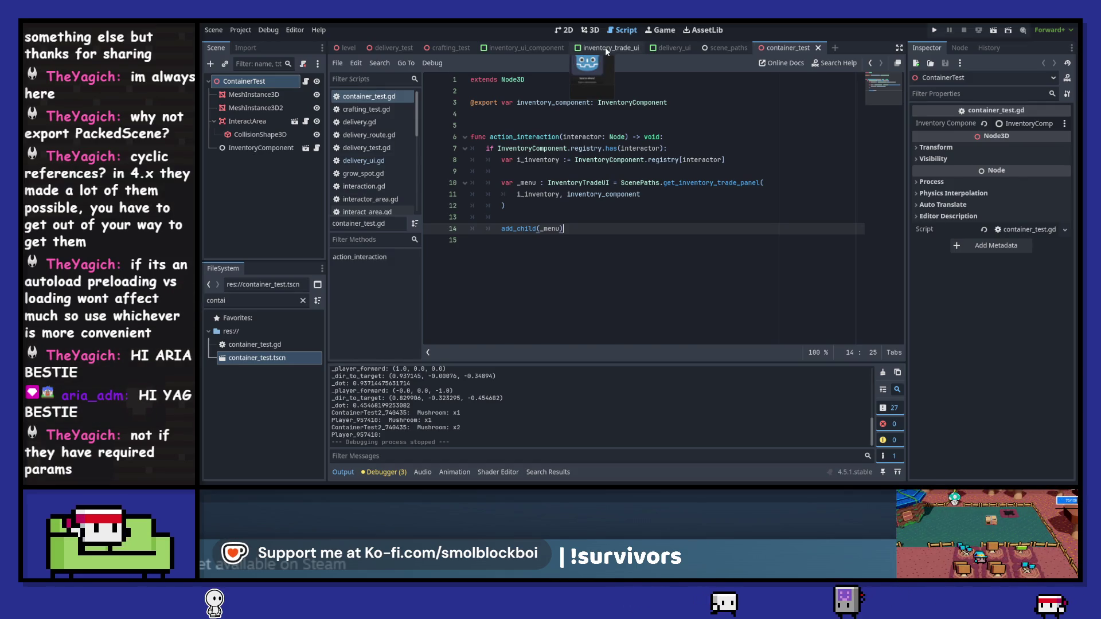
{"action": "left_click", "coordinate": [523, 48]}
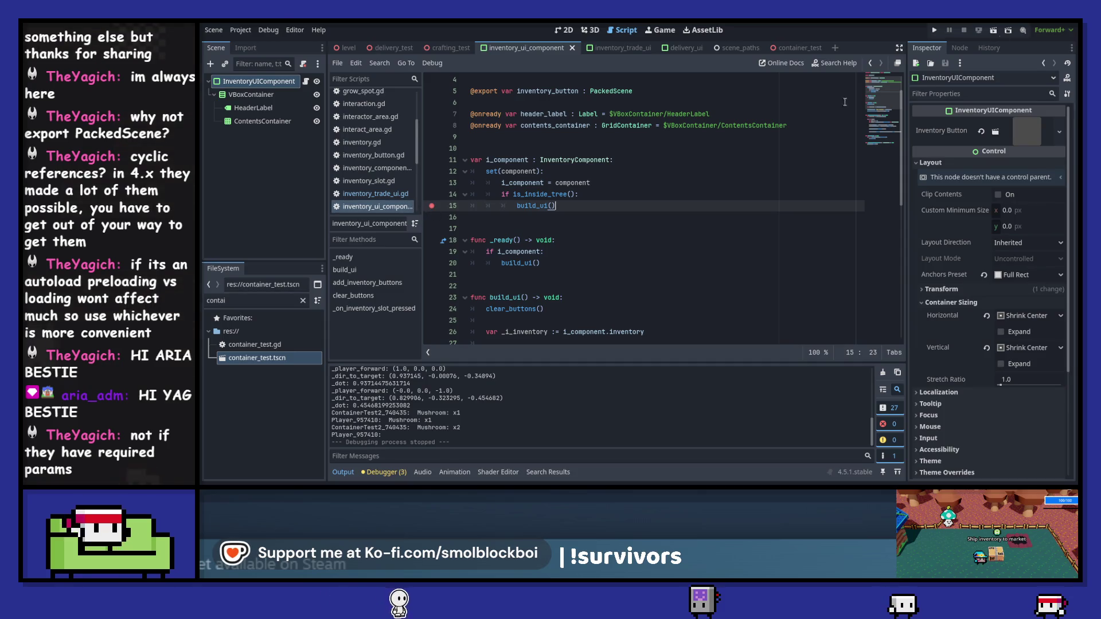
Run the game, collect mushrooms, interact with the container, and continue past the breakpoint twice.
{"action": "key", "text": "F5"}
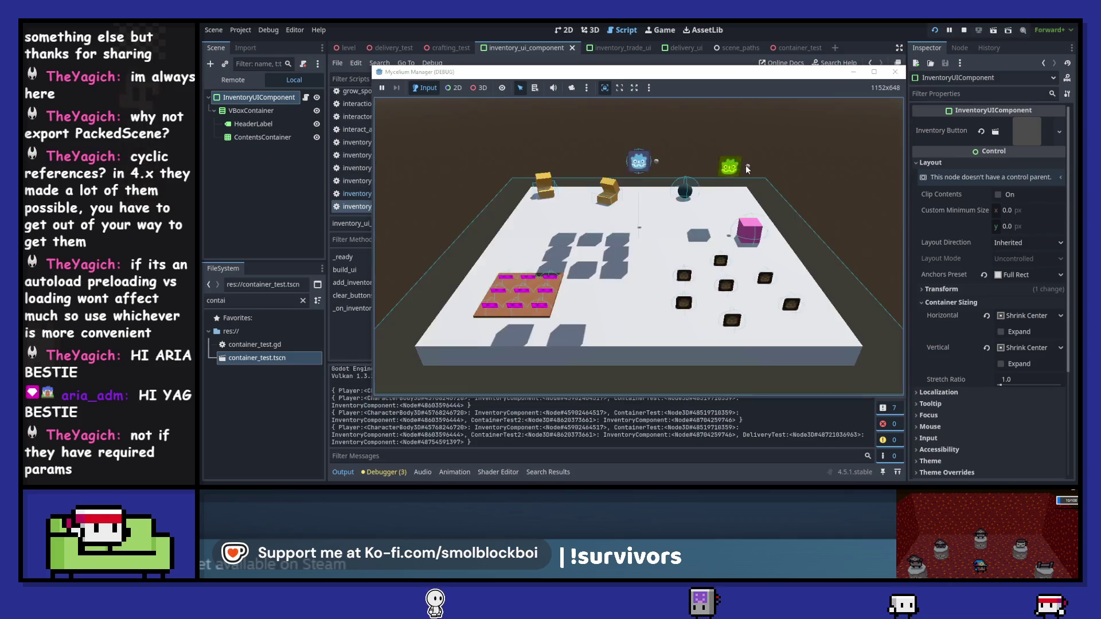
{"action": "key", "text": "s"}
{"action": "key", "text": "d"}
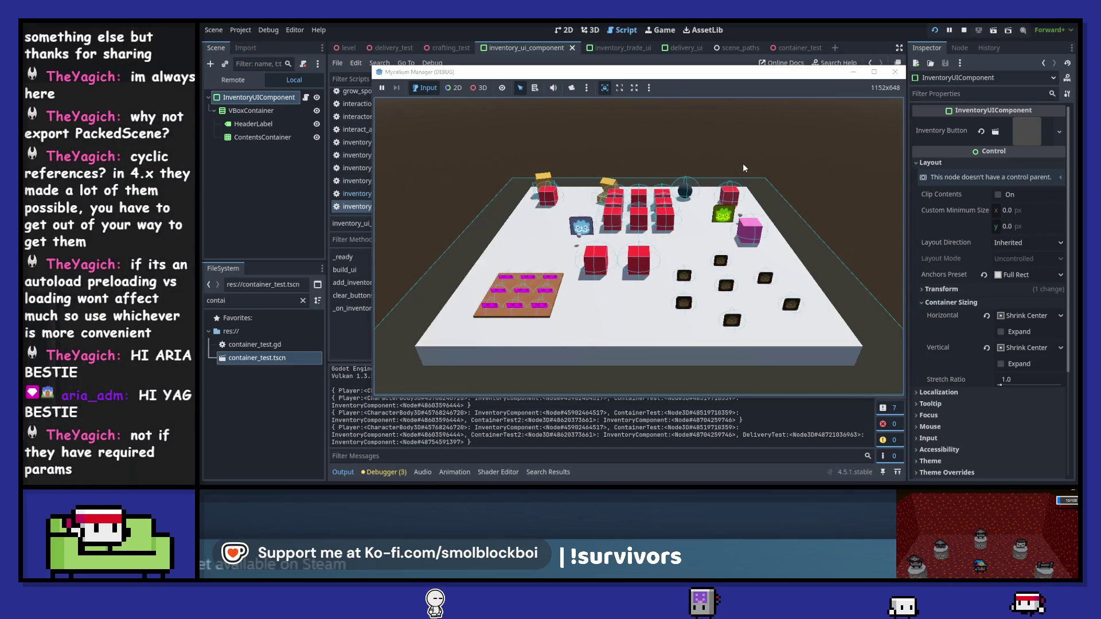
{"action": "key", "text": "s"}
{"action": "key", "text": "a"}
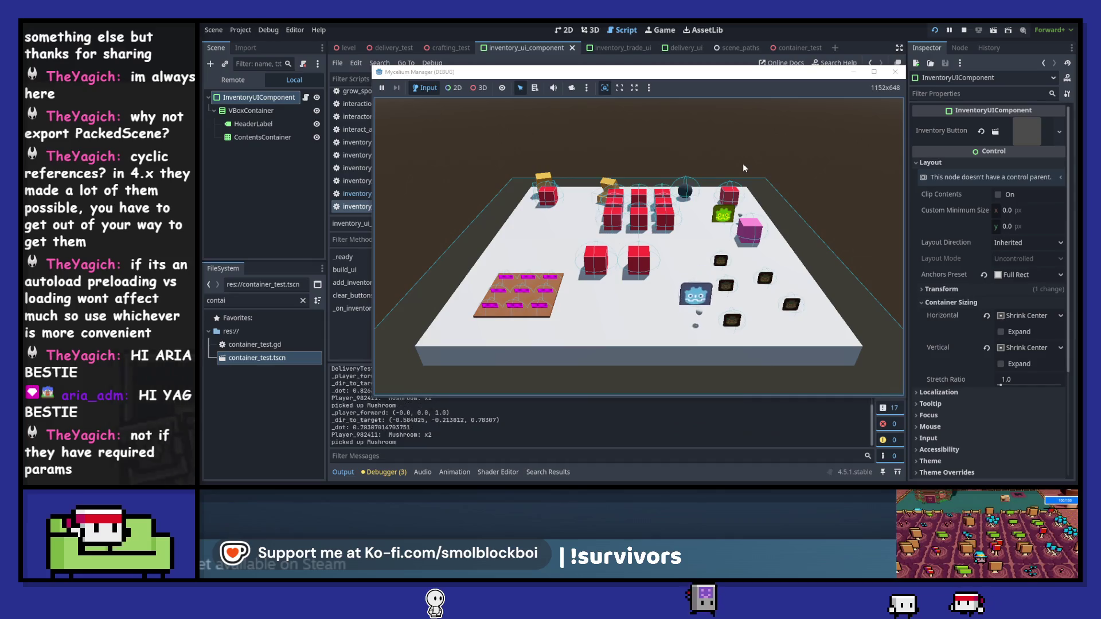
{"action": "key", "text": "w"}
{"action": "key", "text": "w"}
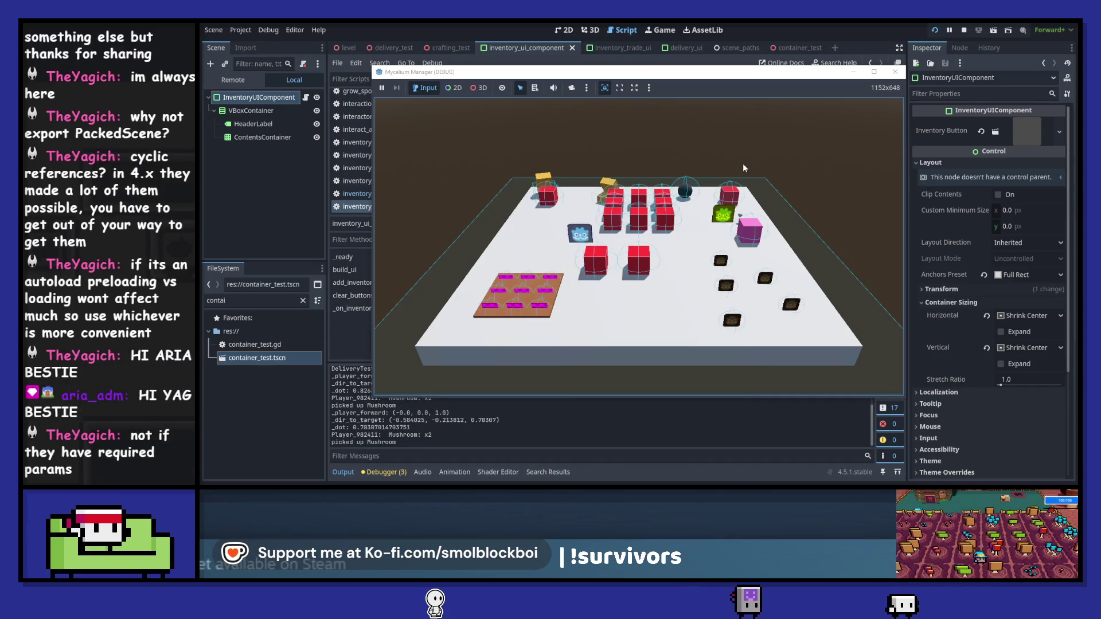
{"action": "key", "text": "e"}
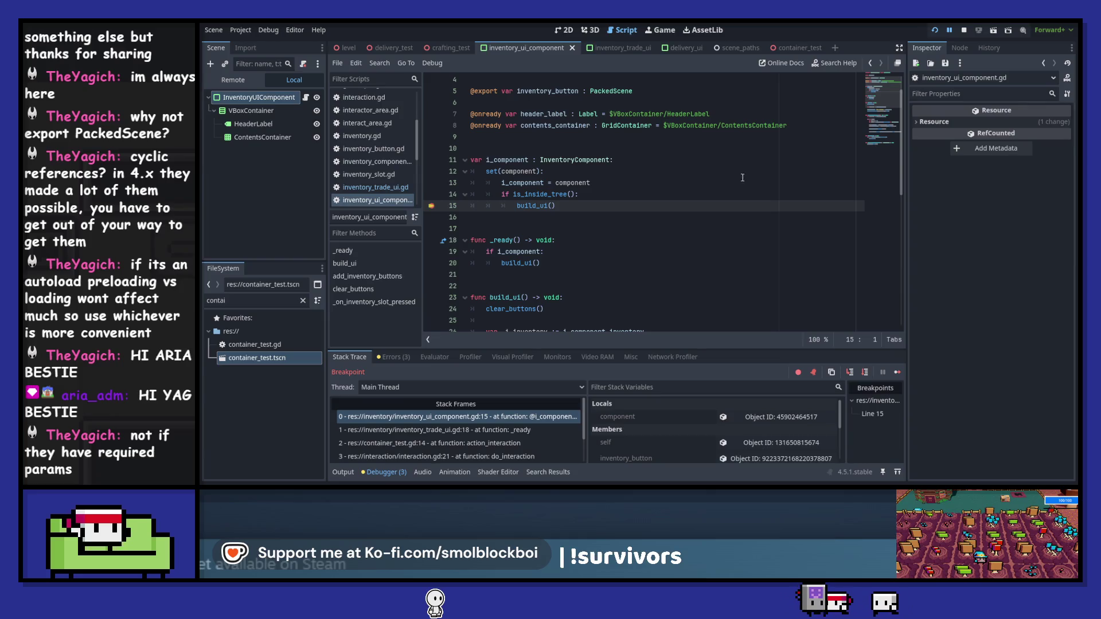
{"action": "left_click", "coordinate": [897, 372]}
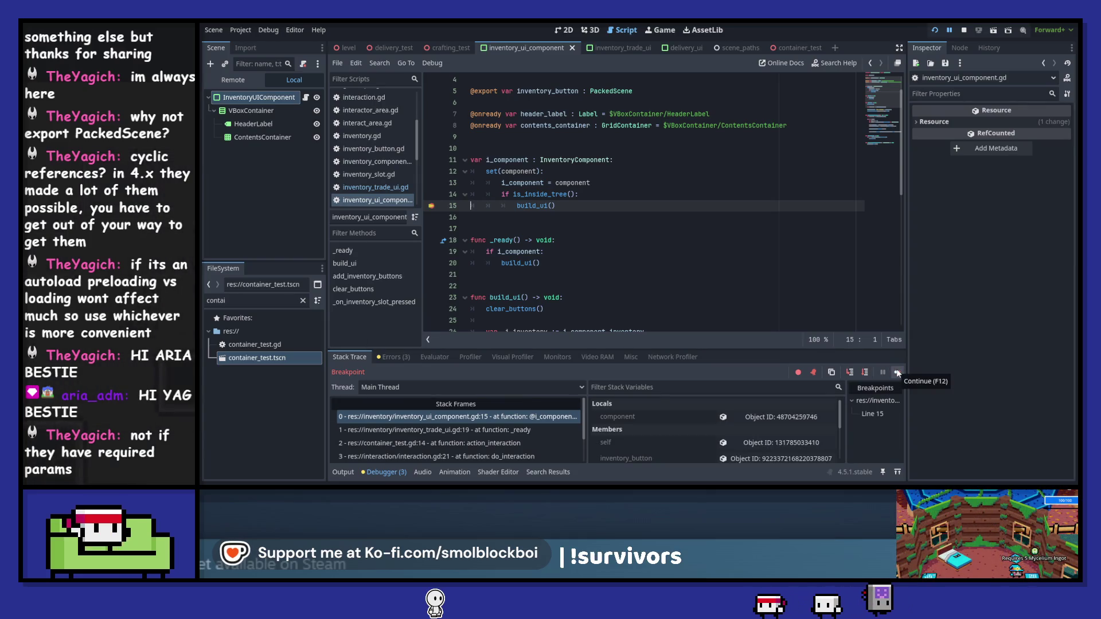
{"action": "left_click", "coordinate": [897, 372]}
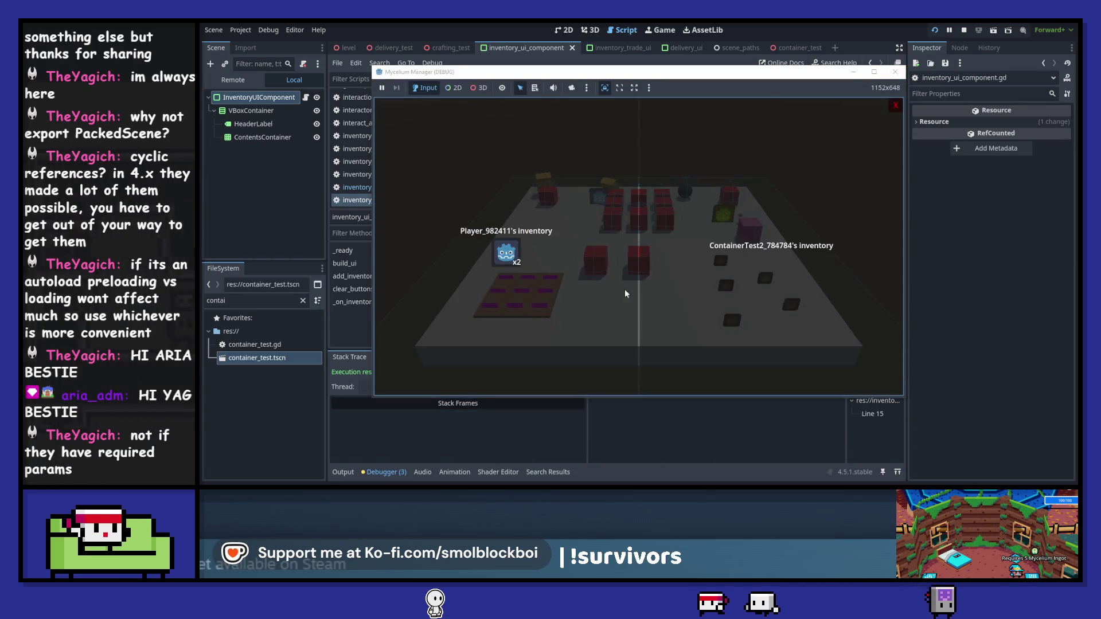
Close the trade overlay, trade at the pink cube, stop the game, and remove the line-15 breakpoint.
{"action": "left_click", "coordinate": [893, 108]}
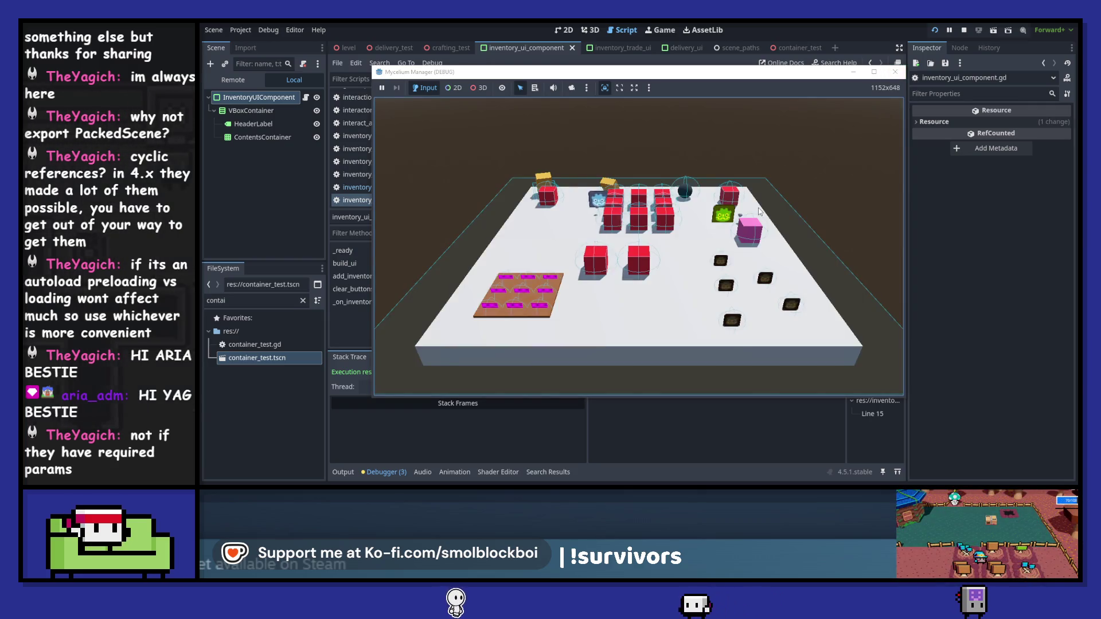
{"action": "key", "text": "d"}
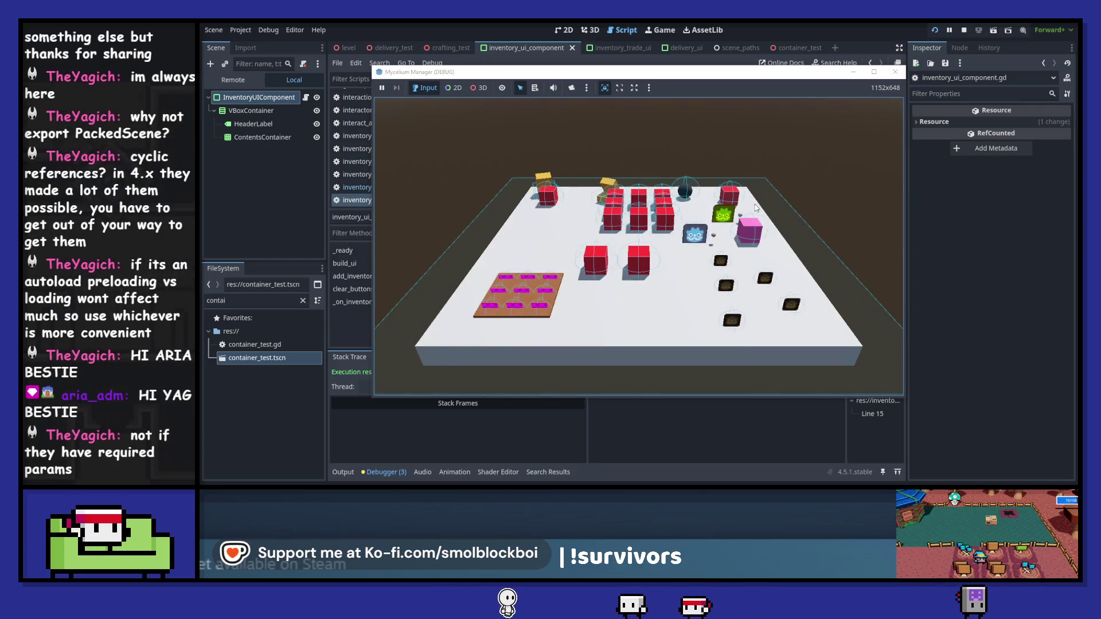
{"action": "key", "text": "e"}
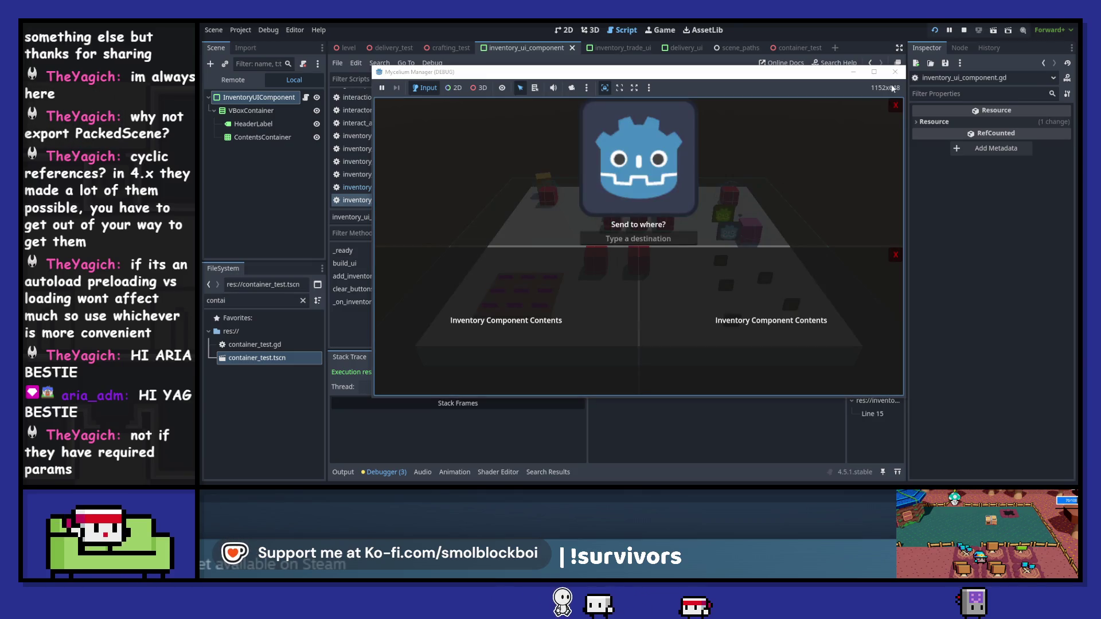
{"action": "left_click", "coordinate": [894, 72]}
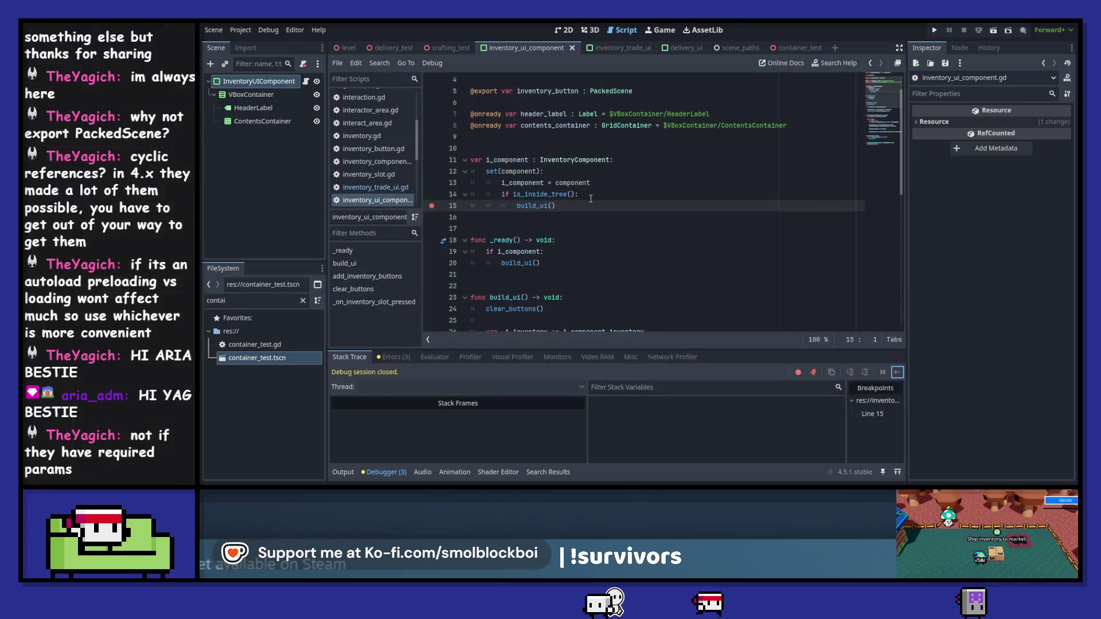
{"action": "left_click", "coordinate": [431, 206]}
{"action": "left_click", "coordinate": [607, 207]}
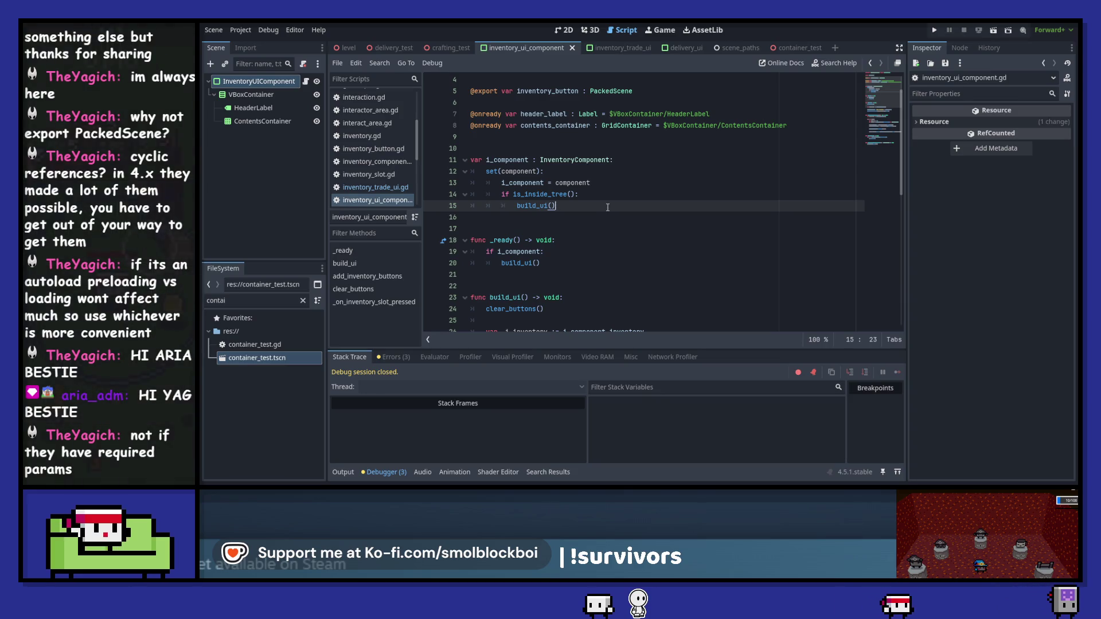
{"action": "left_click", "coordinate": [670, 48]}
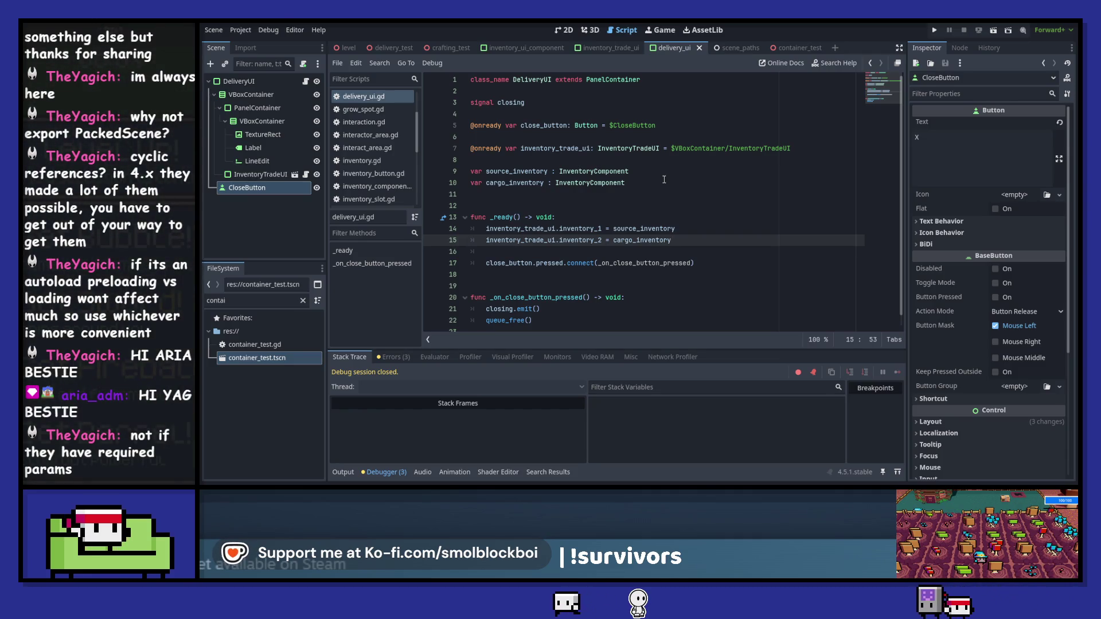
{"action": "left_click", "coordinate": [609, 48]}
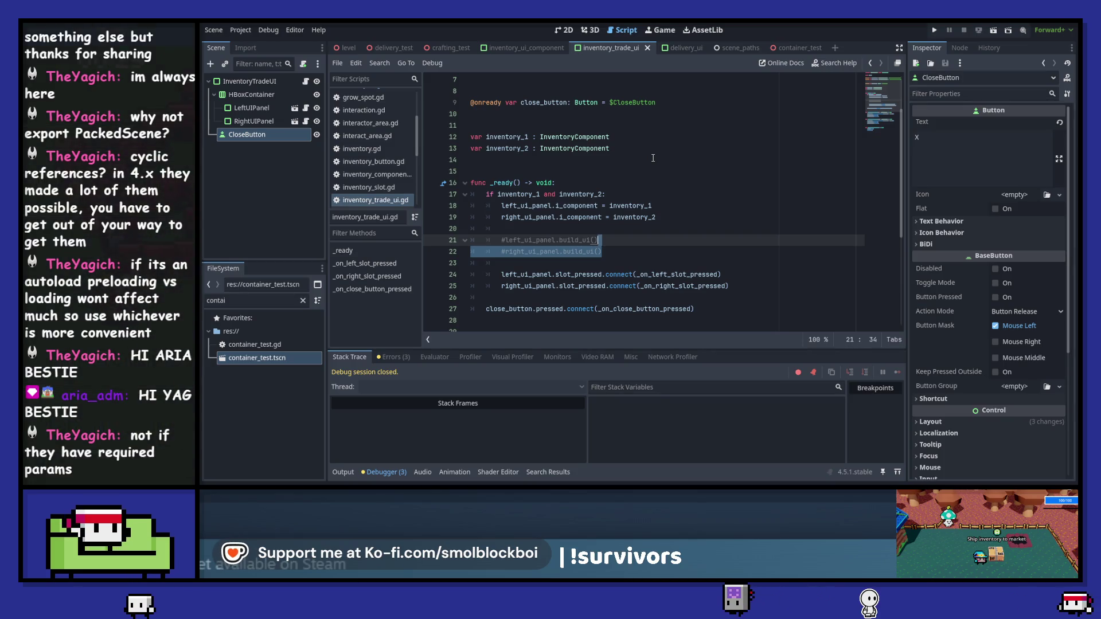
{"action": "scroll", "coordinate": [652, 158], "scroll_direction": "down", "scroll_amount": 3}
{"action": "scroll", "coordinate": [652, 157], "scroll_direction": "up", "scroll_amount": 3}
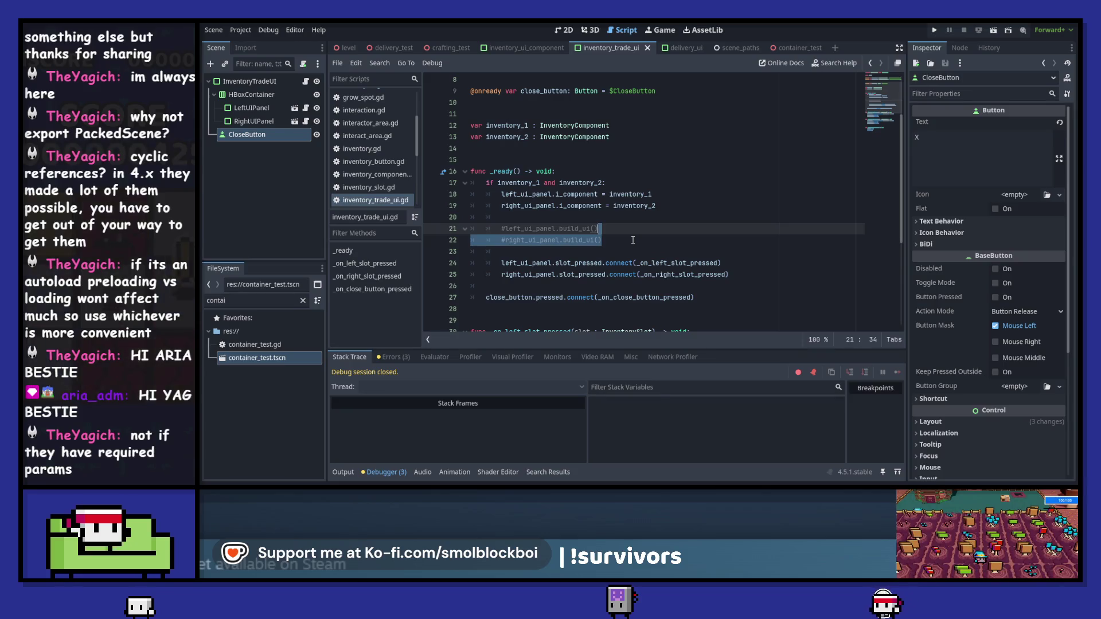
{"action": "scroll", "coordinate": [633, 239], "scroll_direction": "up", "scroll_amount": 3}
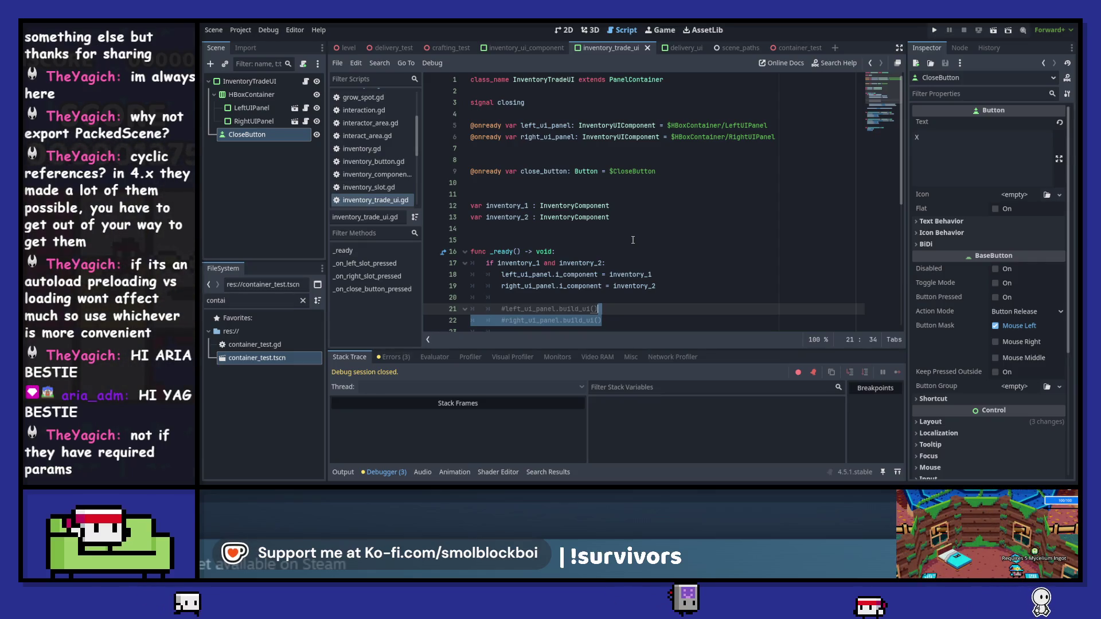
{"action": "left_click", "coordinate": [527, 49]}
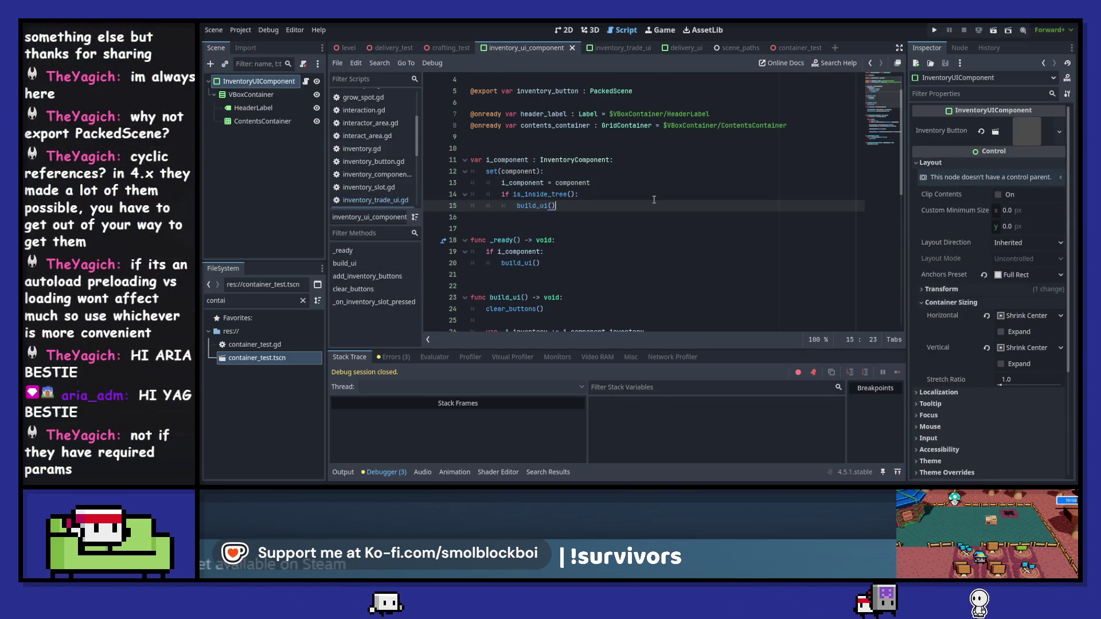
Break on line 13's assignment, open the Send to where? dialog in-game, then stop the game.
{"action": "left_click", "coordinate": [437, 185]}
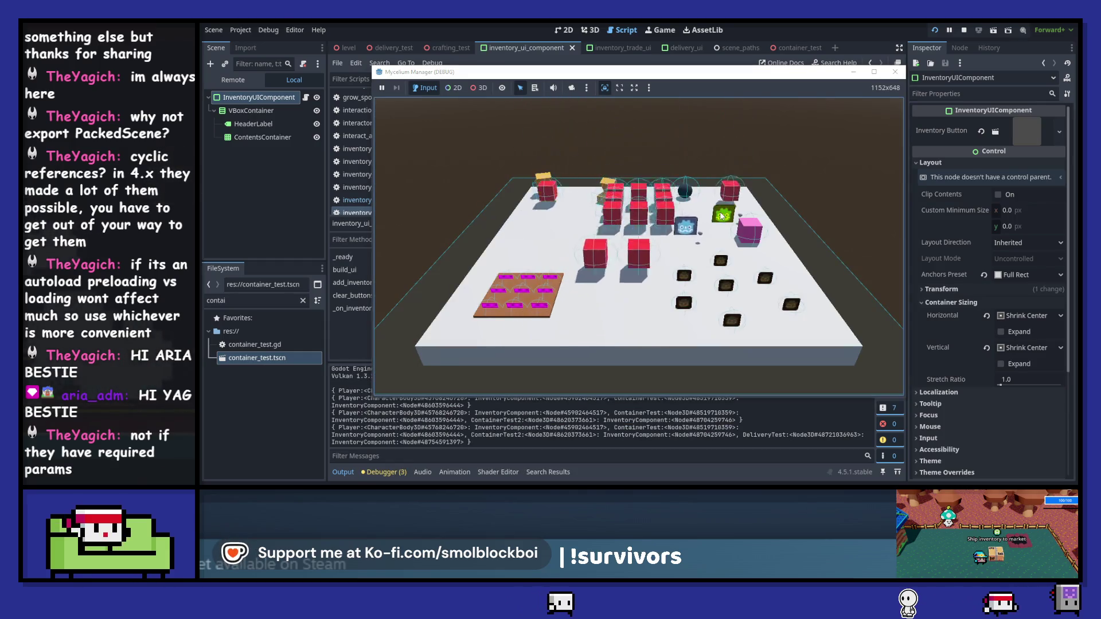
{"action": "key", "text": "w"}
{"action": "key", "text": "e"}
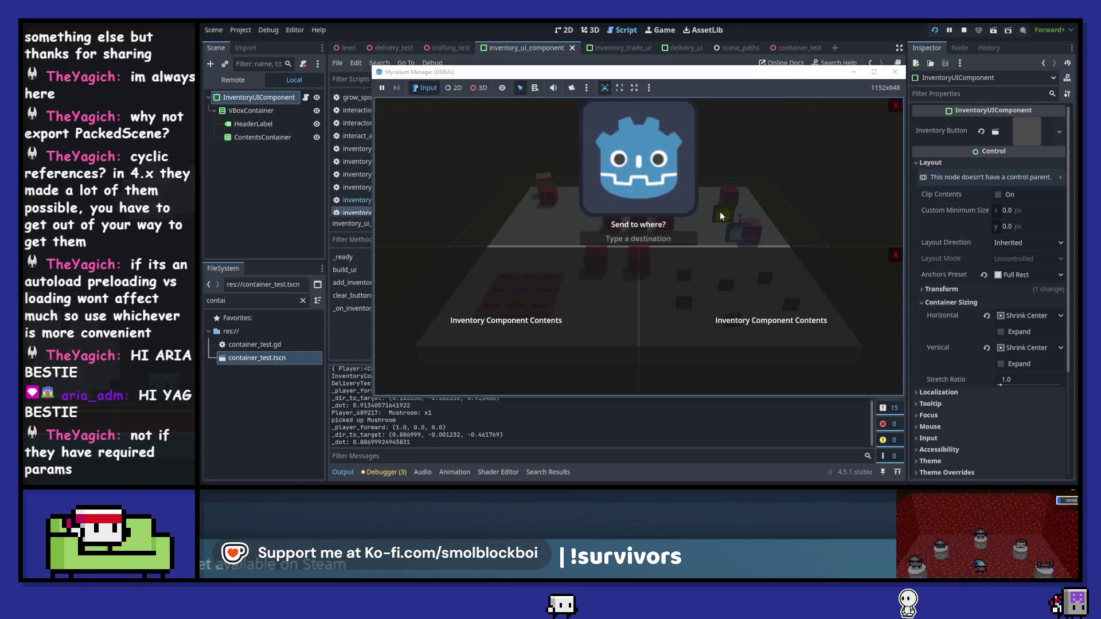
{"action": "left_click", "coordinate": [892, 76]}
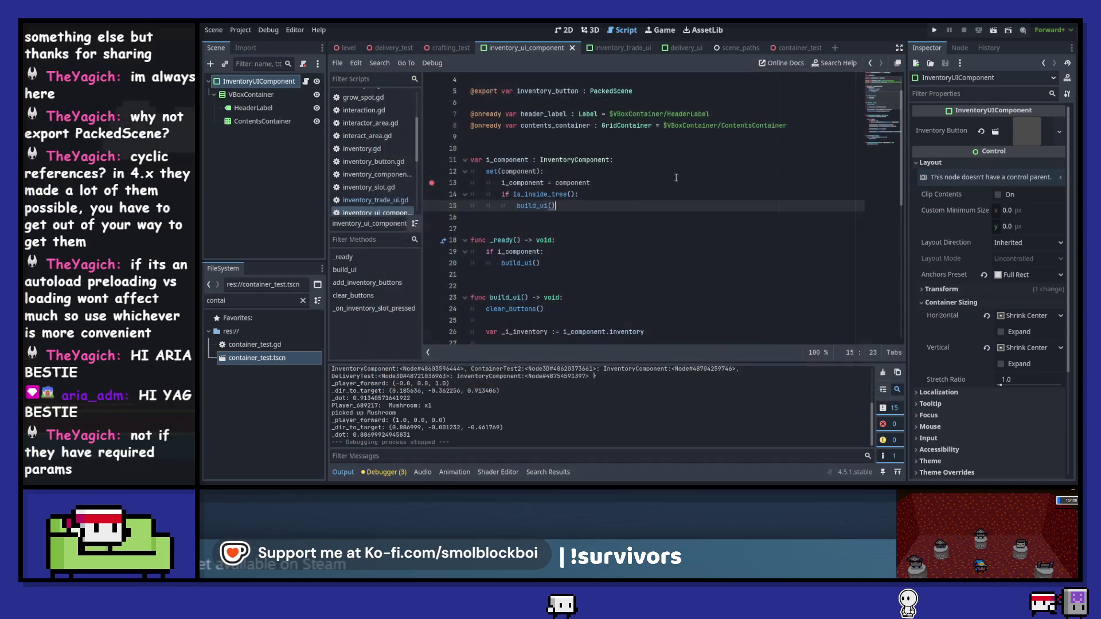
{"action": "left_click", "coordinate": [625, 171]}
{"action": "left_click", "coordinate": [634, 182]}
{"action": "scroll", "coordinate": [635, 194], "scroll_direction": "up", "scroll_amount": 1}
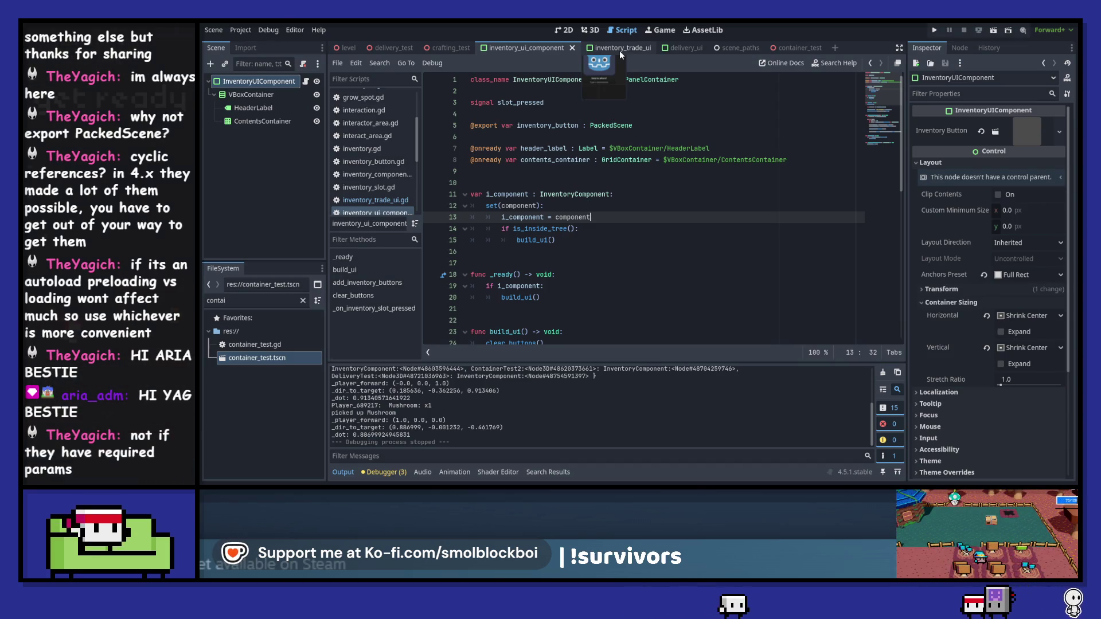
Rerun the game, trigger the grow spot interaction, save grow_spot.gd, and clear the Debugger's Errors list.
{"action": "left_click", "coordinate": [619, 51]}
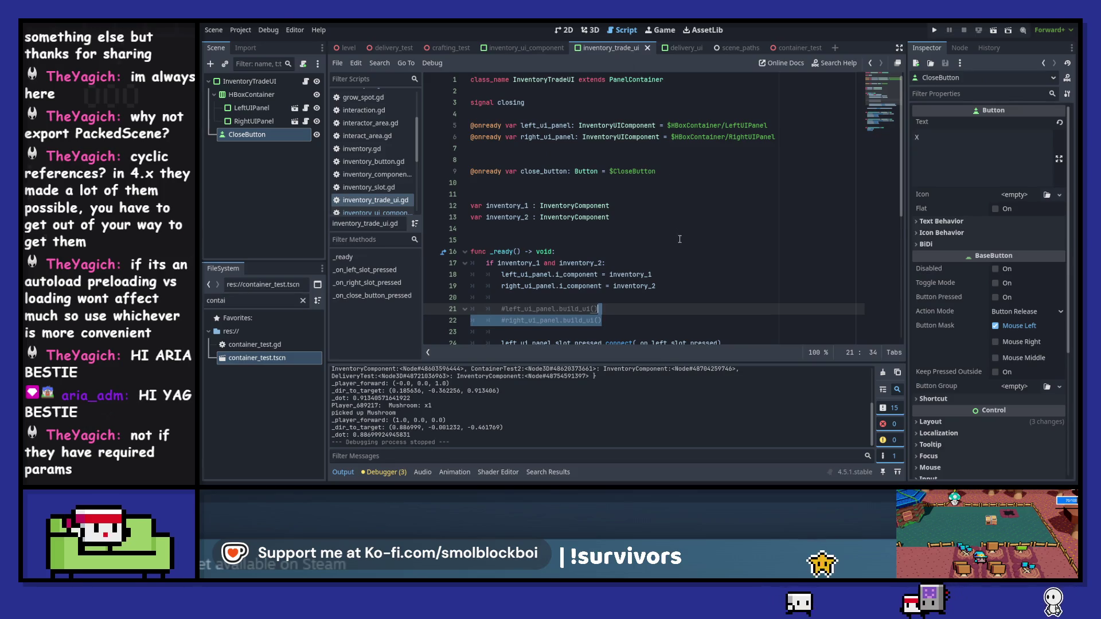
{"action": "scroll", "coordinate": [680, 239], "scroll_direction": "down", "scroll_amount": 1}
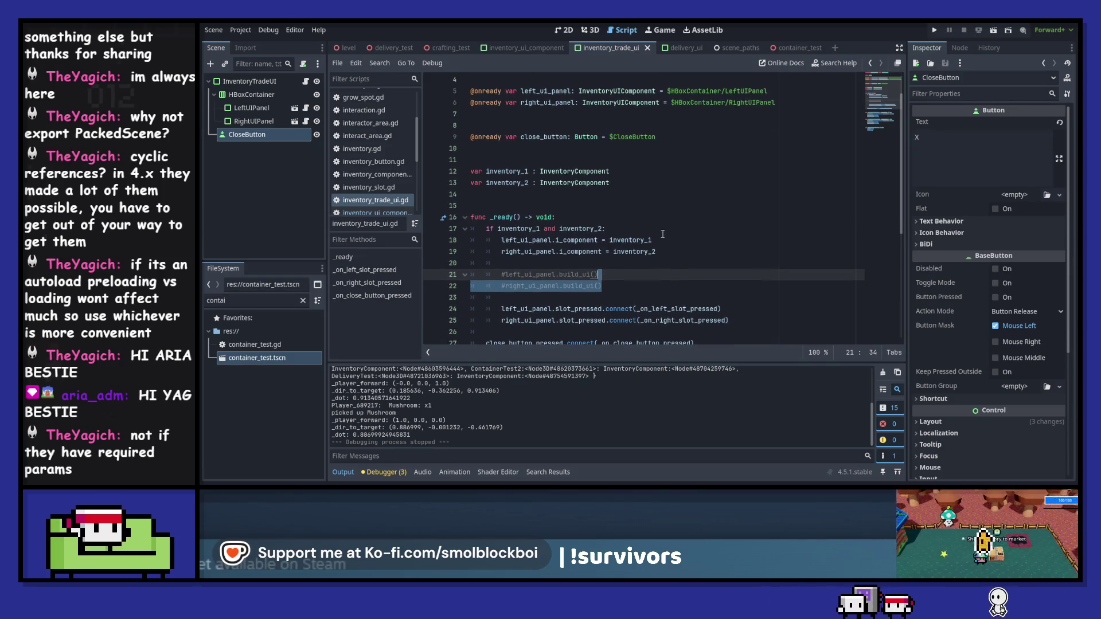
{"action": "key", "text": "F5"}
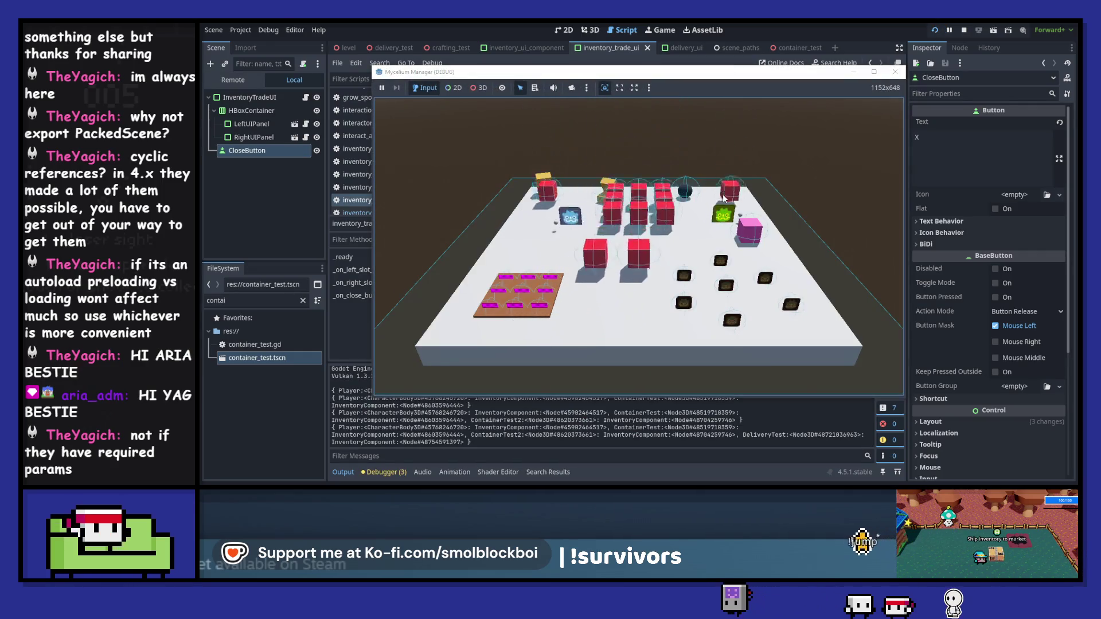
{"action": "key", "text": "e"}
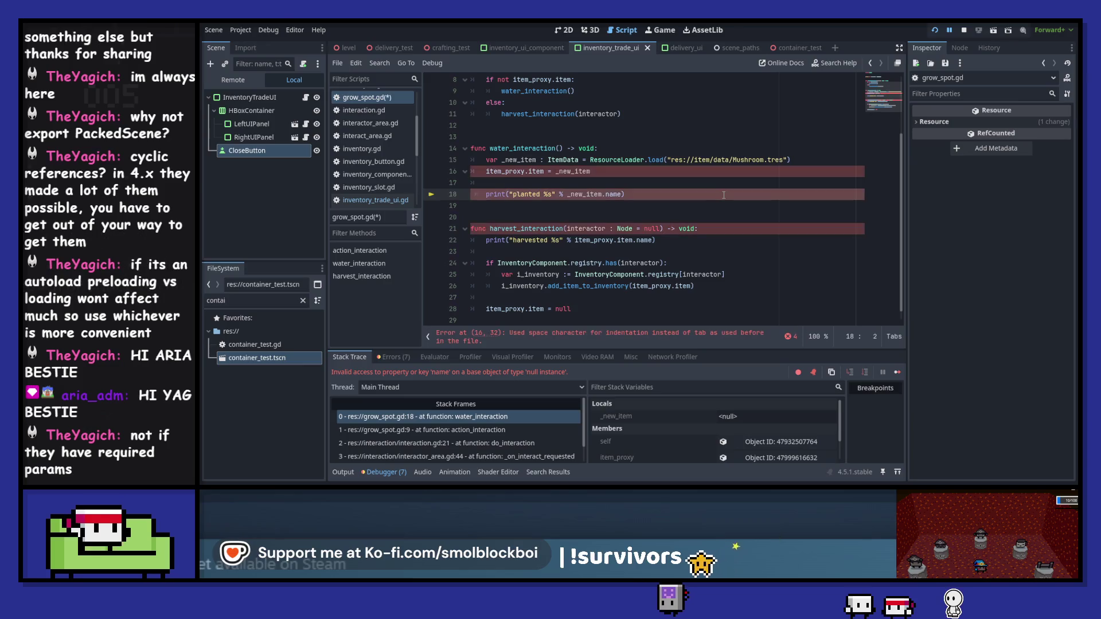
{"action": "key", "text": "ctrl+s"}
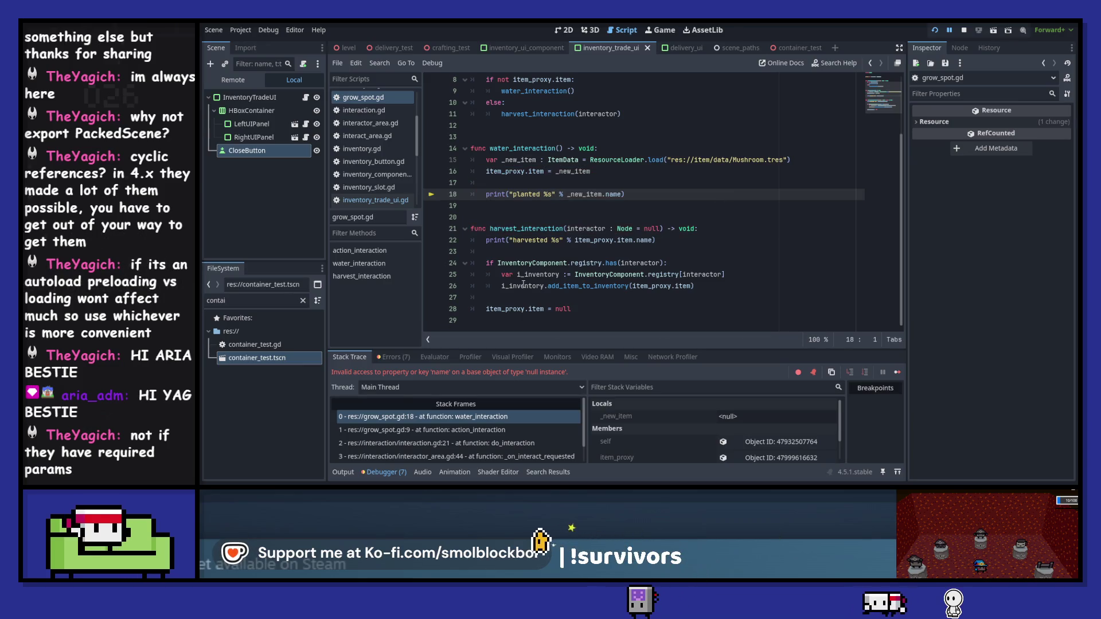
{"action": "left_click", "coordinate": [393, 357]}
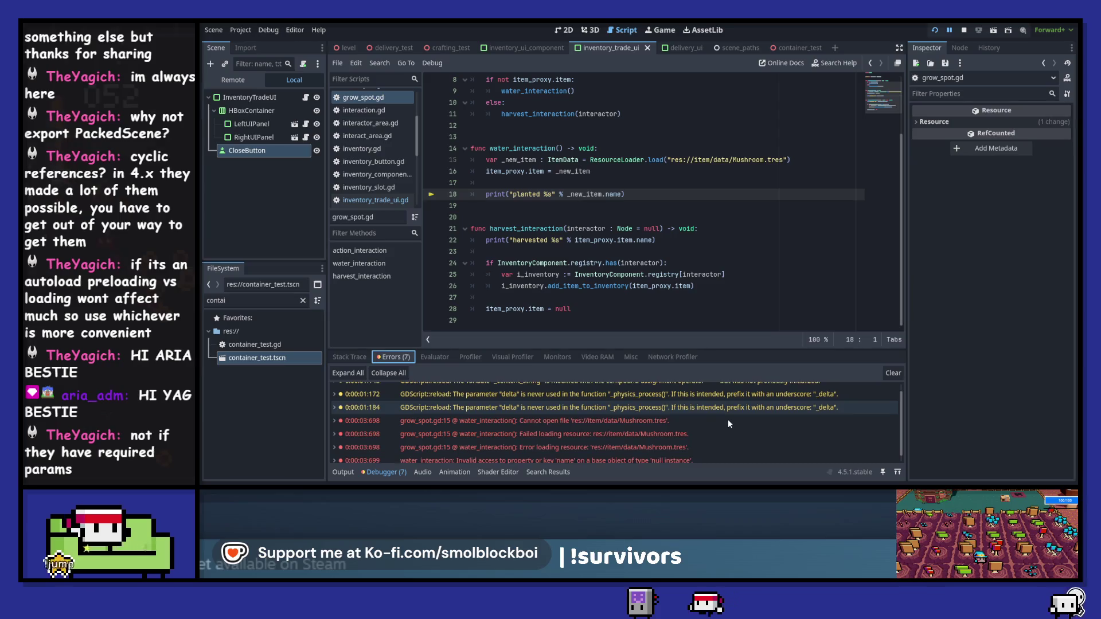
{"action": "left_click", "coordinate": [892, 372]}
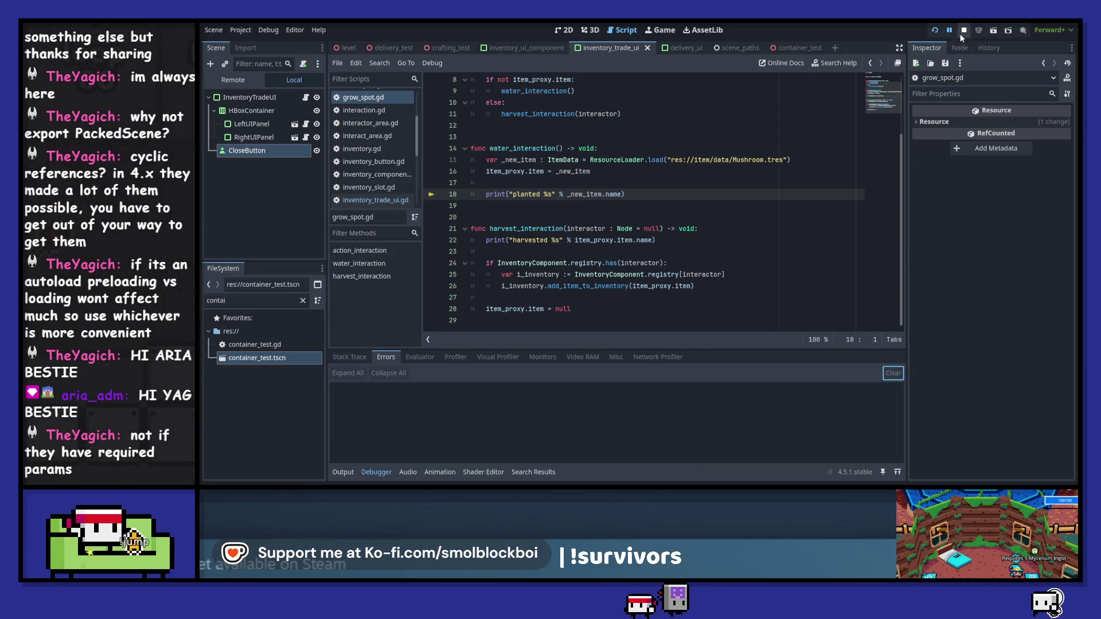
Stop the game, change line 15's path to res://items/data/Mushroom.tres, and rerun.
{"action": "left_click", "coordinate": [962, 32]}
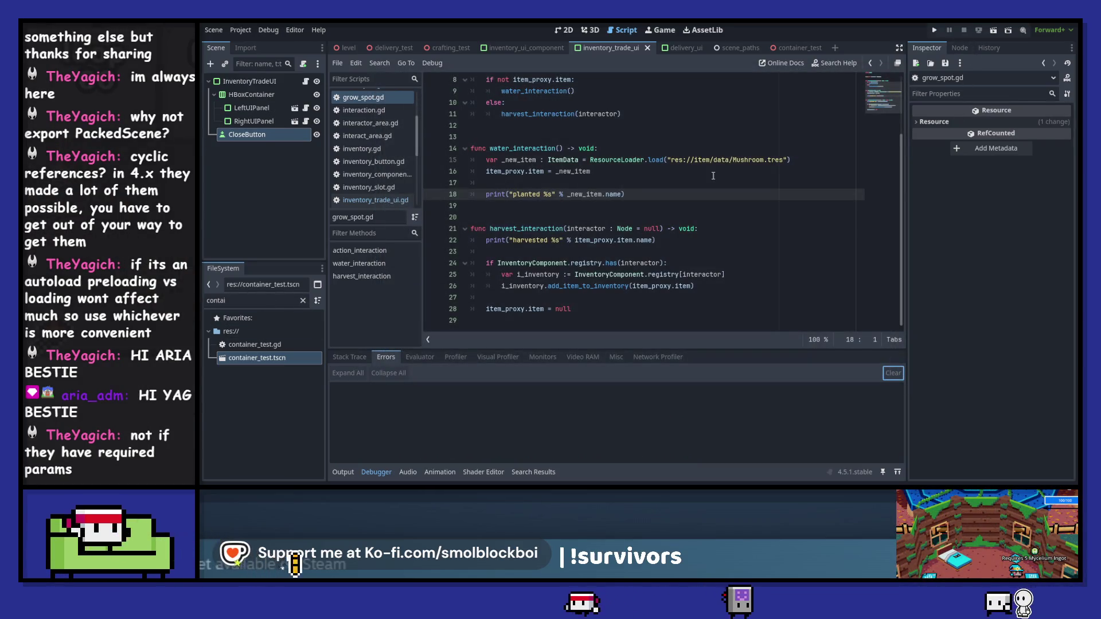
{"action": "left_click", "coordinate": [303, 301]}
{"action": "left_click", "coordinate": [710, 162]}
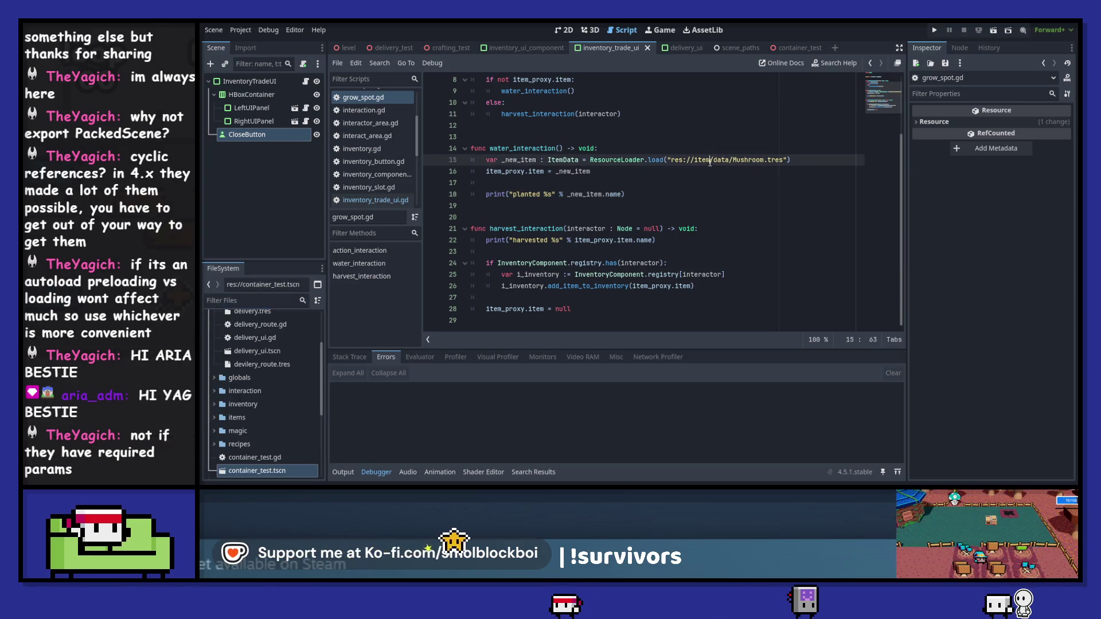
{"action": "key", "text": "ctrl+space"}
{"action": "key", "text": "F5"}
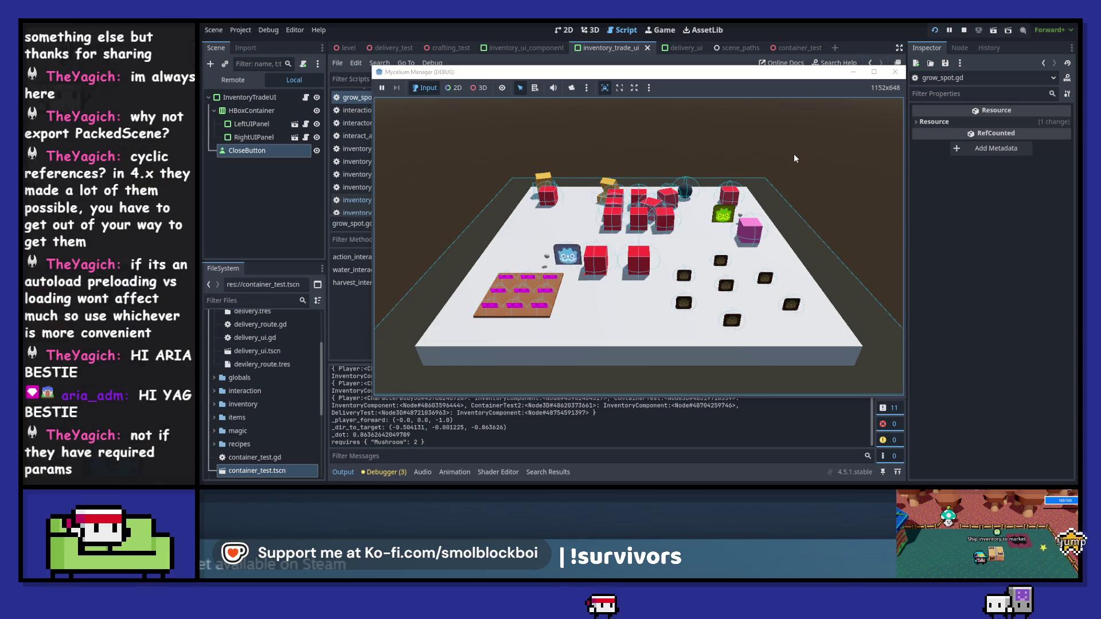
Plant and harvest a mushroom, trade it into the container, then close the game.
{"action": "key", "text": "e"}
{"action": "key", "text": "e"}
{"action": "key", "text": "w"}
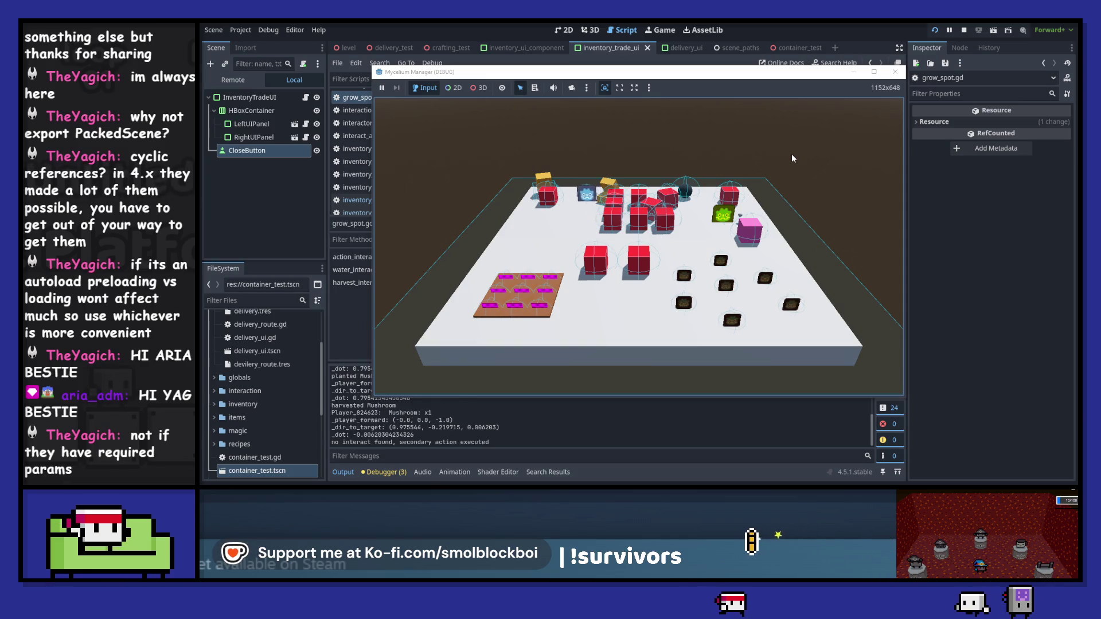
{"action": "key", "text": "e"}
{"action": "left_click", "coordinate": [506, 256]}
{"action": "left_click", "coordinate": [895, 106]}
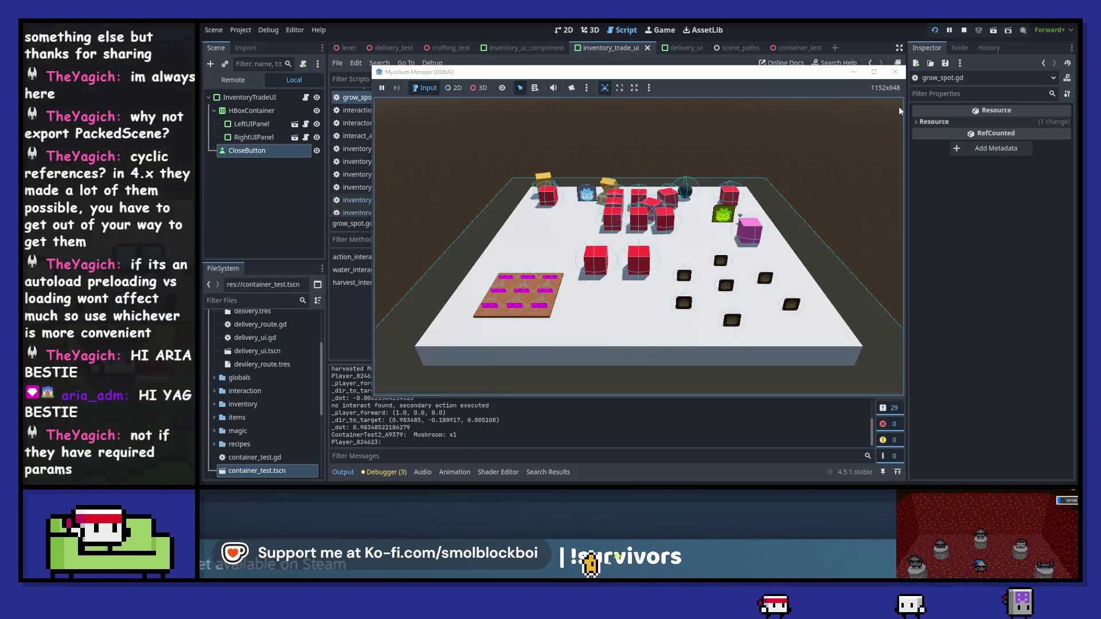
{"action": "key", "text": "e"}
{"action": "left_click", "coordinate": [895, 106]}
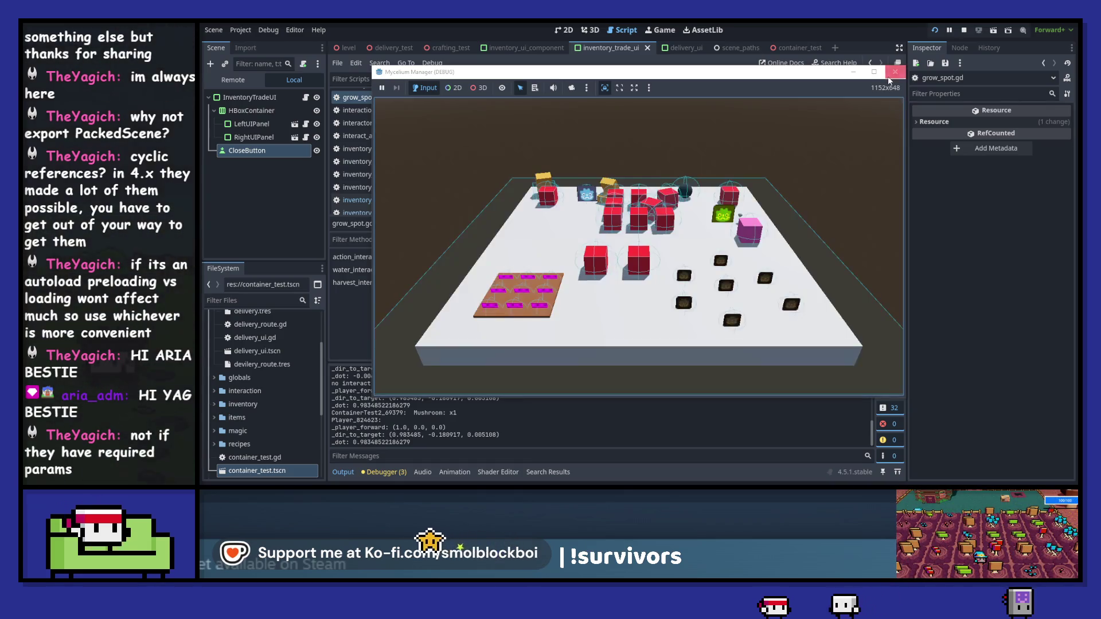
{"action": "left_click", "coordinate": [894, 71]}
{"action": "left_click", "coordinate": [616, 171]}
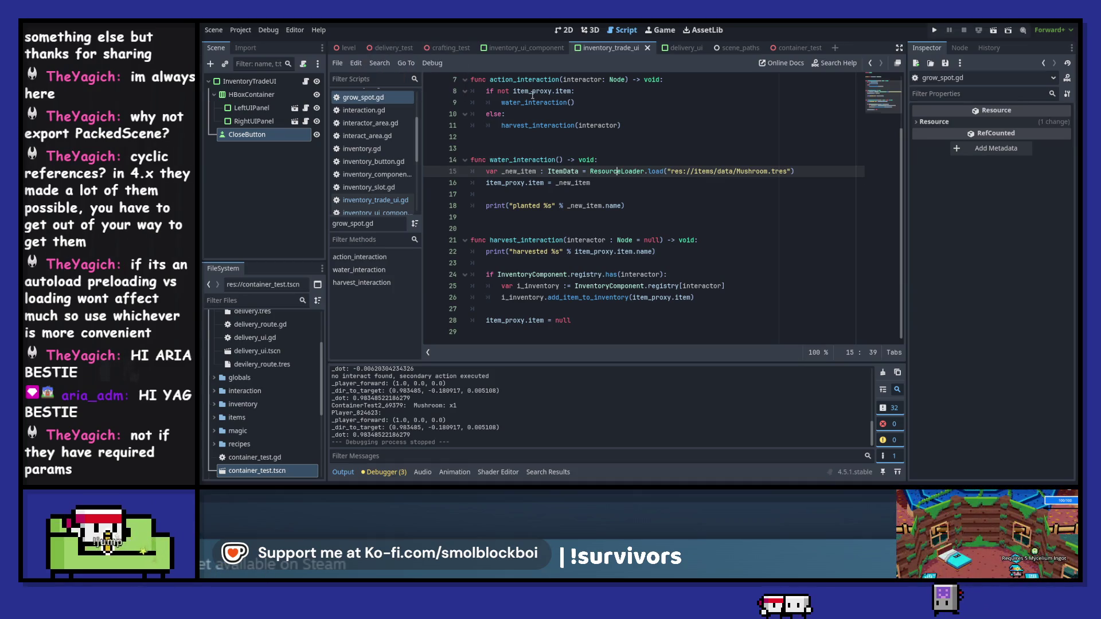
Follow get_inventory_trade_panel from container_test.gd to delivery_ui.gd's inventory_1 assignment on line 14.
{"action": "scroll", "coordinate": [642, 206], "scroll_direction": "up", "scroll_amount": 2}
{"action": "left_click", "coordinate": [814, 48]}
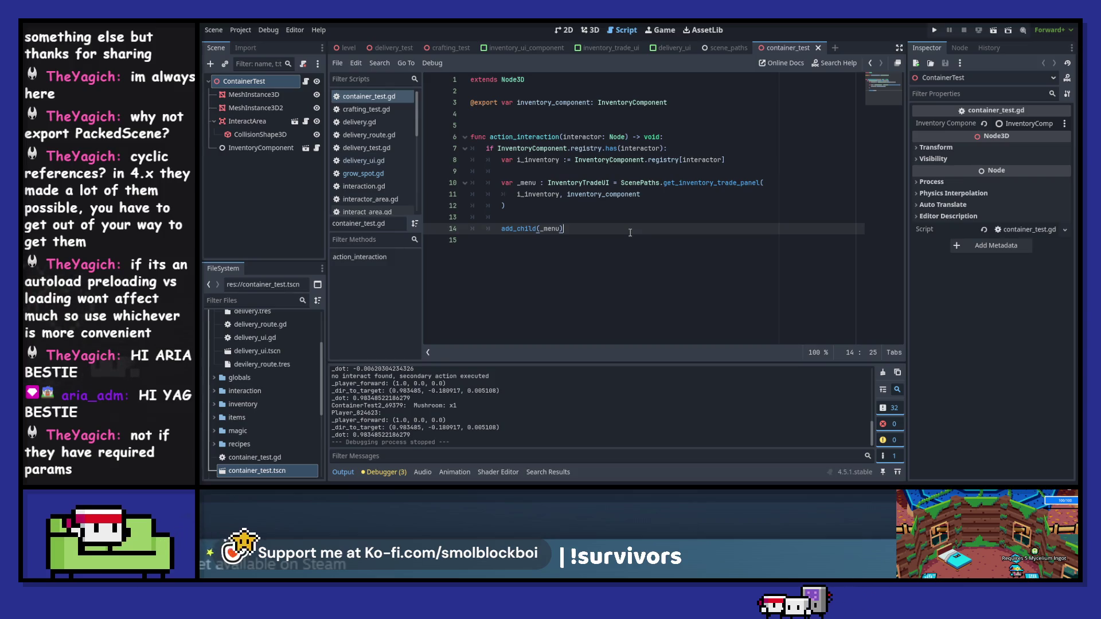
{"action": "left_click", "coordinate": [707, 190], "text": "ctrl"}
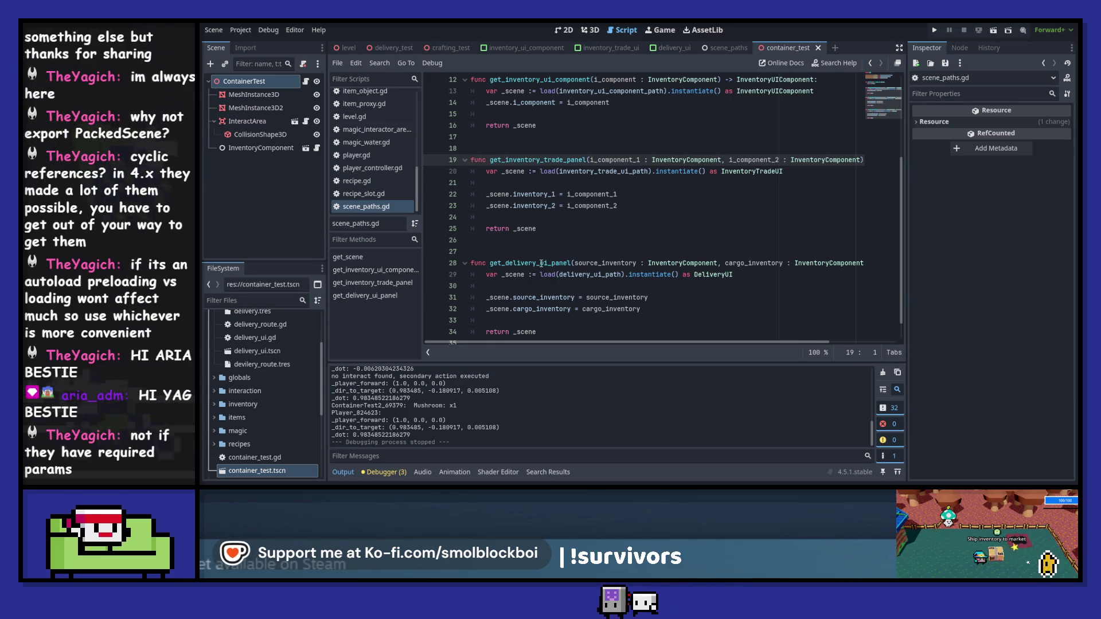
{"action": "left_click", "coordinate": [545, 297], "text": "ctrl"}
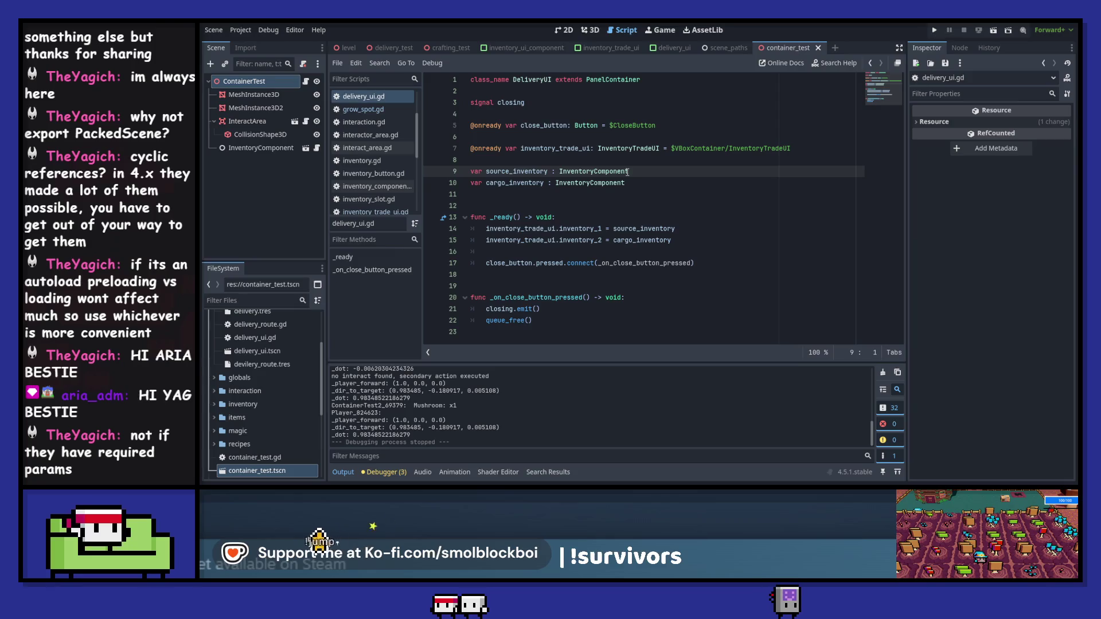
{"action": "left_click", "coordinate": [667, 229]}
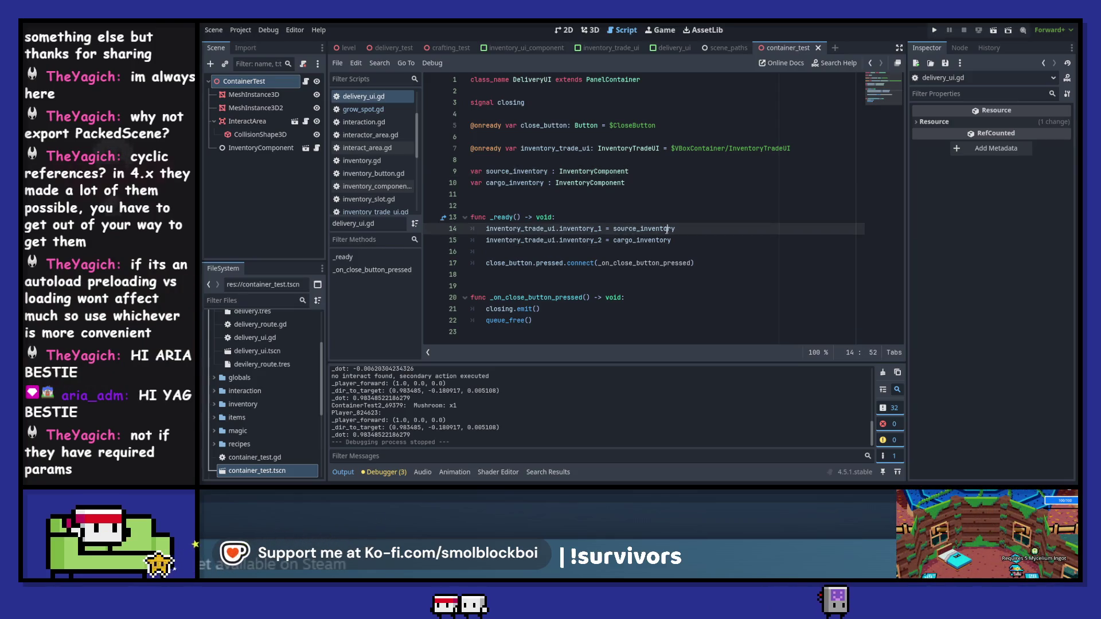
{"action": "left_click", "coordinate": [695, 232]}
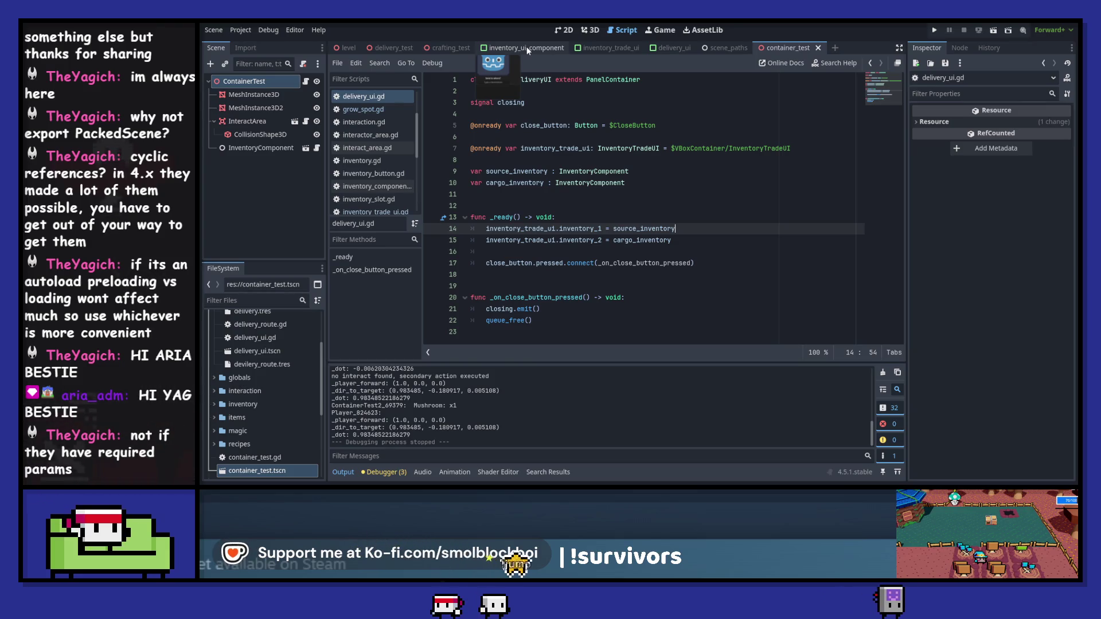
{"action": "left_click", "coordinate": [666, 46]}
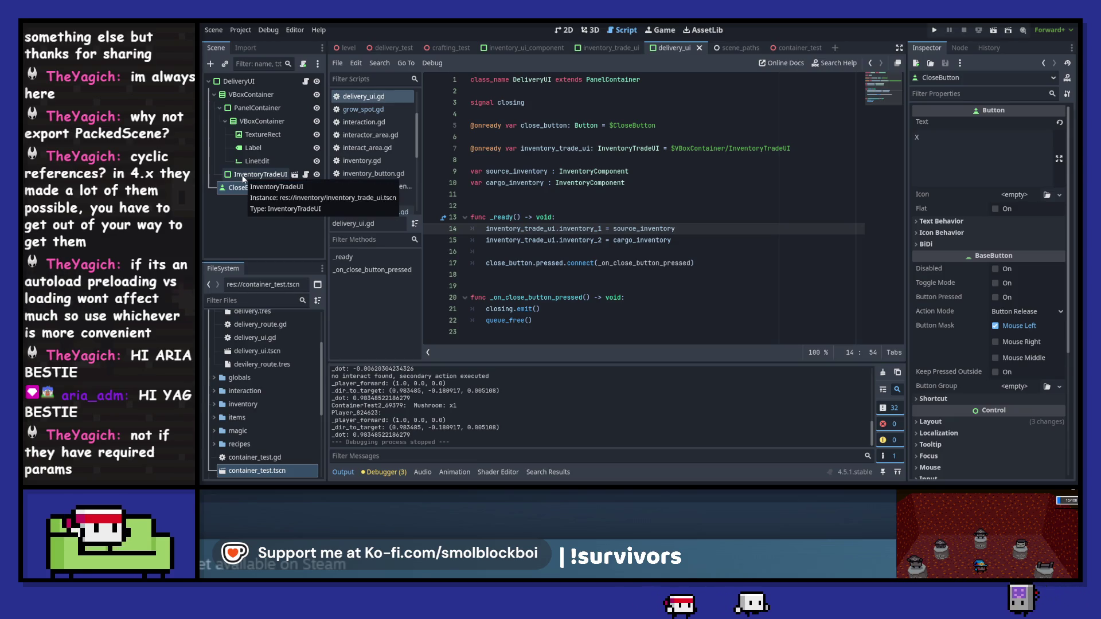
Jump from delivery_ui.gd to the inventory_1 declaration in inventory_trade_ui.gd.
{"action": "left_click", "coordinate": [576, 229], "text": "ctrl"}
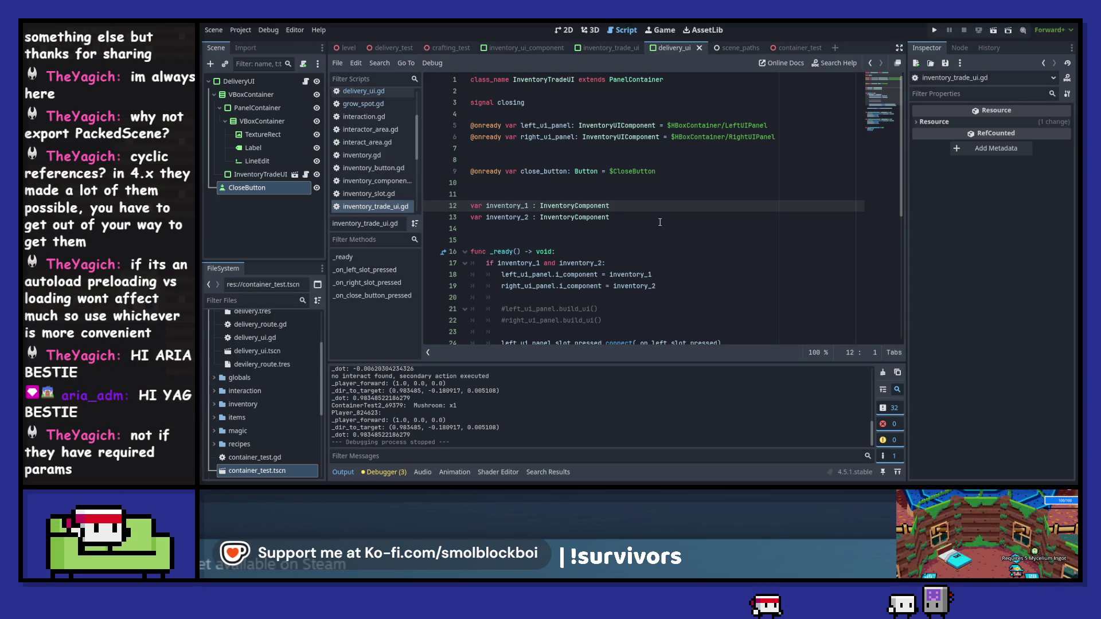
{"action": "scroll", "coordinate": [659, 221], "scroll_direction": "down", "scroll_amount": 1}
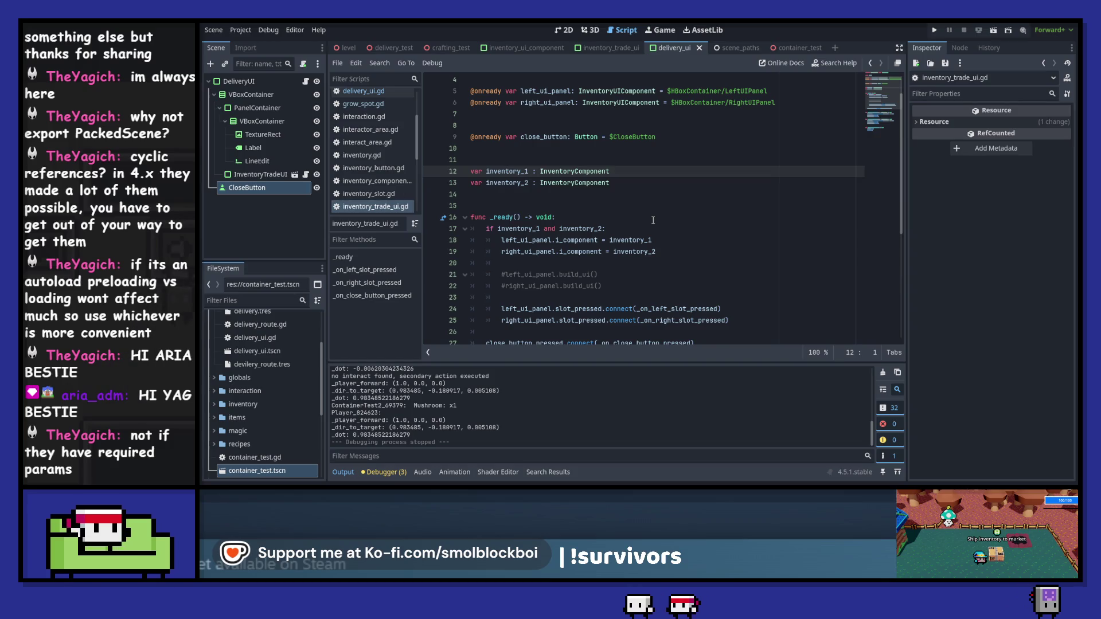
{"action": "scroll", "coordinate": [872, 92], "scroll_direction": "up", "scroll_amount": 1}
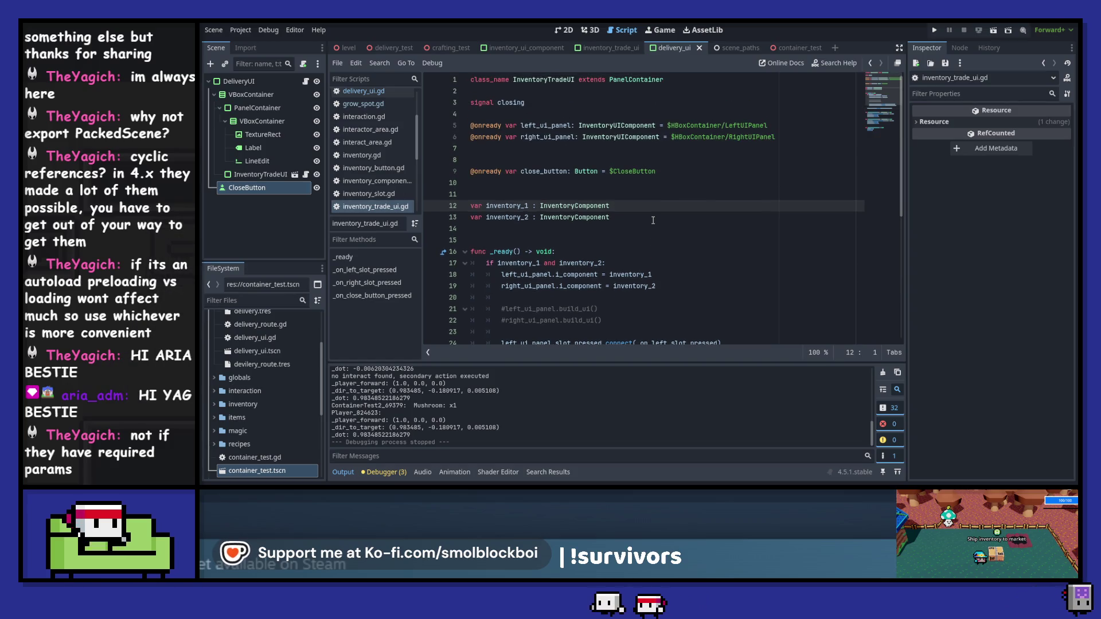
{"action": "left_click", "coordinate": [869, 64]}
{"action": "left_click", "coordinate": [869, 63]}
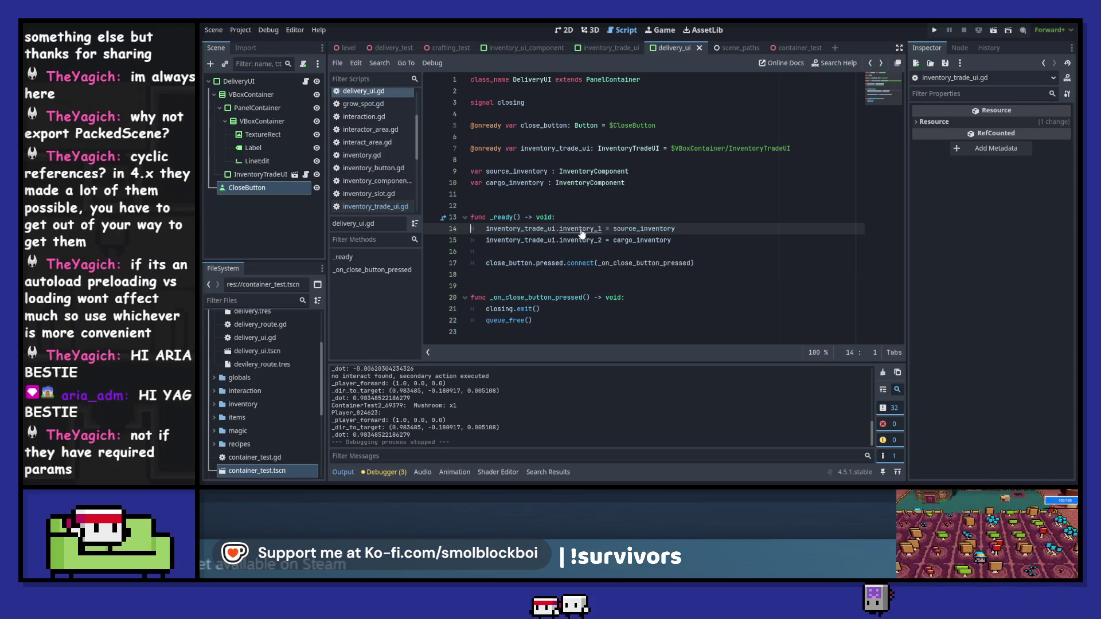
{"action": "left_click", "coordinate": [581, 230], "text": "ctrl"}
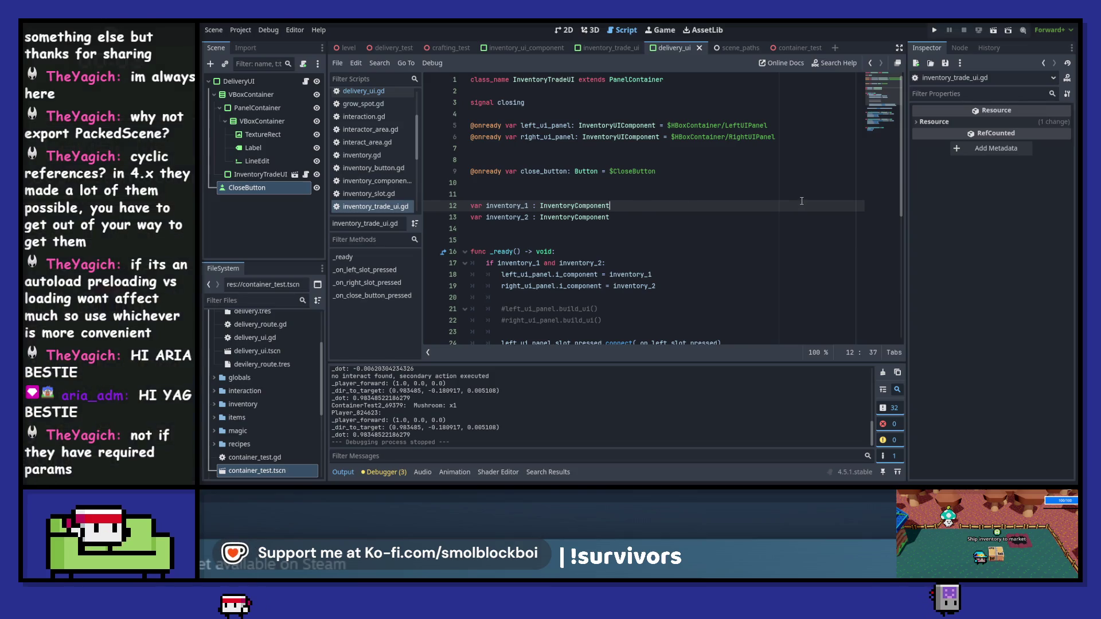
Undo a stray setter colon on inventory_1, then uncomment the build_ui calls on lines 21–22.
{"action": "type", "text": ":"}
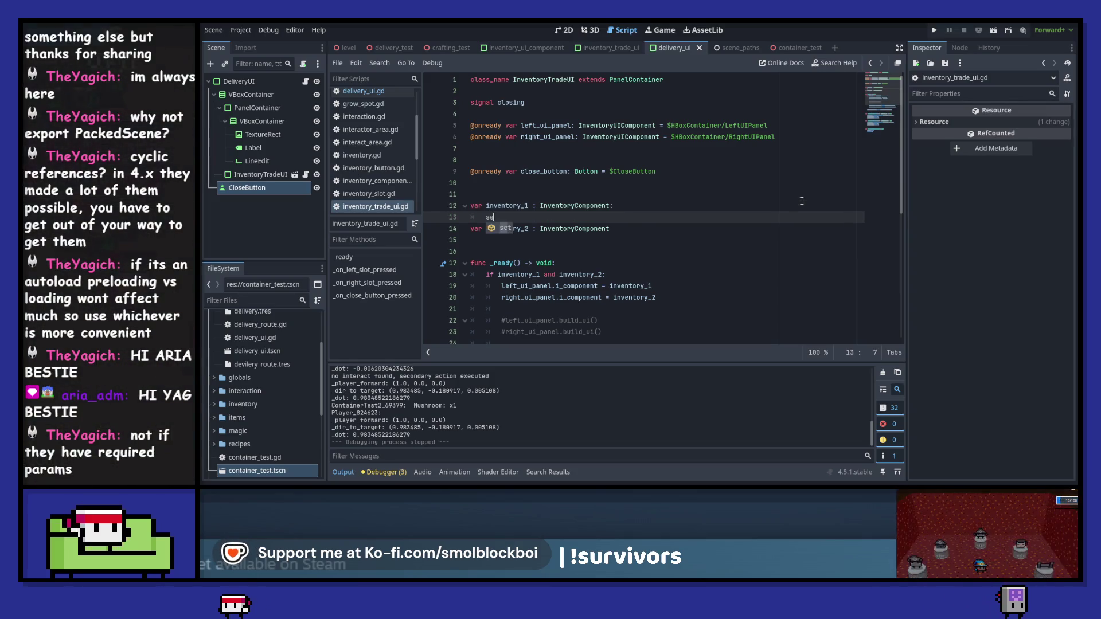
{"action": "key", "text": "ctrl+z"}
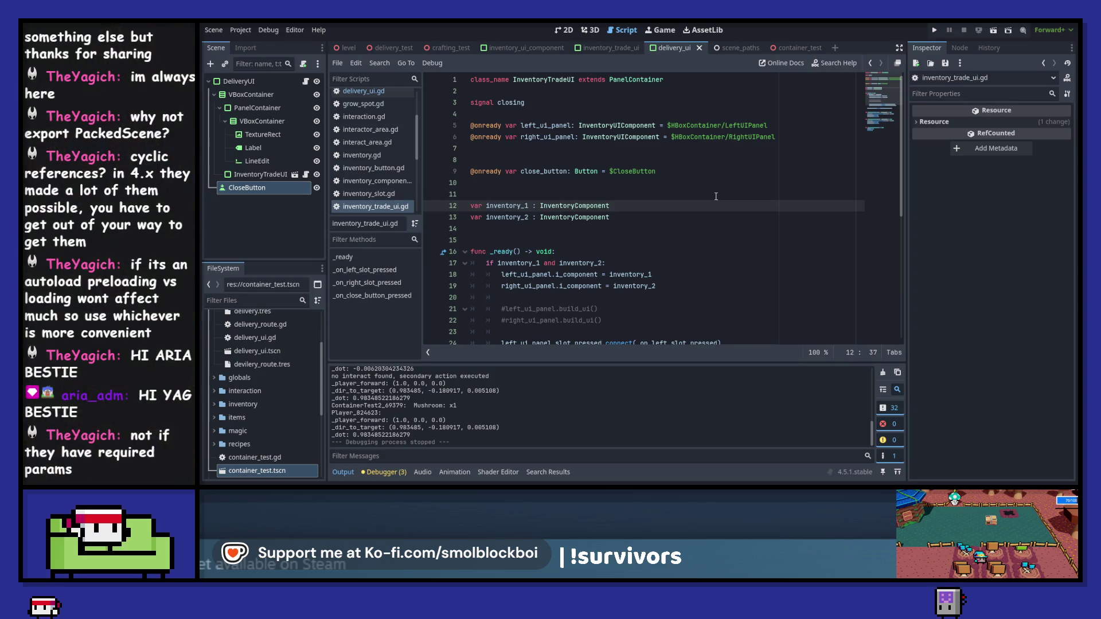
{"action": "scroll", "coordinate": [649, 212], "scroll_direction": "down", "scroll_amount": 2}
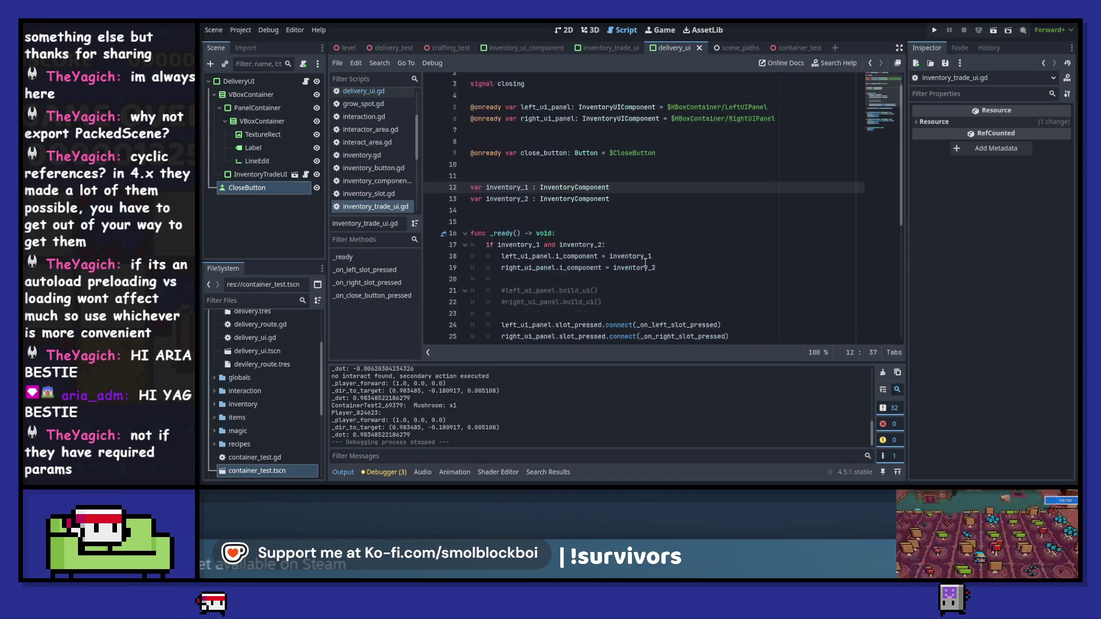
{"action": "left_click_drag", "start_coordinate": [653, 250], "coordinate": [651, 243]}
{"action": "key", "text": "ctrl+k"}
Run the game, open and close the delivery screen, then stop the game.
{"action": "key", "text": "F5"}
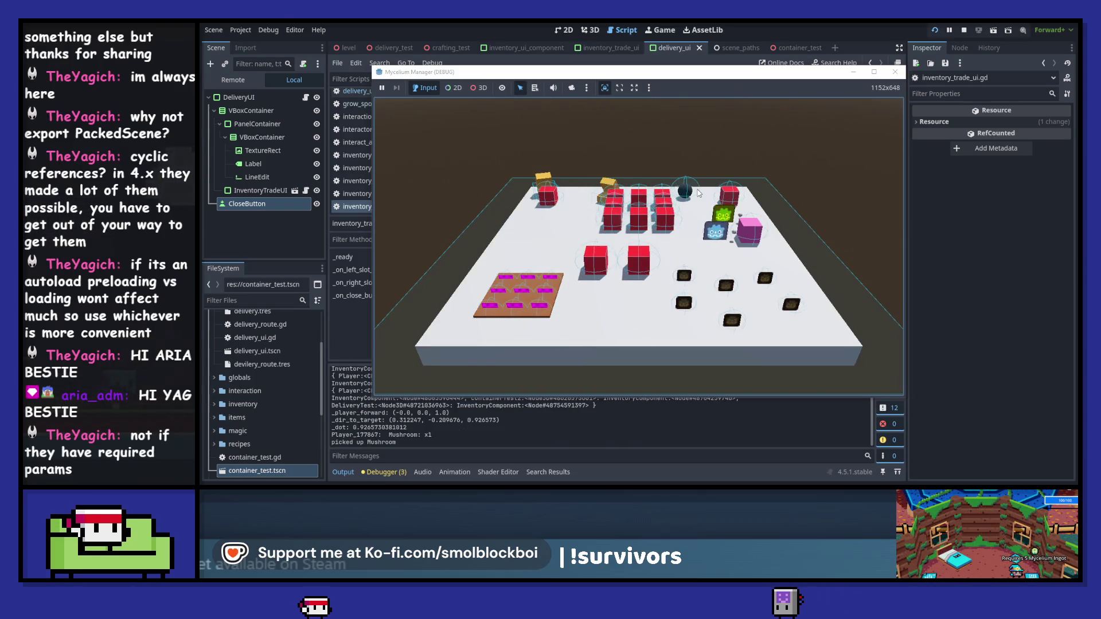
{"action": "key", "text": "e"}
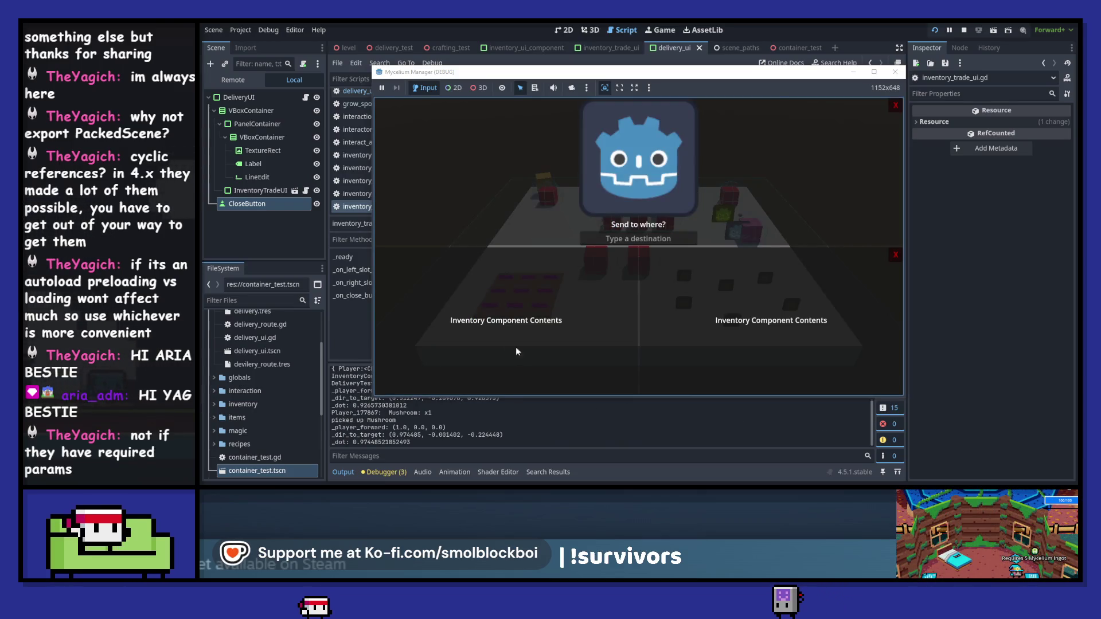
{"action": "left_click", "coordinate": [892, 254]}
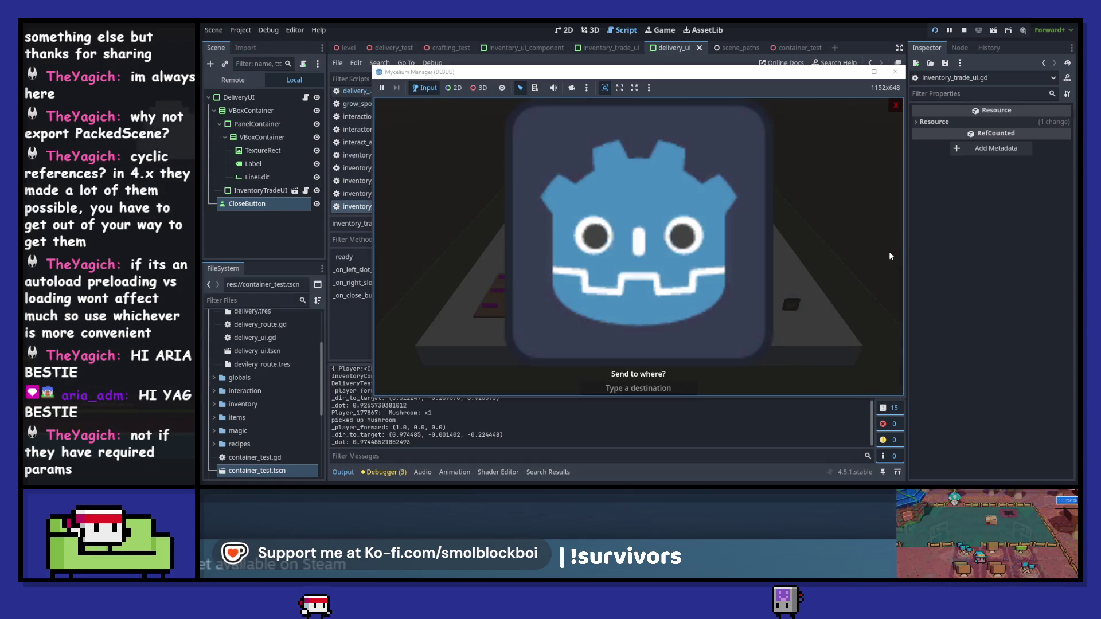
{"action": "left_click", "coordinate": [895, 105]}
{"action": "left_click", "coordinate": [895, 72]}
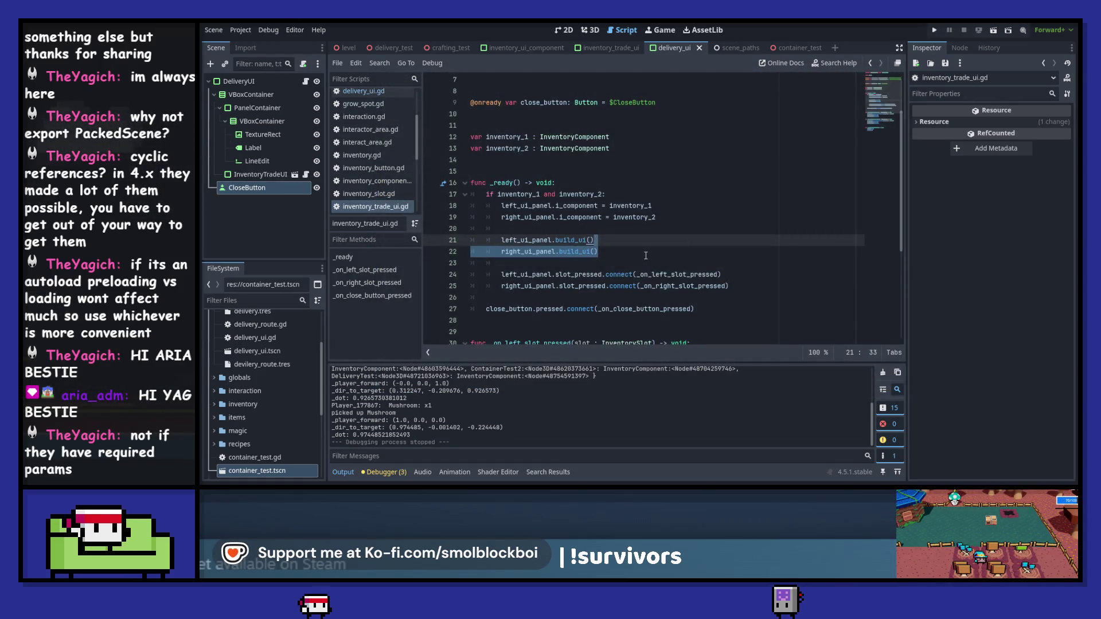
Comment the two build_ui calls out again and switch to the container_test scene.
{"action": "left_click", "coordinate": [623, 247]}
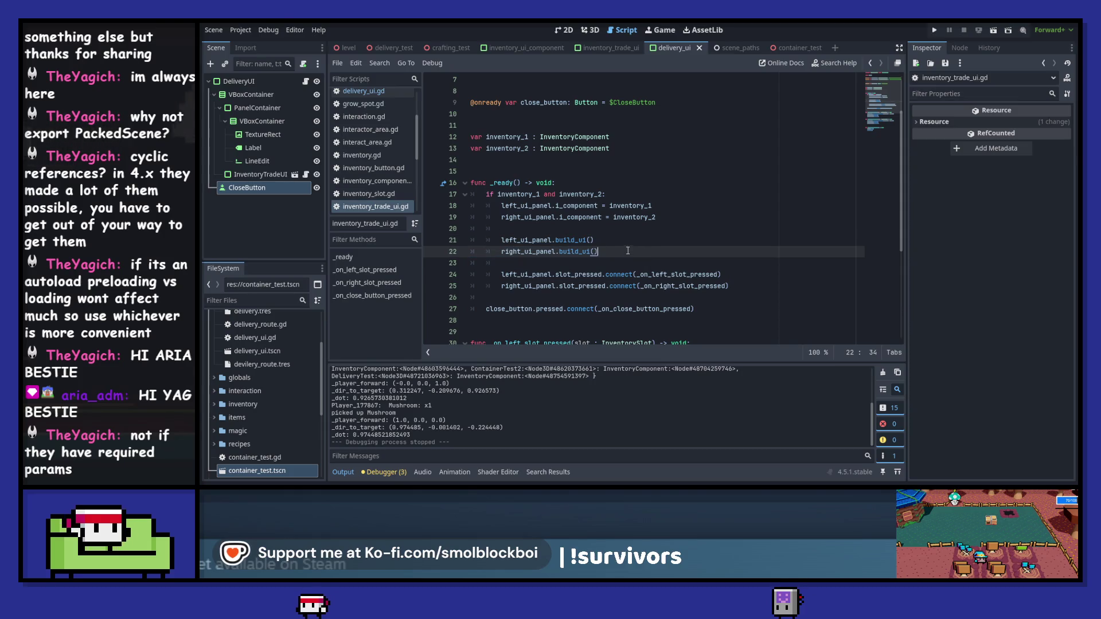
{"action": "left_click_drag", "start_coordinate": [627, 250], "coordinate": [630, 245]}
{"action": "key", "text": "ctrl+k"}
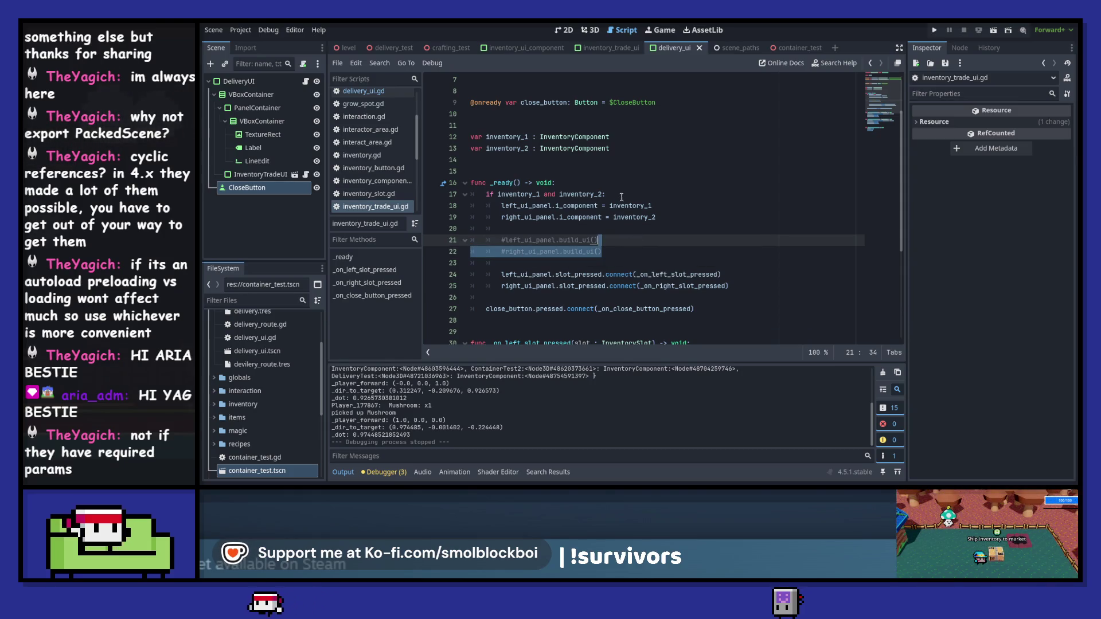
{"action": "left_click", "coordinate": [614, 46]}
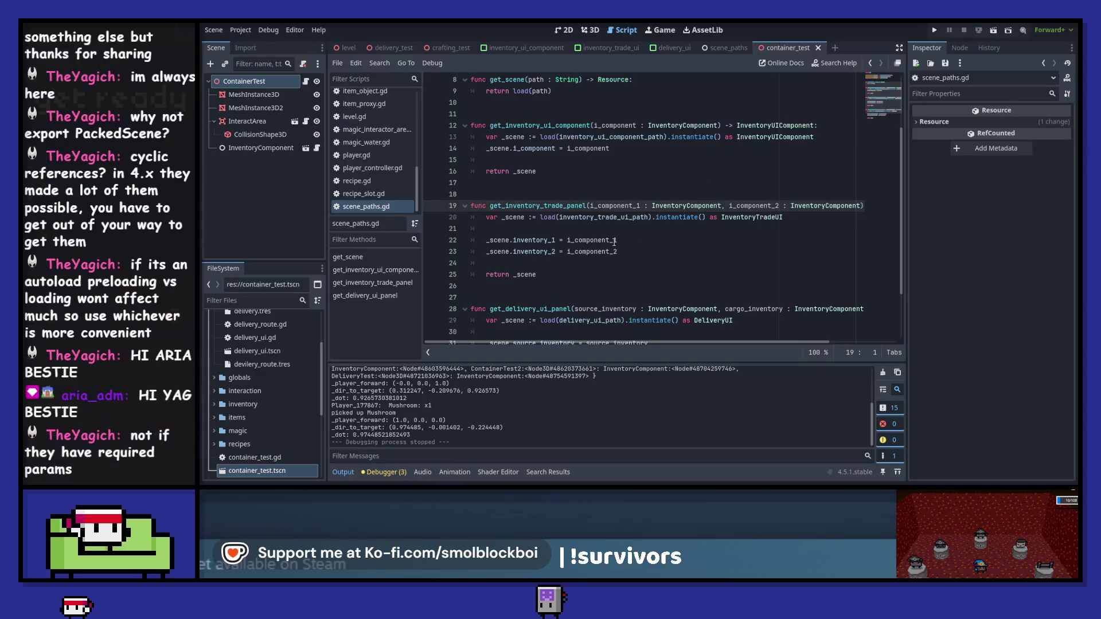
Check source_inventory in scene_paths.gd, then move to the end of inventory_1's declaration in inventory_trade_ui.gd.
{"action": "left_click", "coordinate": [536, 241], "text": "ctrl"}
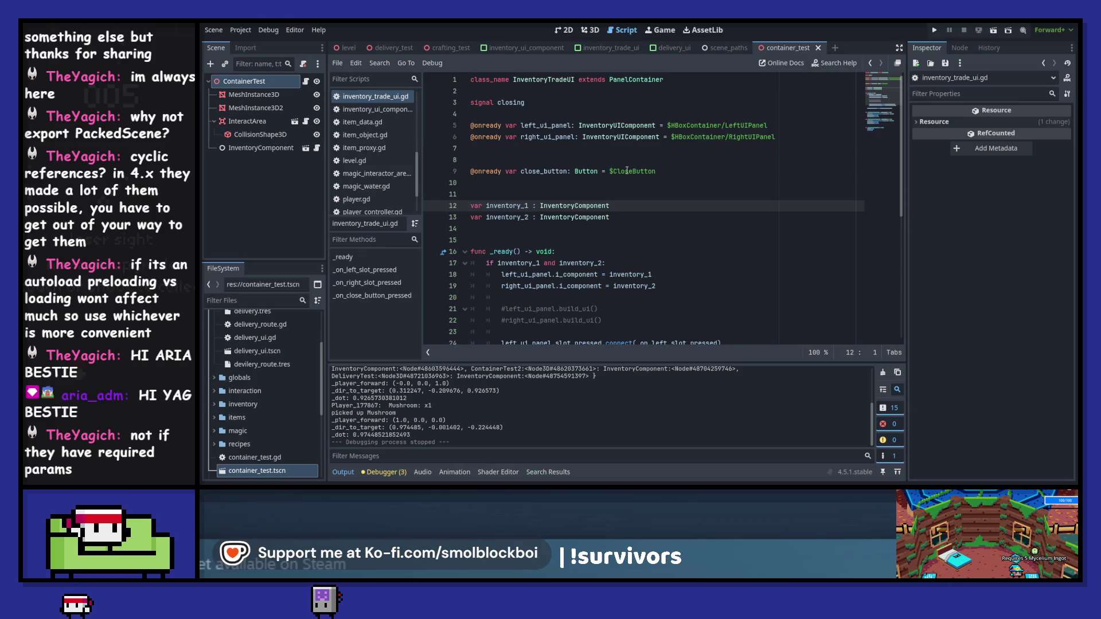
{"action": "left_click", "coordinate": [725, 48]}
{"action": "scroll", "coordinate": [664, 272], "scroll_direction": "down", "scroll_amount": 3}
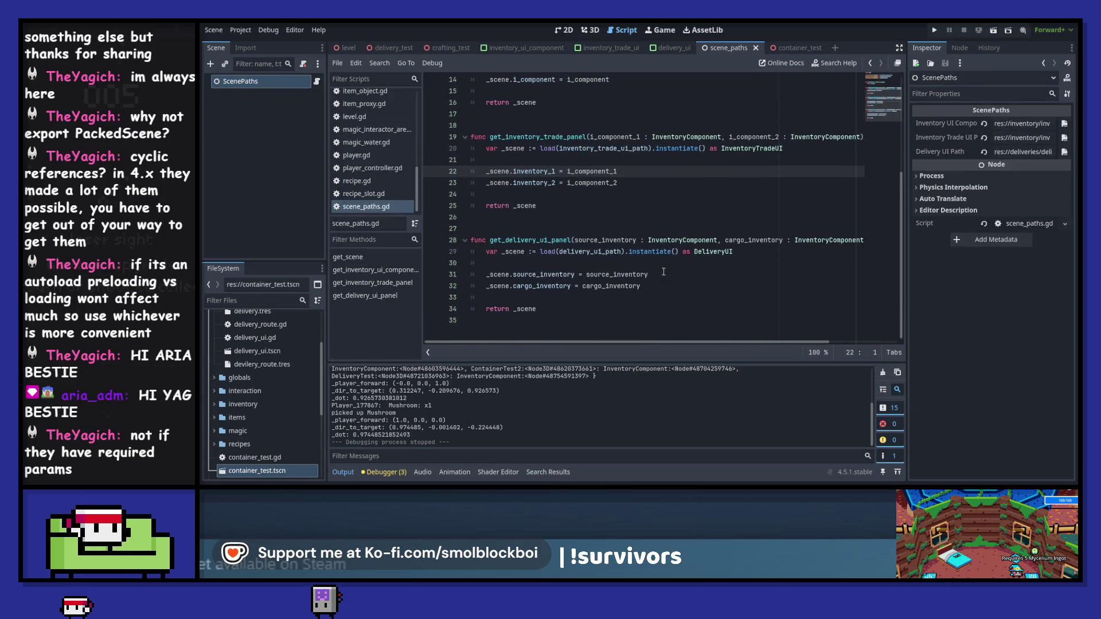
{"action": "left_click", "coordinate": [547, 278], "text": "ctrl"}
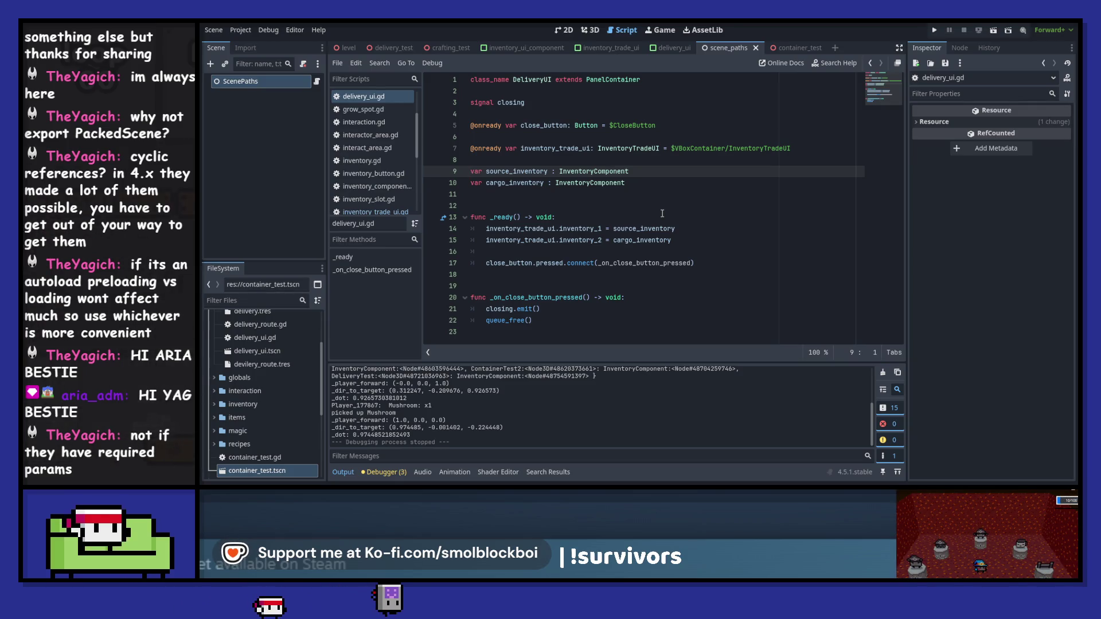
{"action": "left_click", "coordinate": [579, 228], "text": "ctrl"}
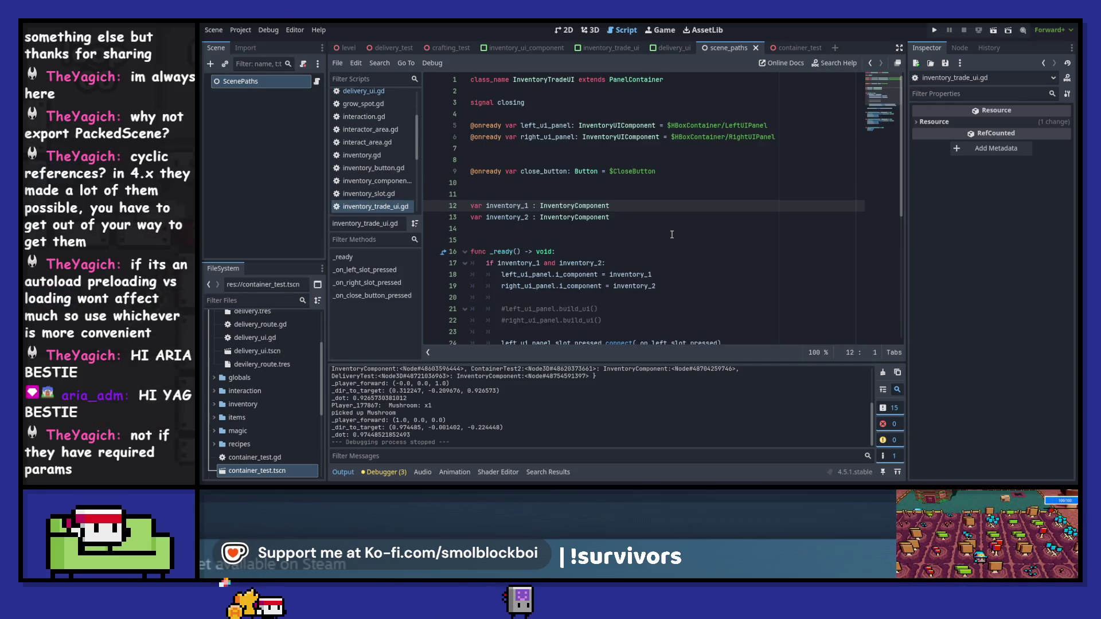
{"action": "left_click", "coordinate": [637, 209]}
Write an inventory_1 setter: set(component), inventory_1 = component, and the copied left_ui_panel.build_ui() call.
{"action": "type", "text": ":"}
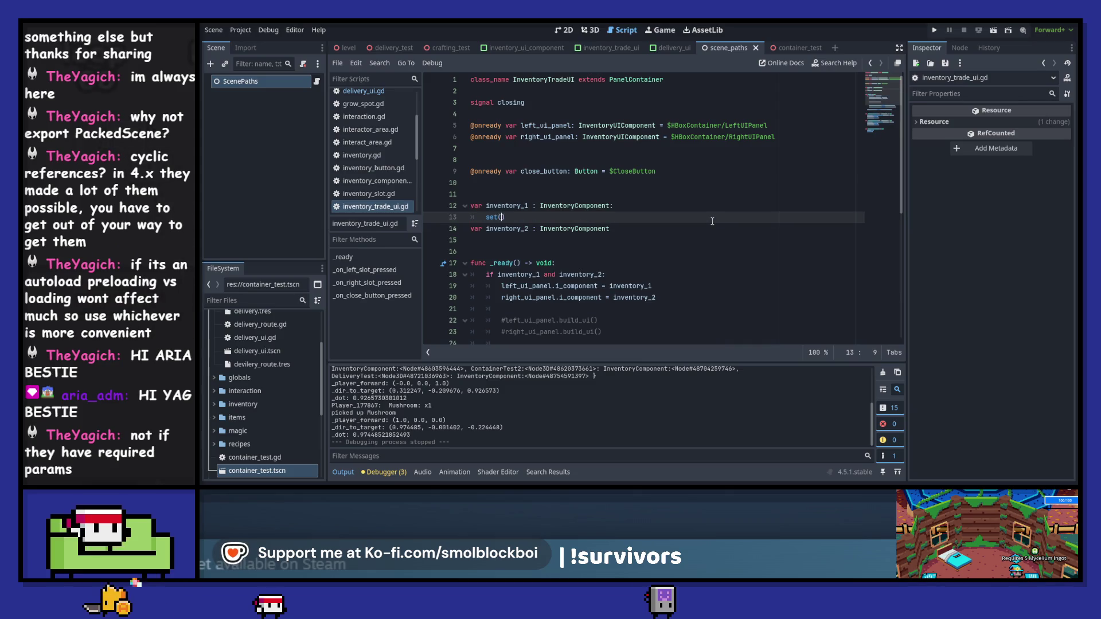
{"action": "type", "text": "omponent)"}
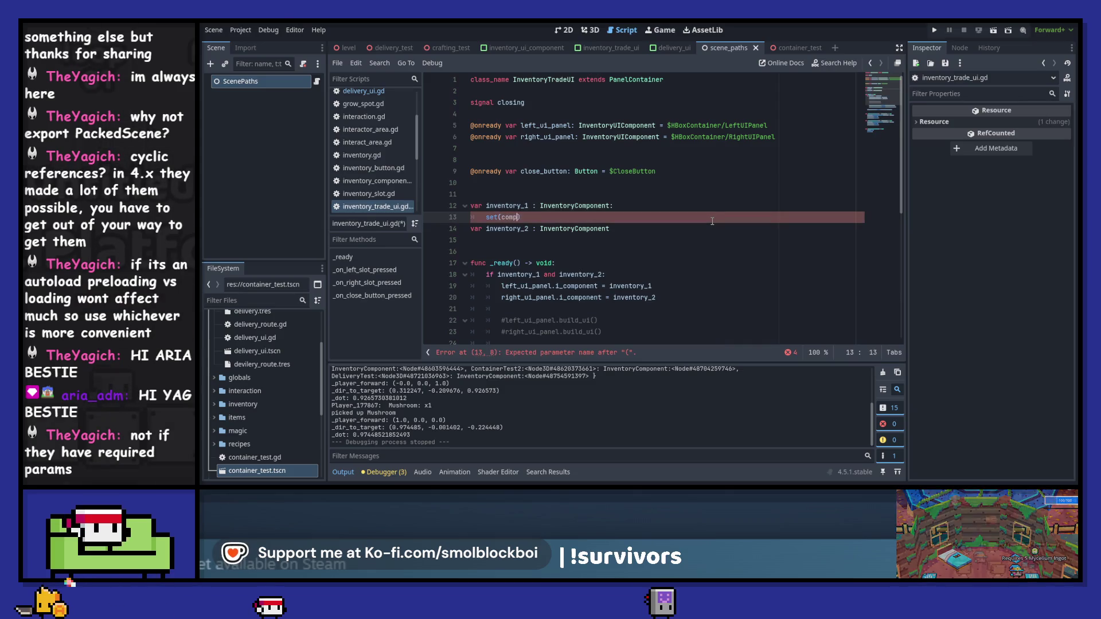
{"action": "type", "text": ":"}
{"action": "key", "text": "Return"}
{"action": "type", "text": "inventory_1 = "}
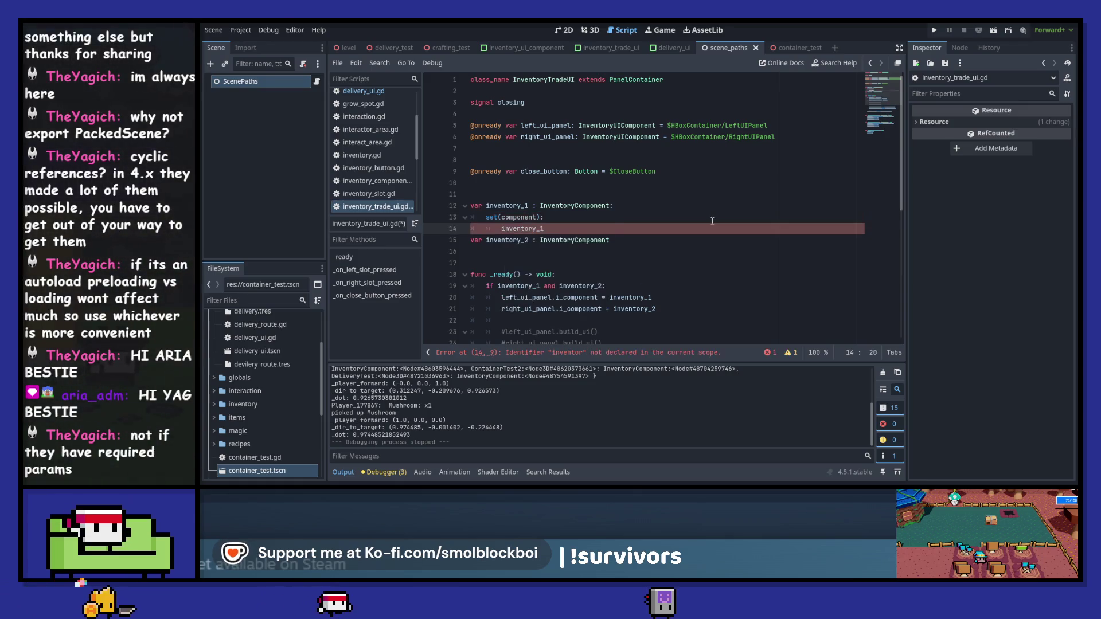
{"action": "type", "text": "component"}
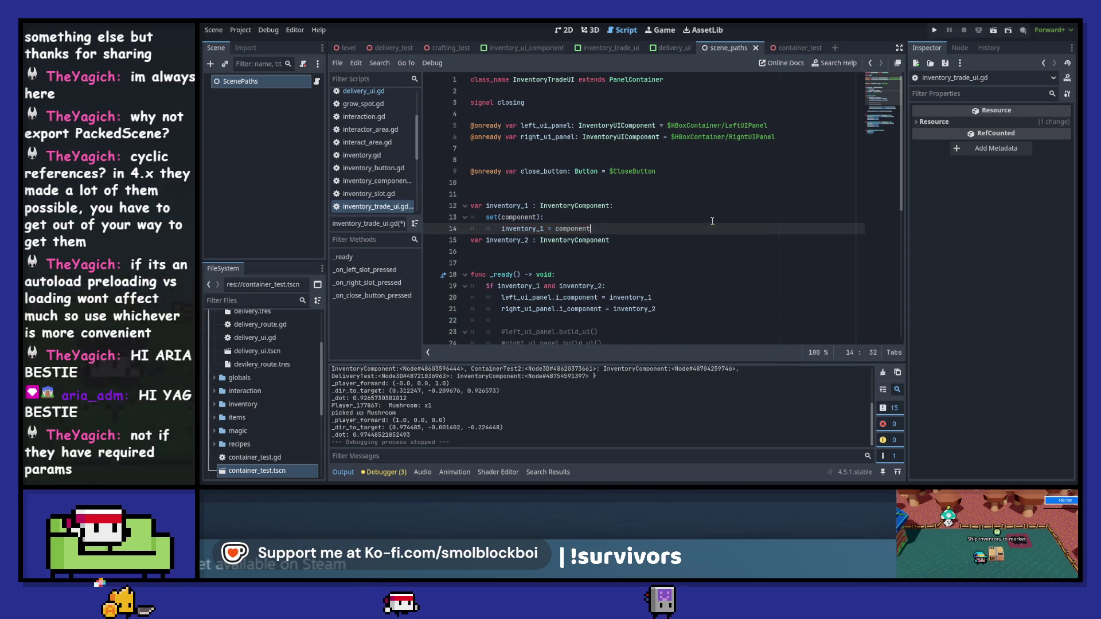
{"action": "key", "text": "Return"}
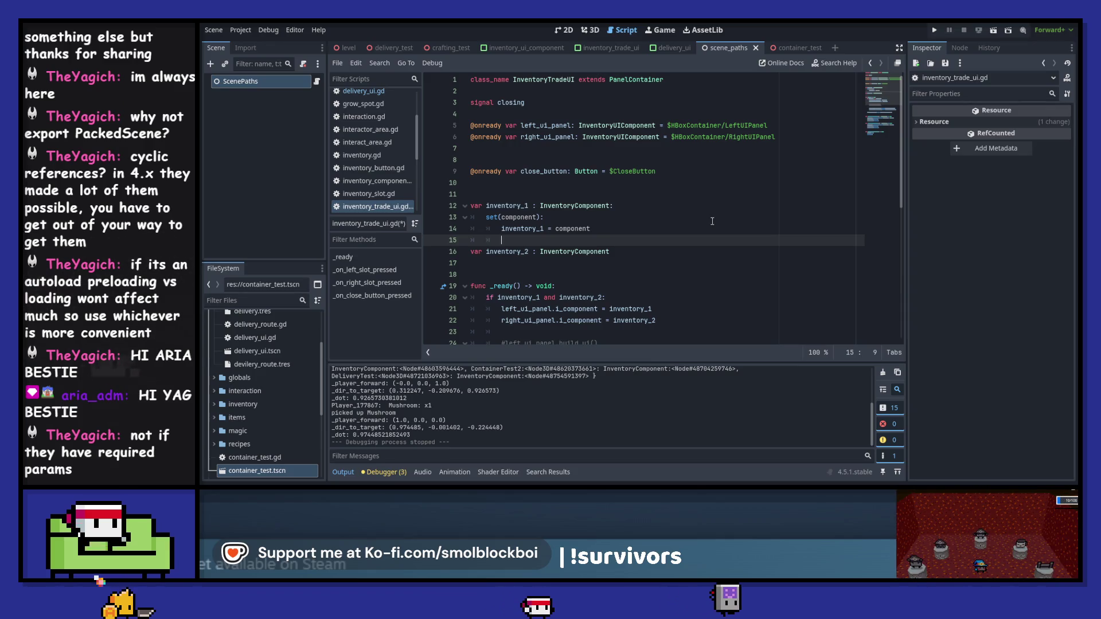
{"action": "scroll", "coordinate": [712, 221], "scroll_direction": "down", "scroll_amount": 1}
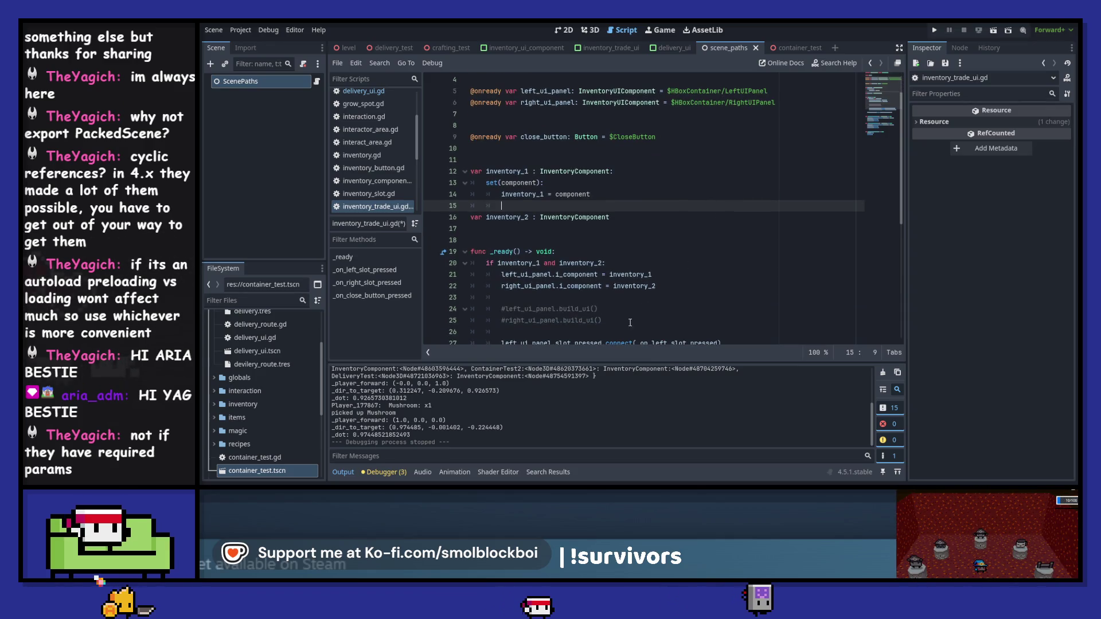
{"action": "left_click_drag", "start_coordinate": [599, 309], "coordinate": [505, 309]}
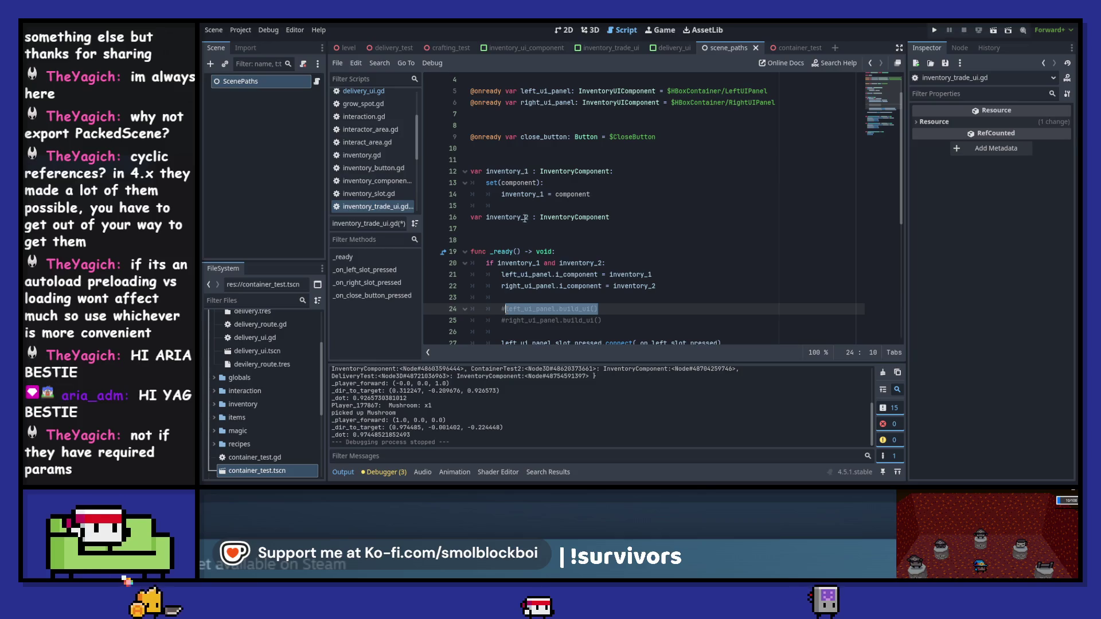
{"action": "key", "text": "ctrl+c"}
{"action": "left_click", "coordinate": [629, 202]}
{"action": "key", "text": "ctrl+v"}
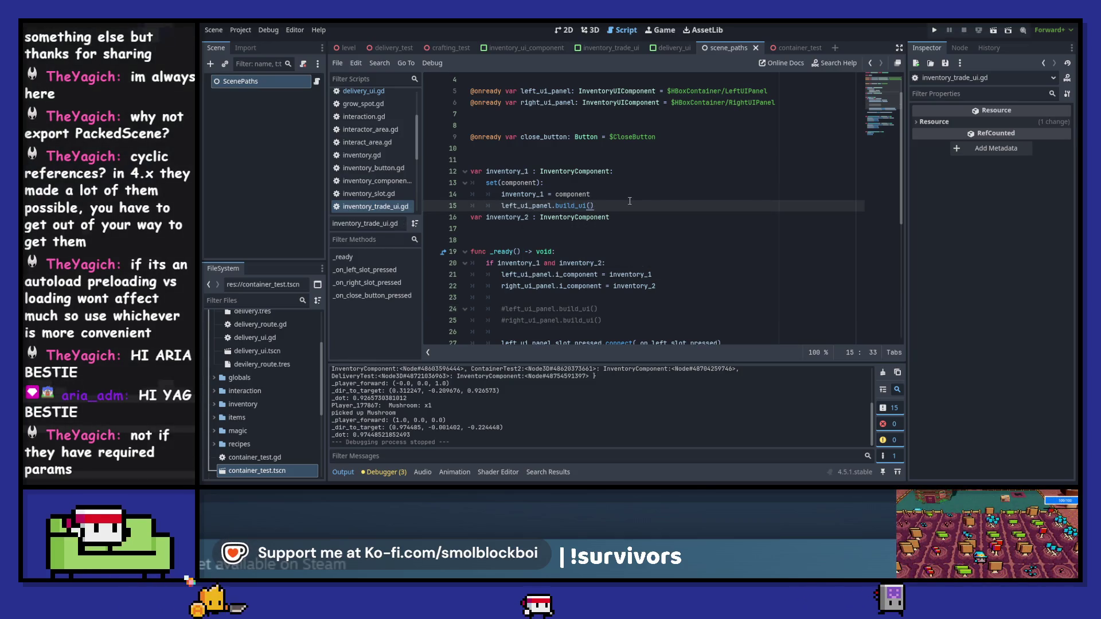
Run the game with F5 and walk over to open the inventory trade UI.
{"action": "key", "text": "F5"}
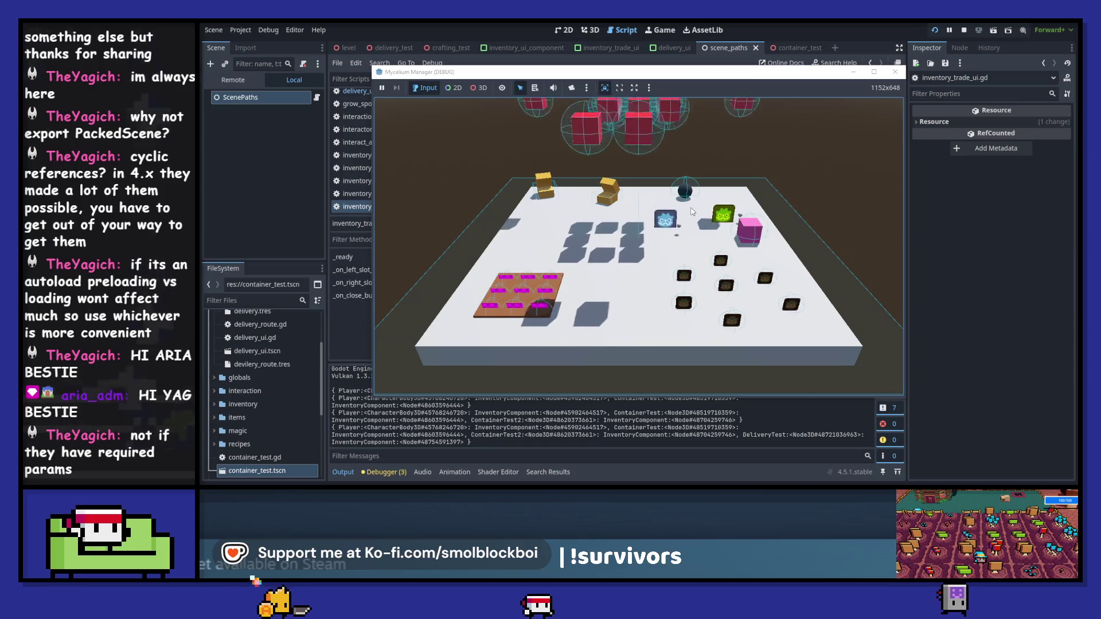
{"action": "key", "text": "s"}
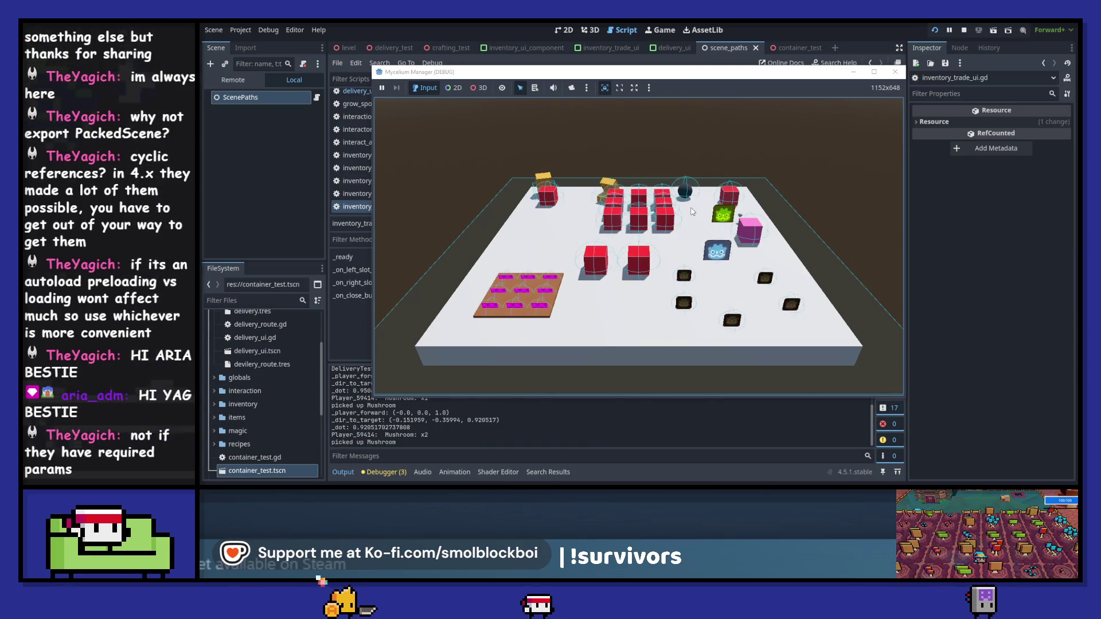
{"action": "key", "text": "e"}
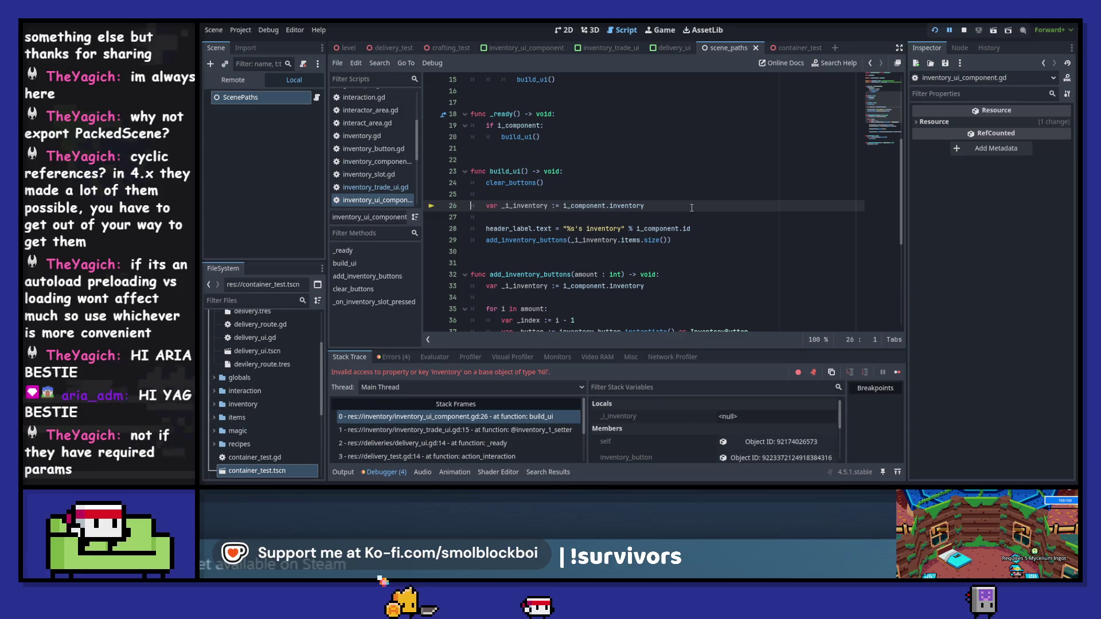
Stop debugging, wrap left_ui_panel.build_ui() under 'if is_inside_tree():', and rerun the game.
{"action": "left_click", "coordinate": [965, 30]}
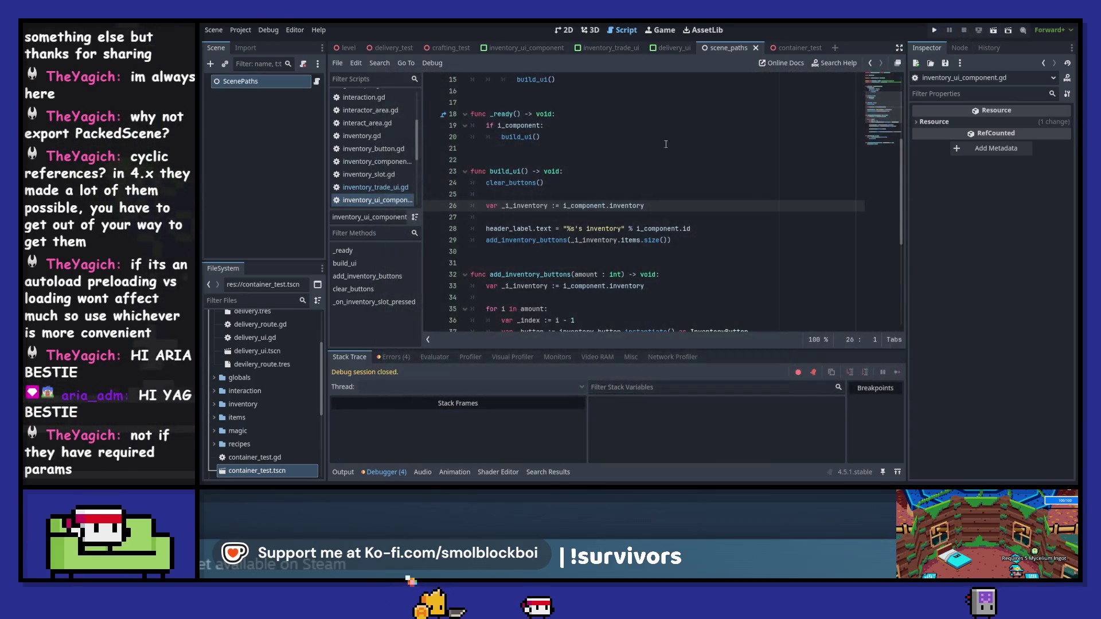
{"action": "left_click", "coordinate": [375, 187]}
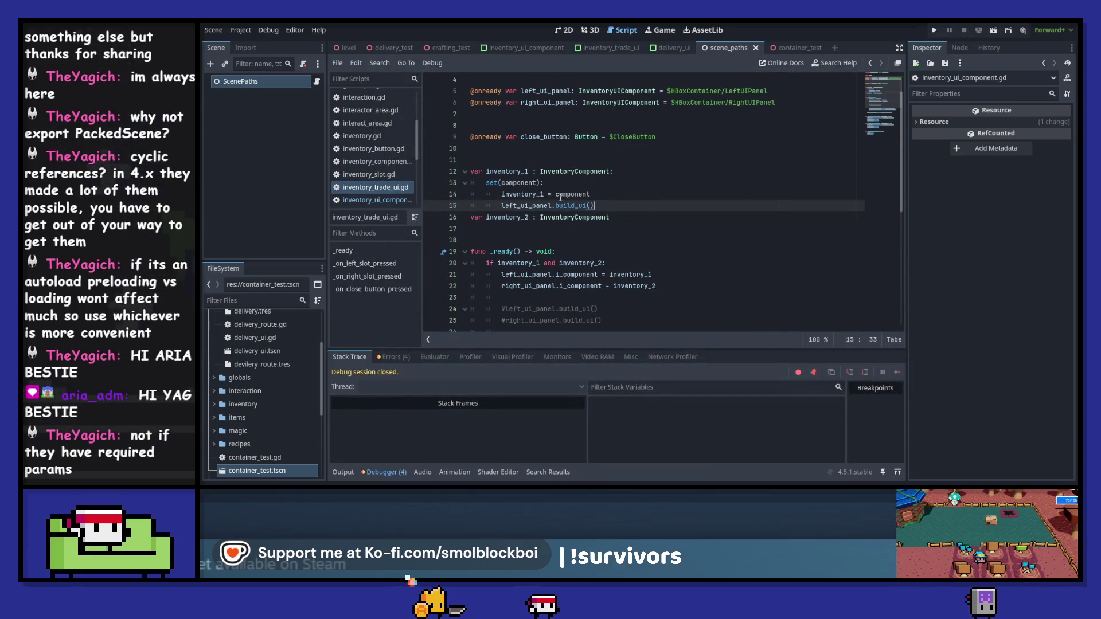
{"action": "key", "text": "ctrl+shift+Return"}
{"action": "type", "text": "if"}
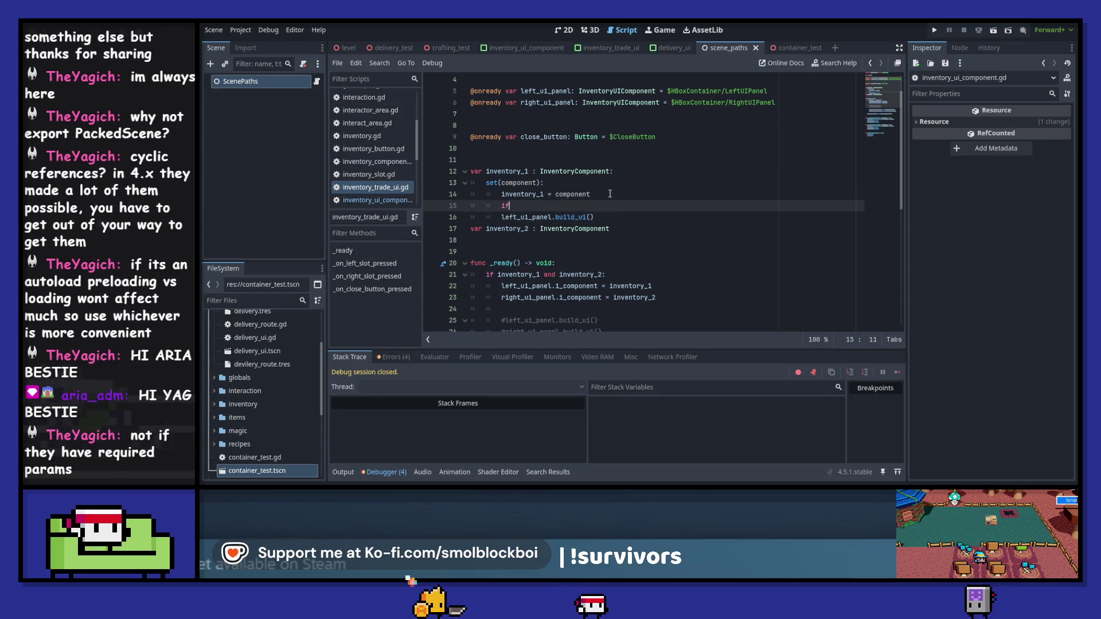
{"action": "type", "text": " is_"}
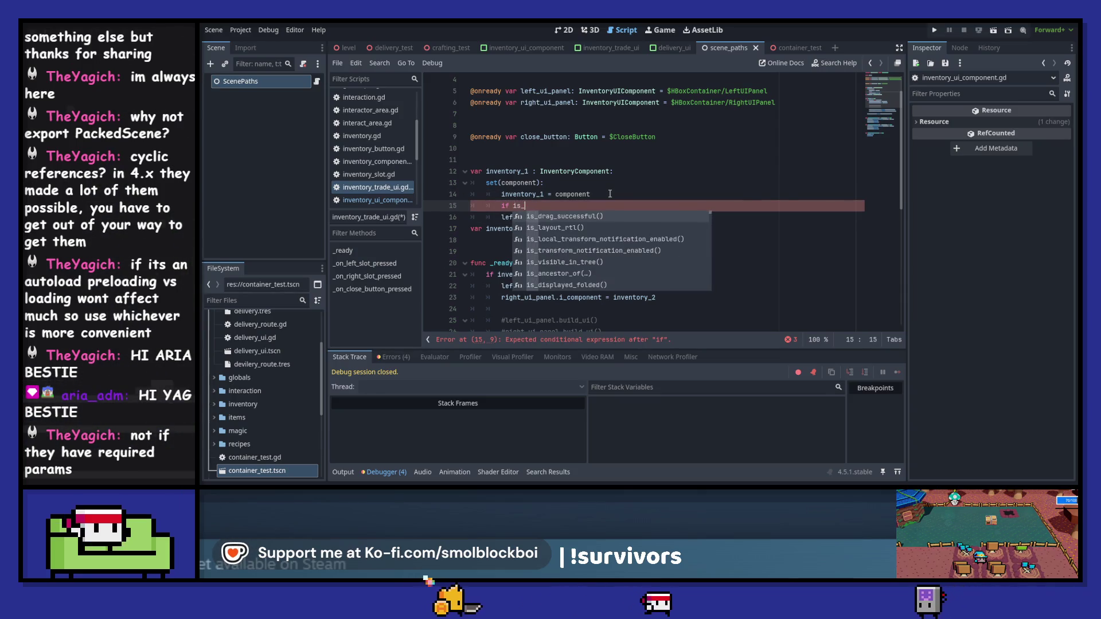
{"action": "type", "text": "ins"}
{"action": "key", "text": "Return"}
{"action": "type", "text": ":"}
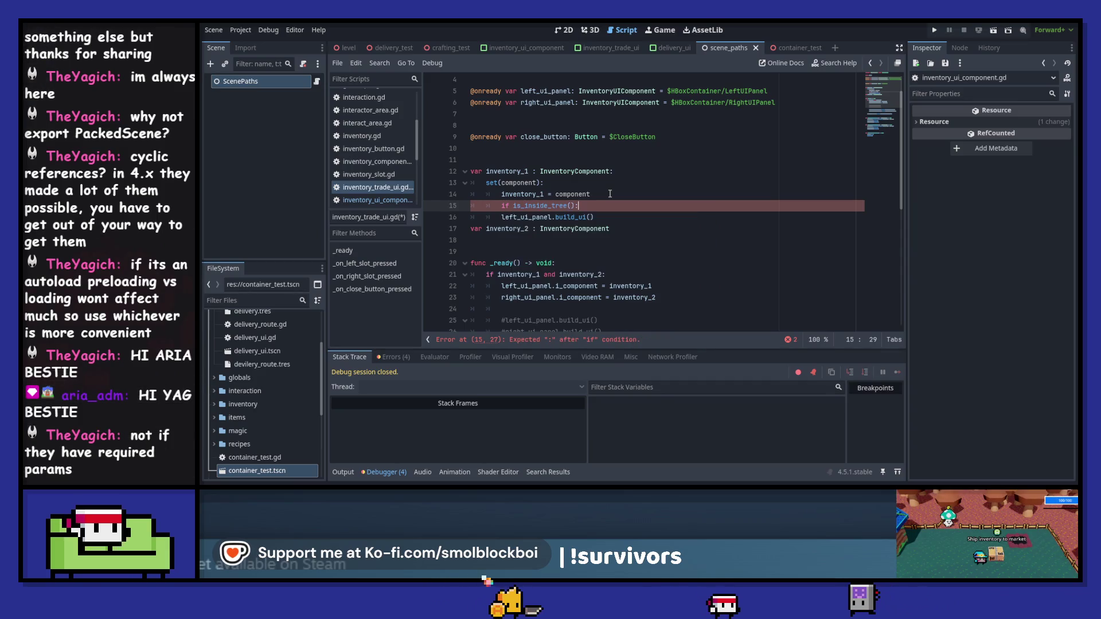
{"action": "key", "text": "Down"}
{"action": "key", "text": "Tab"}
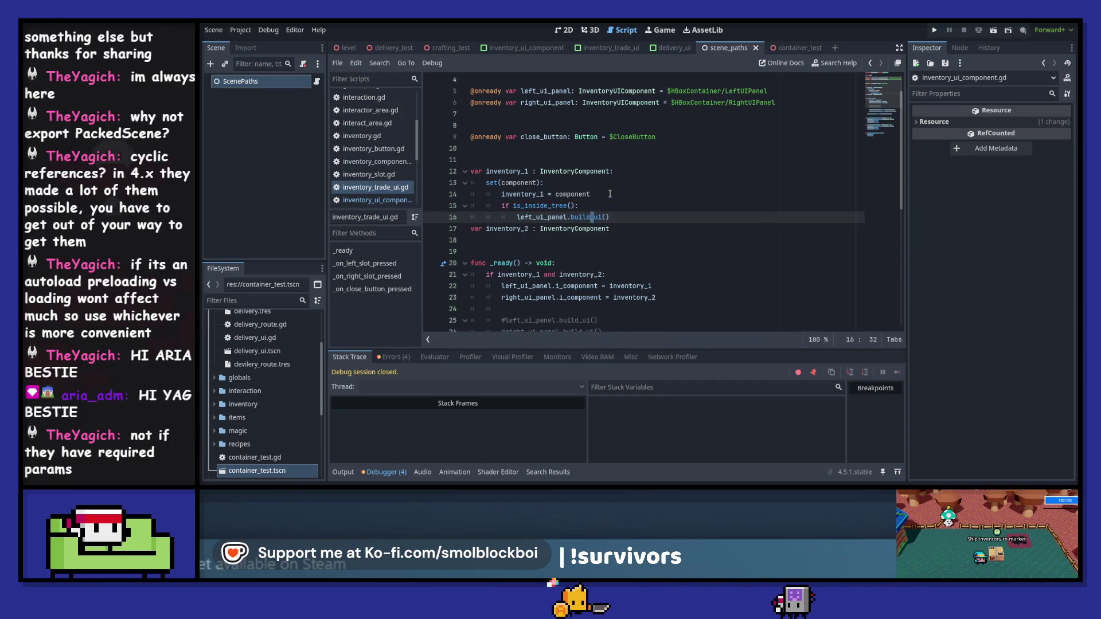
{"action": "key", "text": "F5"}
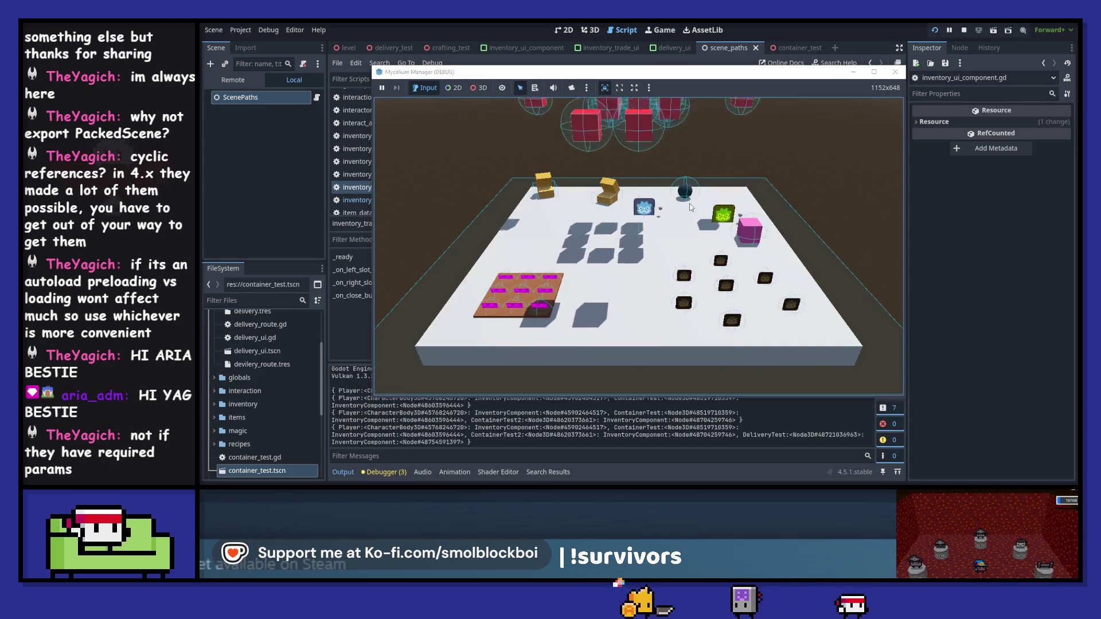
Walk to the green crate to open trading, then inspect the build_ui error in the Errors list.
{"action": "key", "text": "s"}
{"action": "key", "text": "d"}
{"action": "key", "text": "w"}
{"action": "key", "text": "e"}
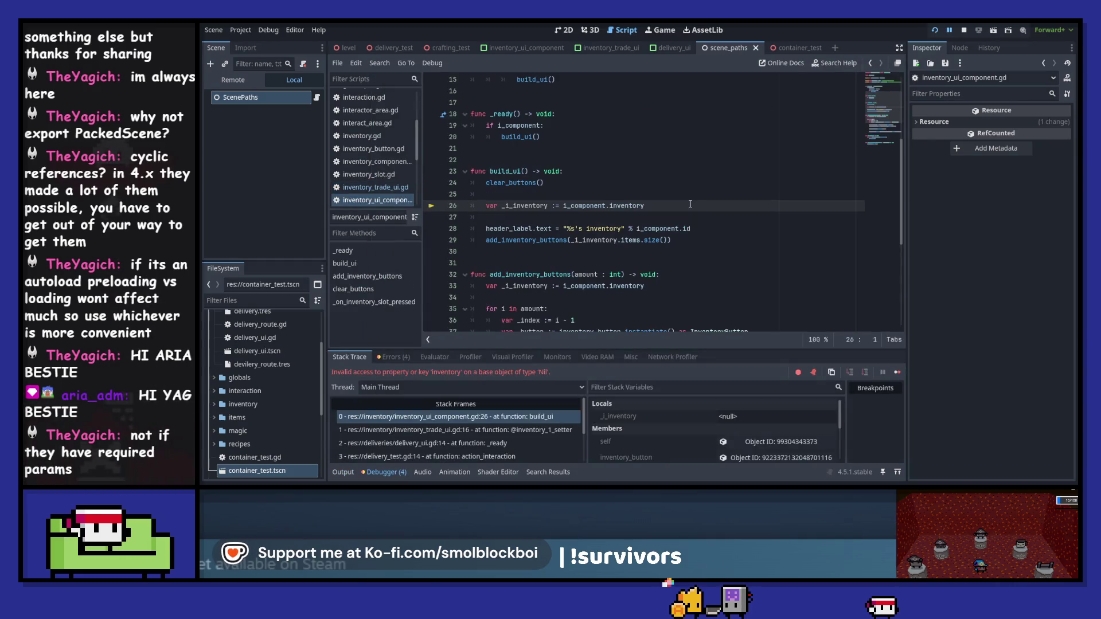
{"action": "left_click", "coordinate": [395, 357]}
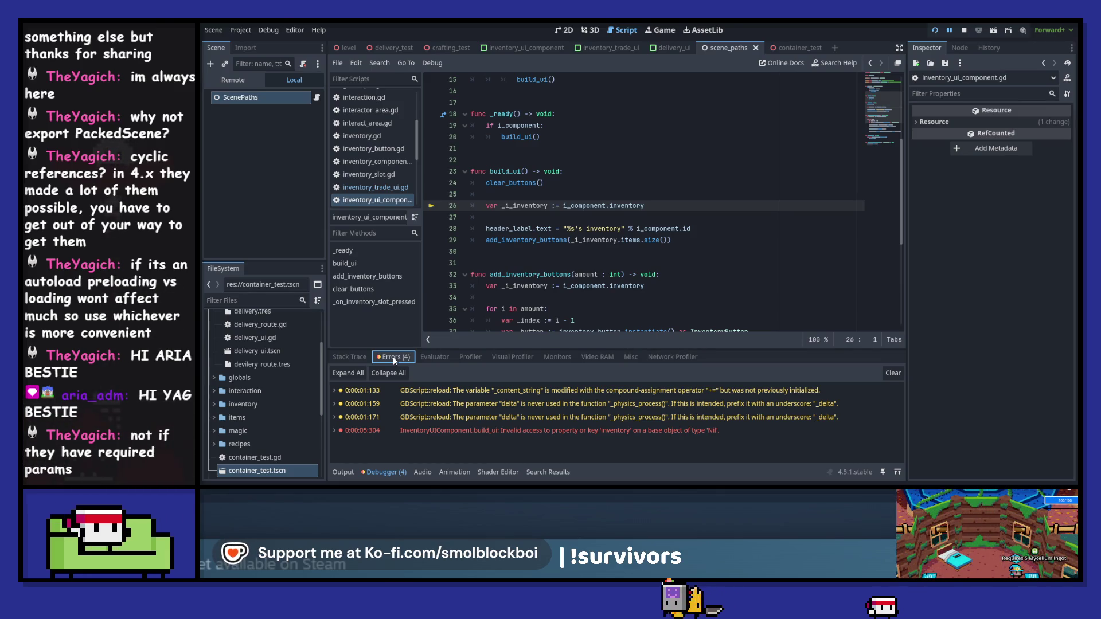
{"action": "scroll", "coordinate": [488, 321], "scroll_direction": "up", "scroll_amount": 5}
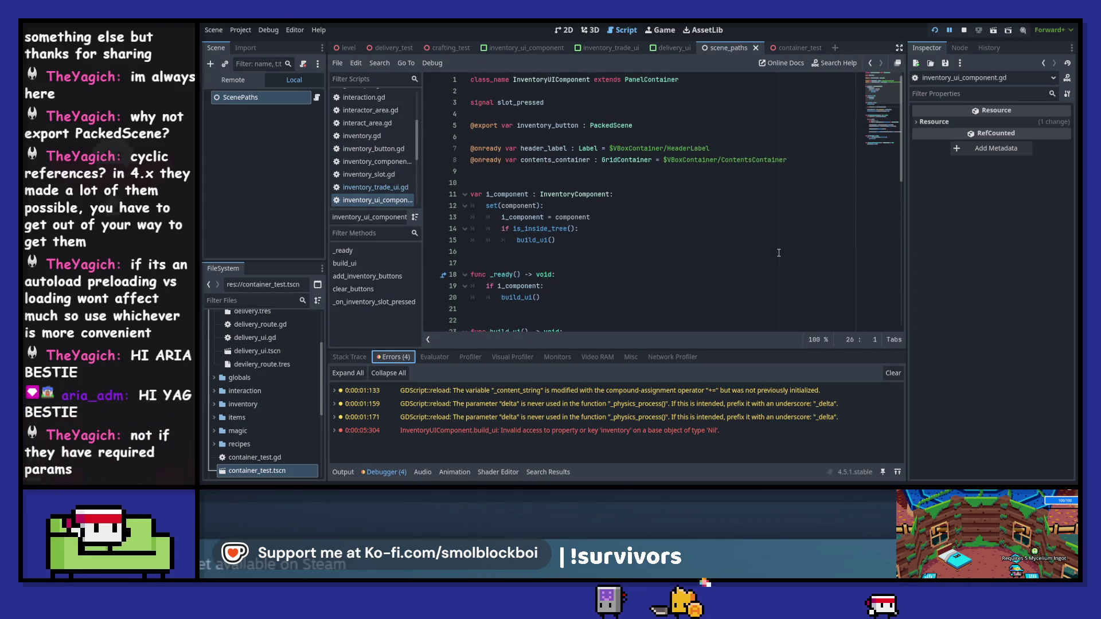
{"action": "scroll", "coordinate": [778, 253], "scroll_direction": "down", "scroll_amount": 4}
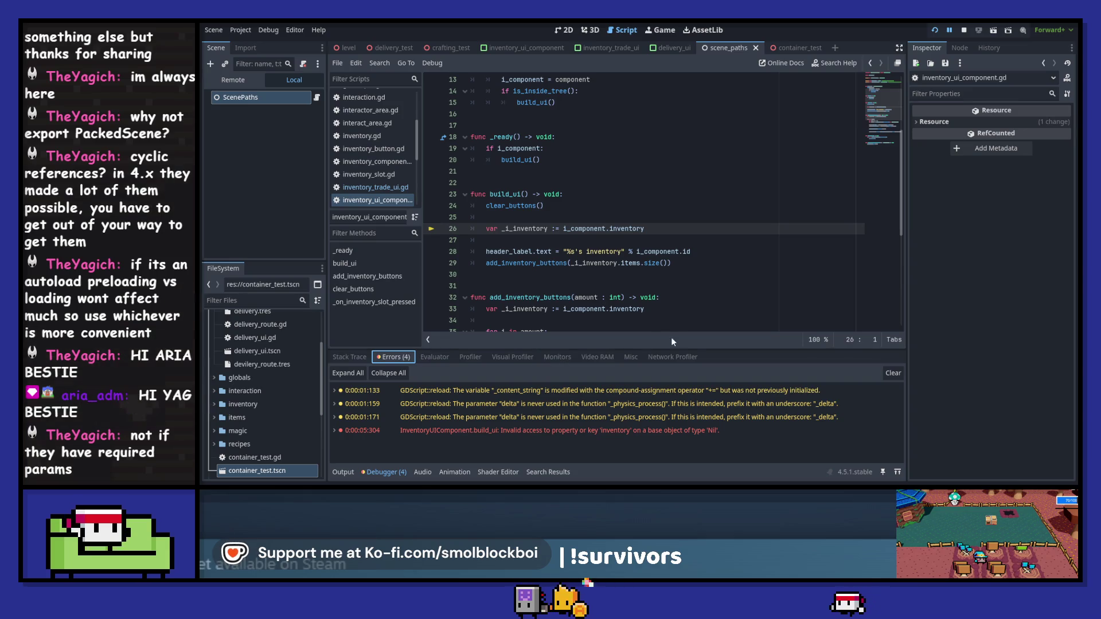
{"action": "mouse_move", "coordinate": [662, 432]}
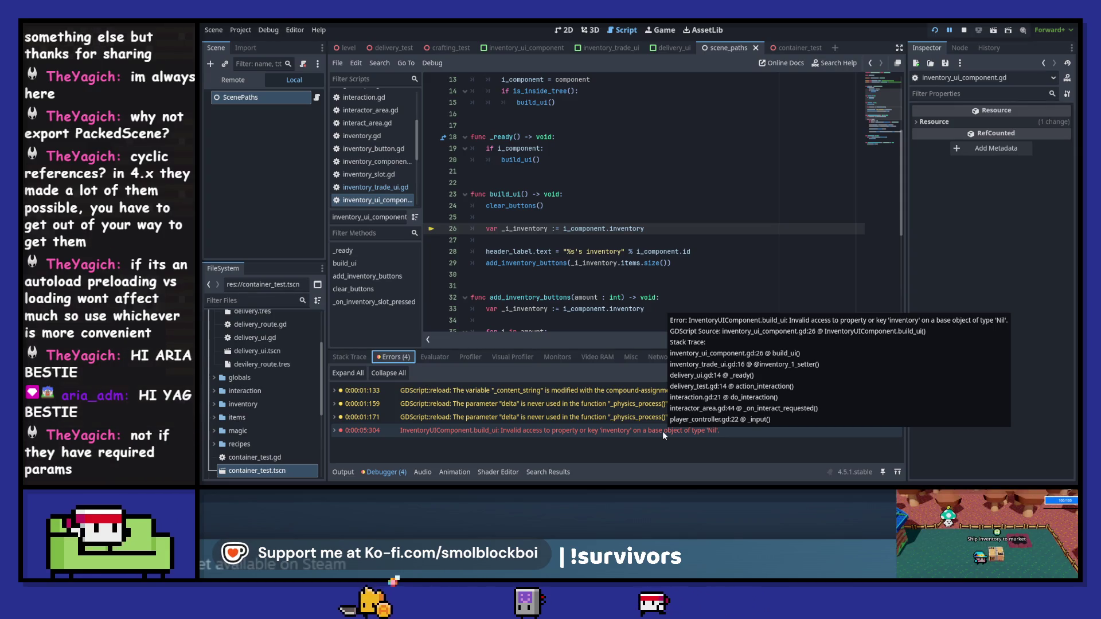
Stop the game, review the setter's component parameter in inventory_trade_ui.gd, and rerun.
{"action": "left_click", "coordinate": [964, 30]}
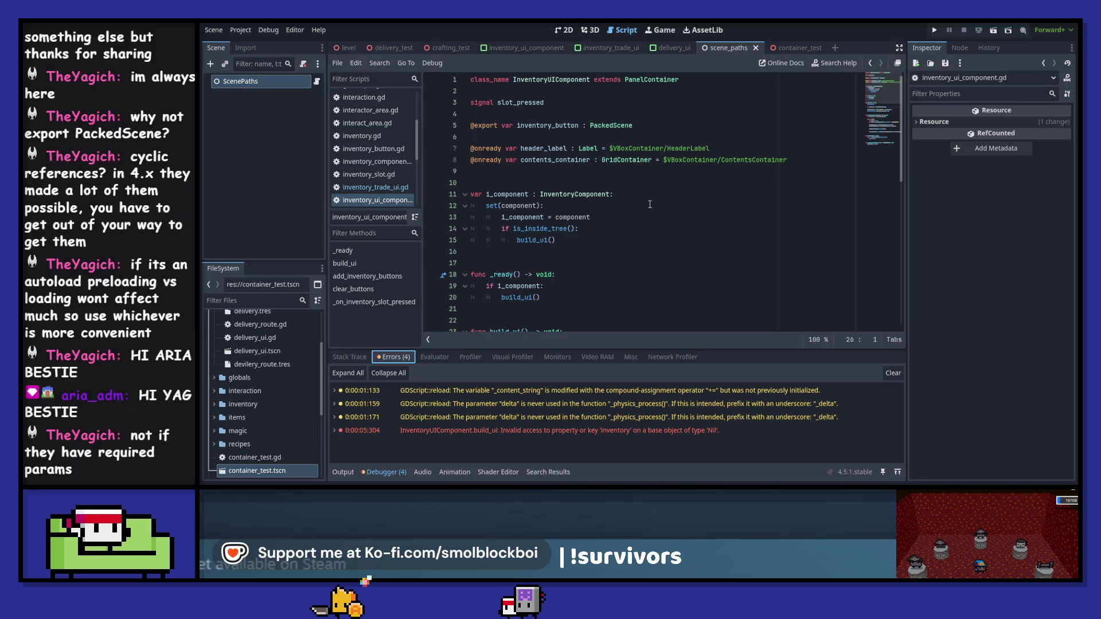
{"action": "left_click", "coordinate": [393, 190]}
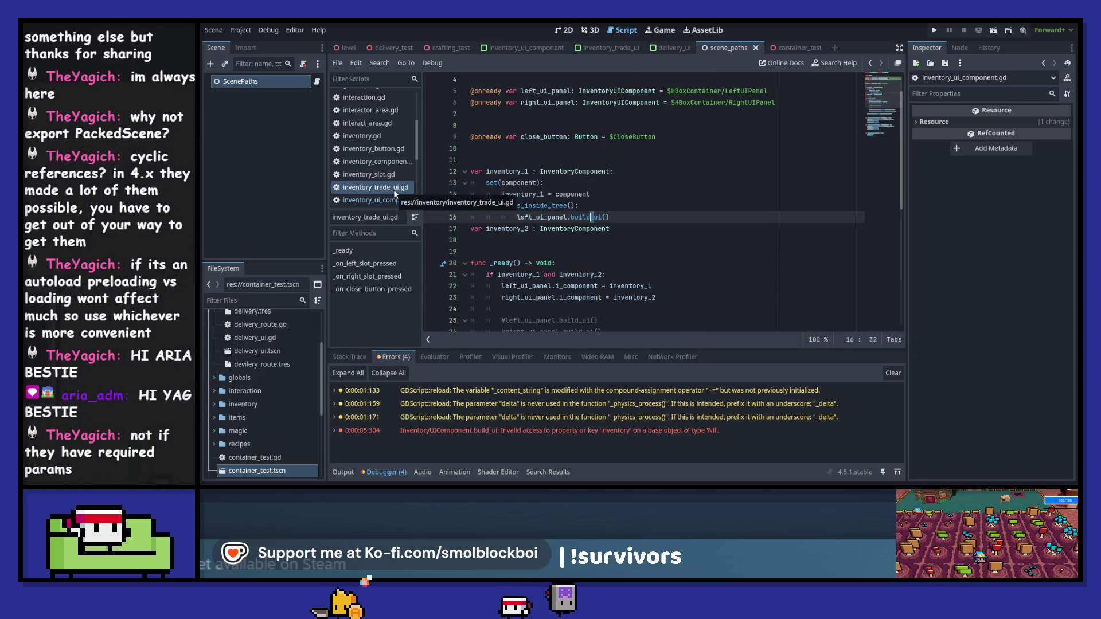
{"action": "double_click", "coordinate": [584, 195]}
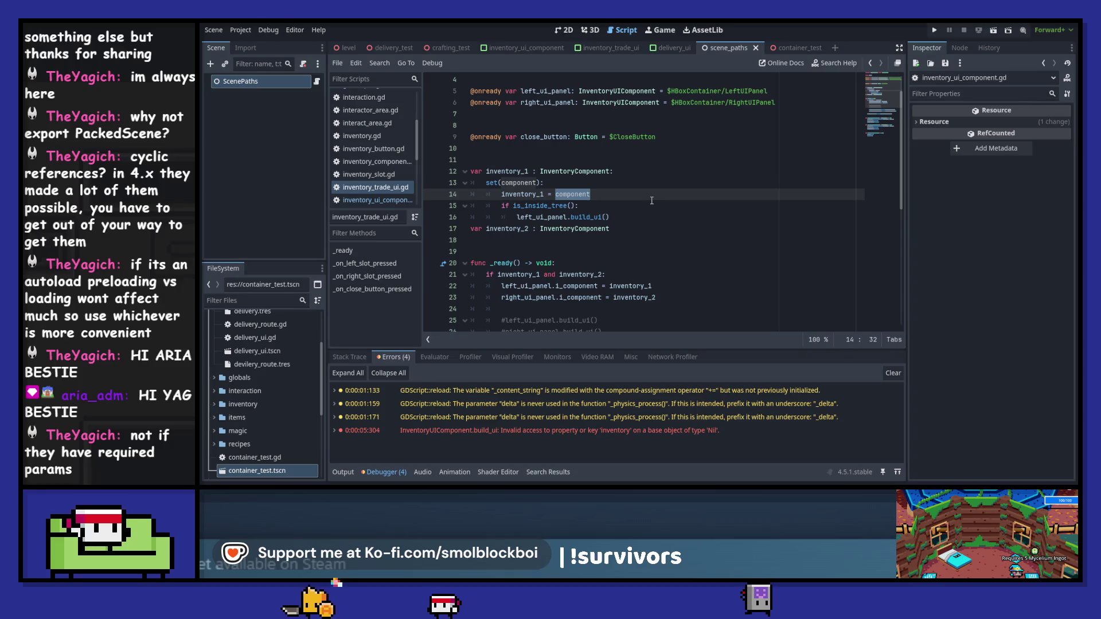
{"action": "scroll", "coordinate": [652, 200], "scroll_direction": "up", "scroll_amount": 1}
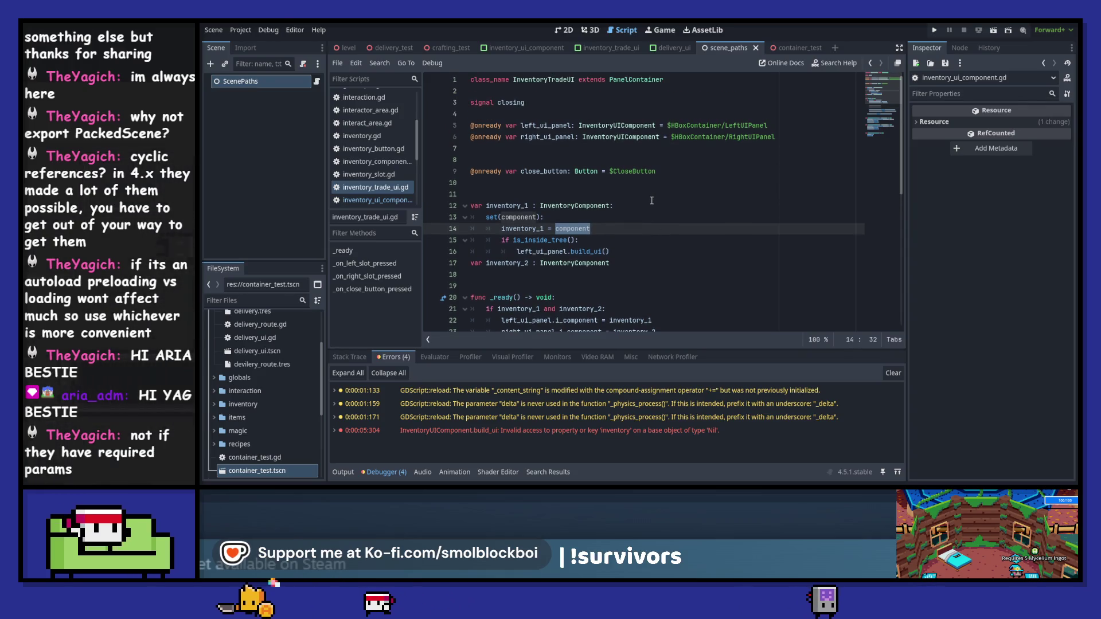
{"action": "key", "text": "F5"}
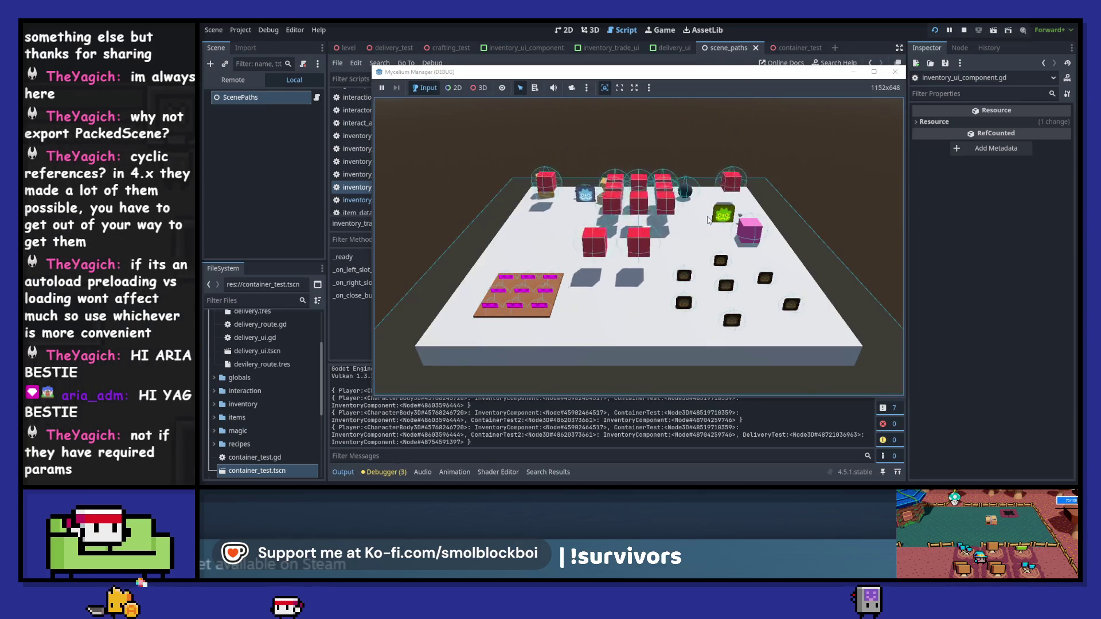
Close the trade panels, plant mushrooms on the plot, and harvest five of them.
{"action": "left_click", "coordinate": [895, 107]}
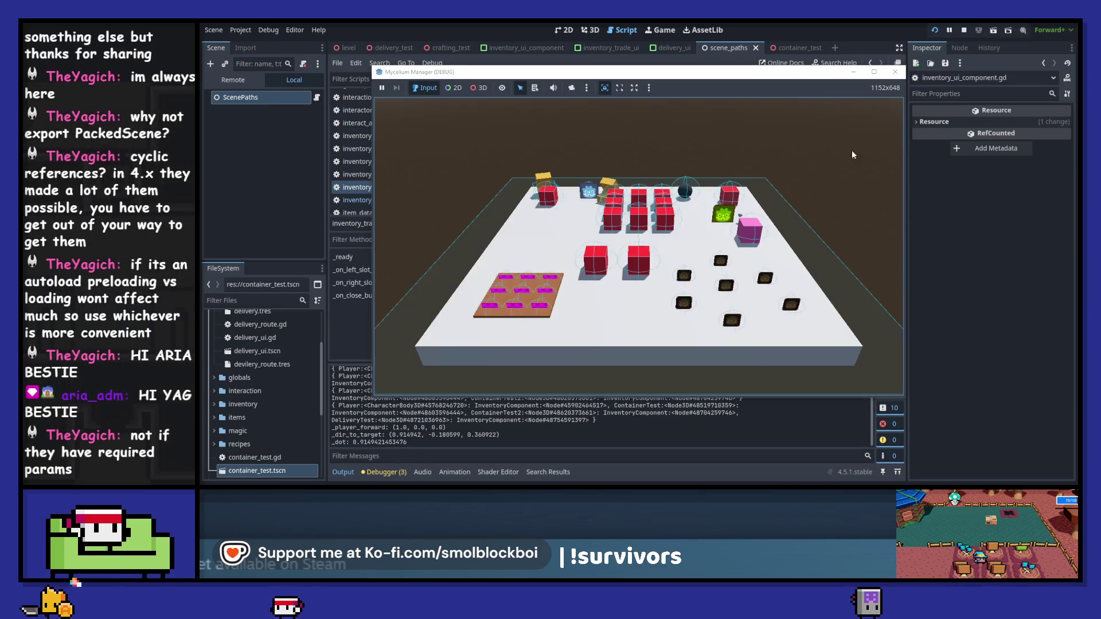
{"action": "key", "text": "s"}
{"action": "key", "text": "a"}
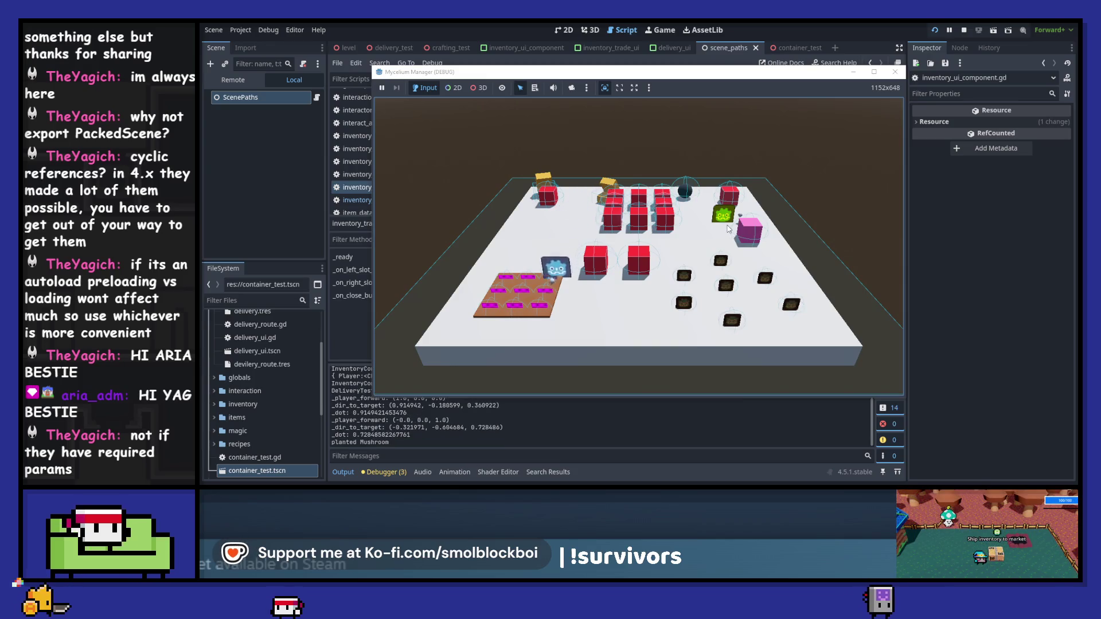
{"action": "key", "text": "d"}
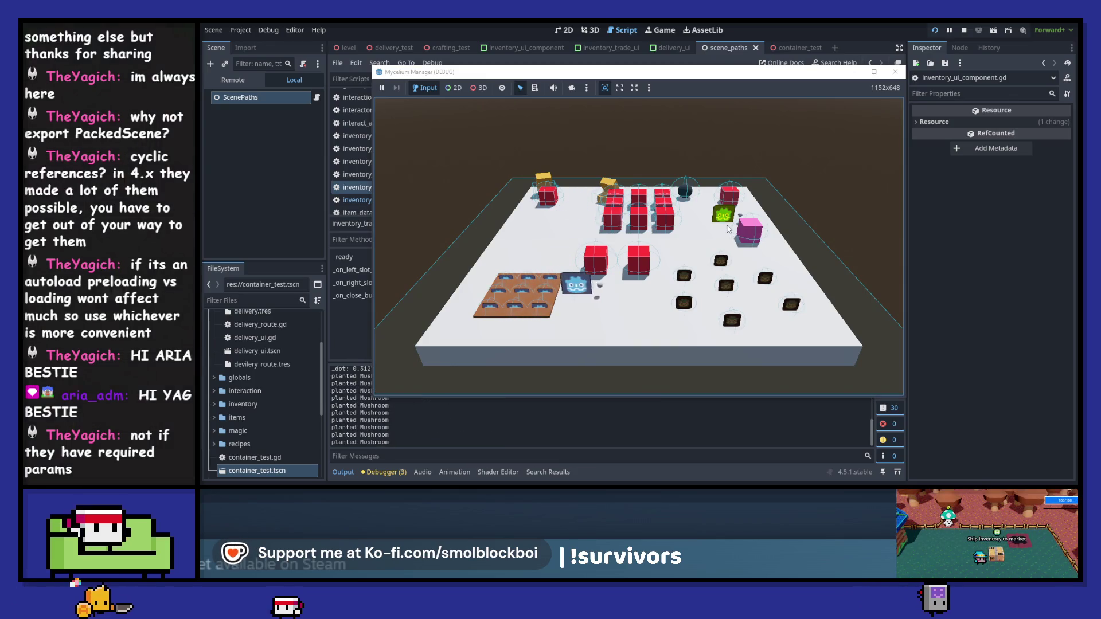
{"action": "key", "text": "a"}
{"action": "key", "text": "w"}
{"action": "key", "text": "d"}
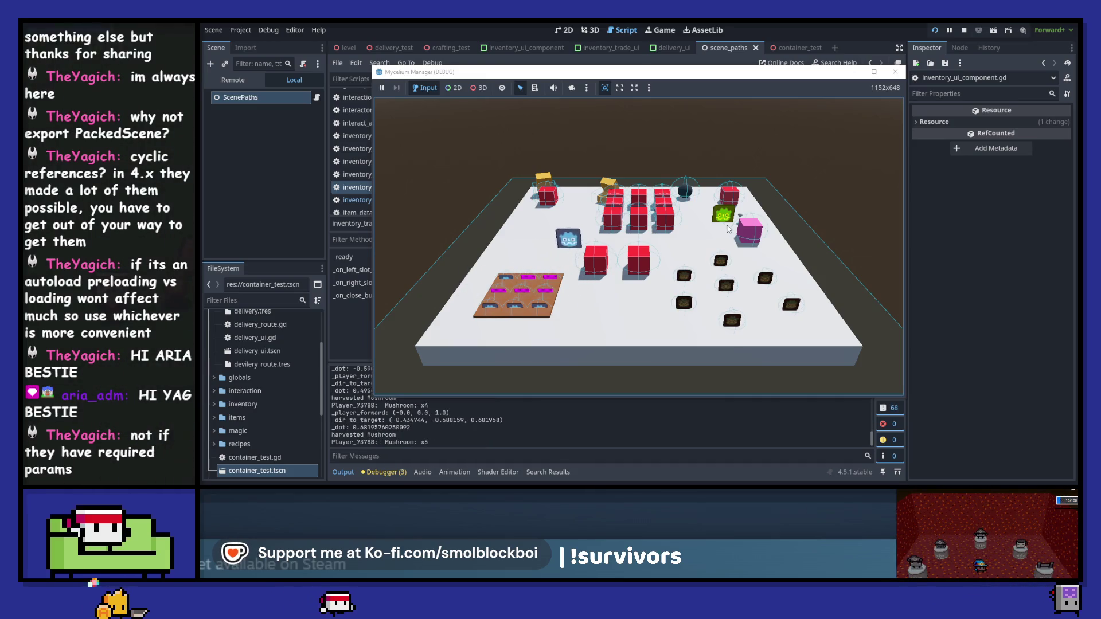
Open trading with the first container and move mushrooms into its inventory.
{"action": "key", "text": "w"}
{"action": "key", "text": "e"}
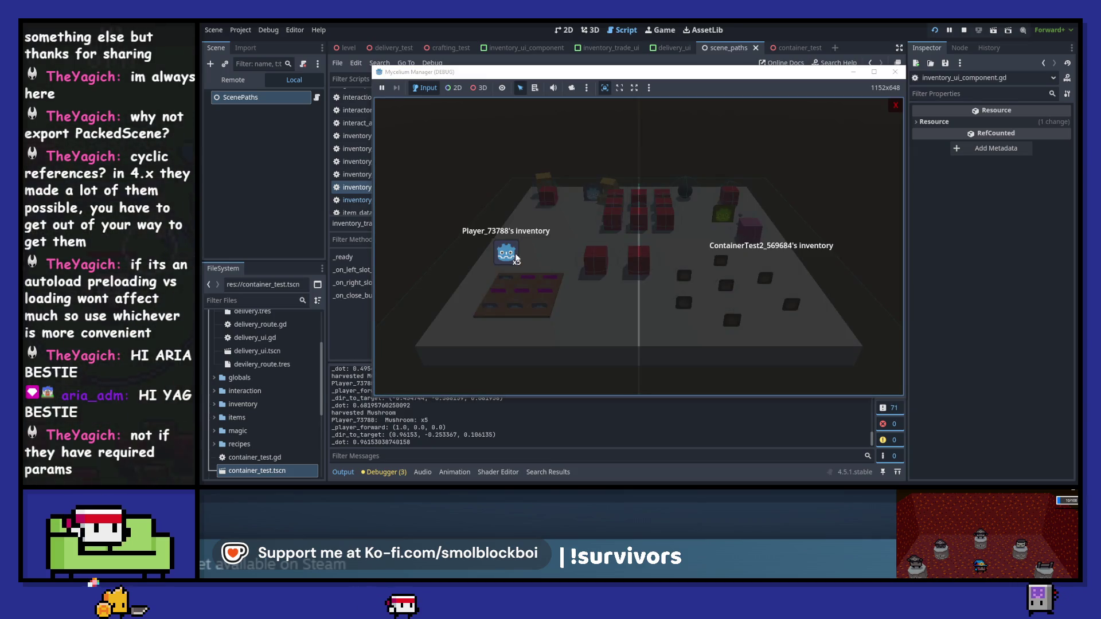
{"action": "left_click", "coordinate": [514, 255]}
{"action": "left_click", "coordinate": [514, 255]}
{"action": "key", "text": "e"}
{"action": "key", "text": "e"}
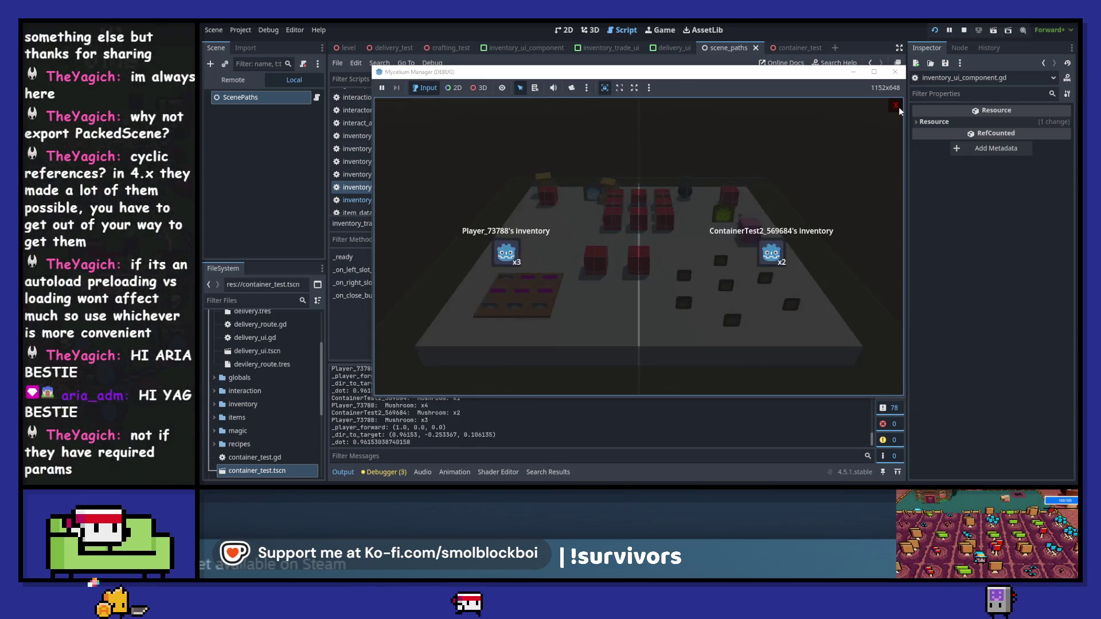
{"action": "key", "text": "e"}
Transfer the remaining mushrooms into ContainerTest_482659, then interact with the delivery spot, triggering the error.
{"action": "key", "text": "a"}
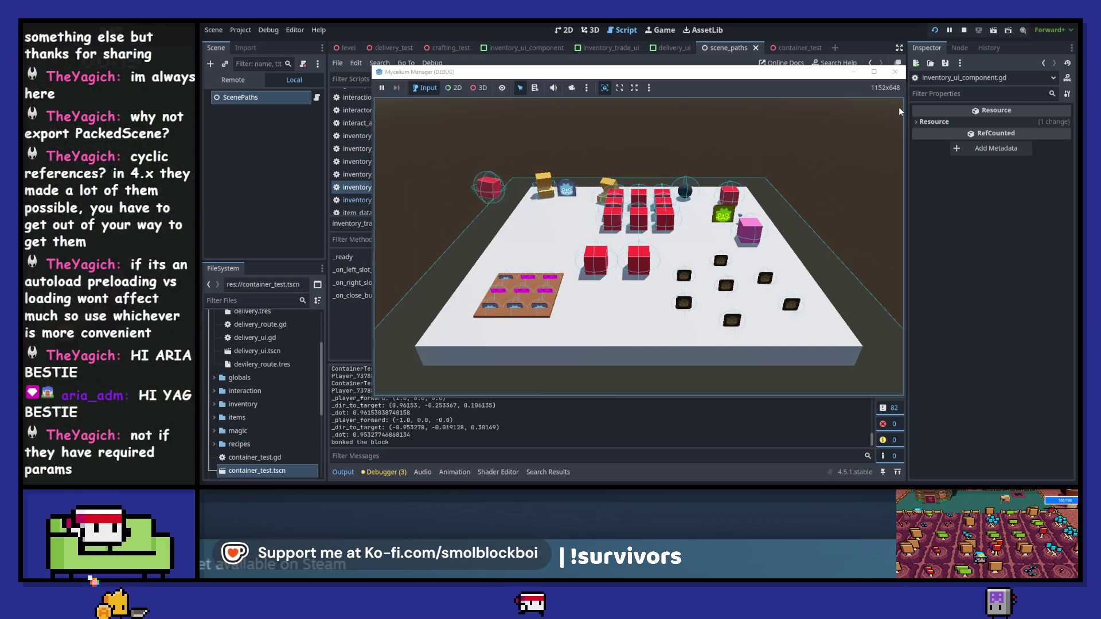
{"action": "key", "text": "e"}
{"action": "left_click", "coordinate": [505, 252]}
{"action": "left_click", "coordinate": [504, 252]}
{"action": "left_click", "coordinate": [504, 252]}
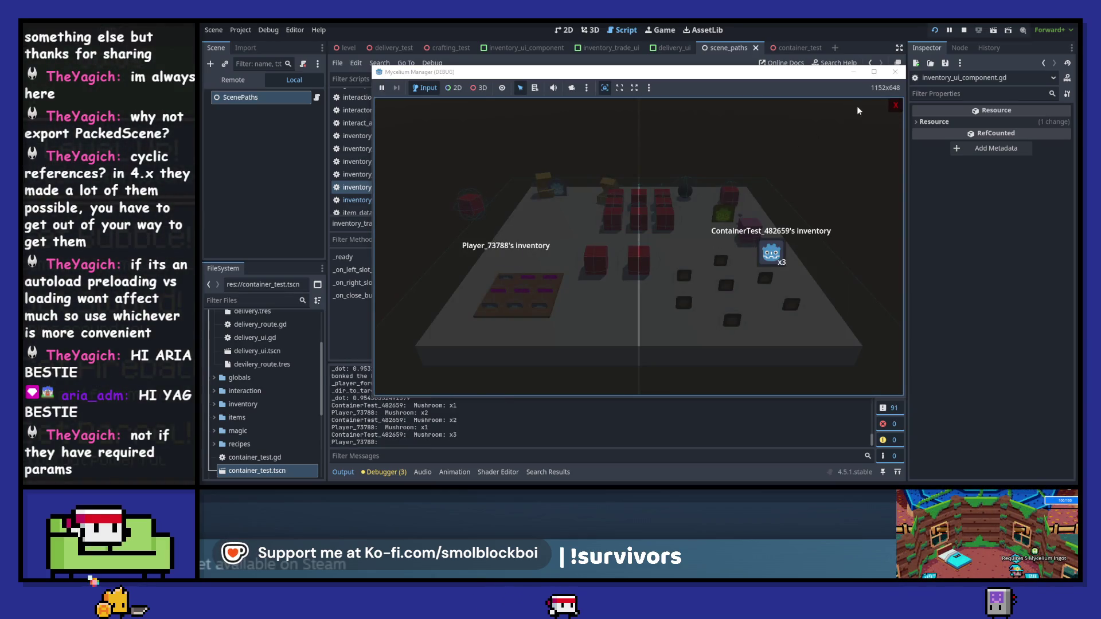
{"action": "left_click", "coordinate": [896, 107]}
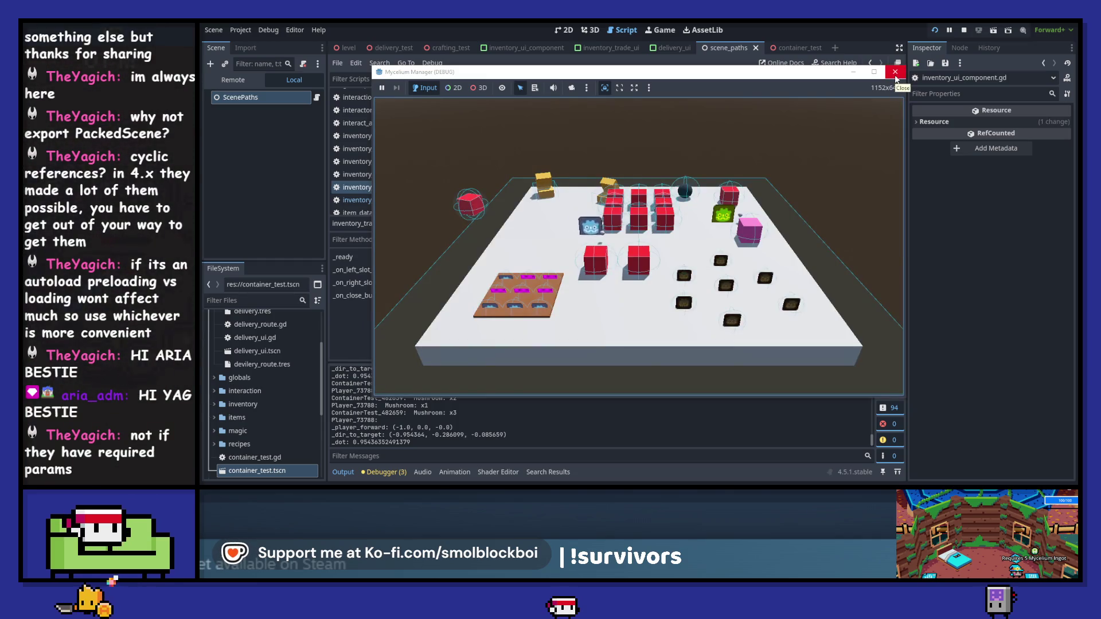
{"action": "key", "text": "d"}
{"action": "key", "text": "e"}
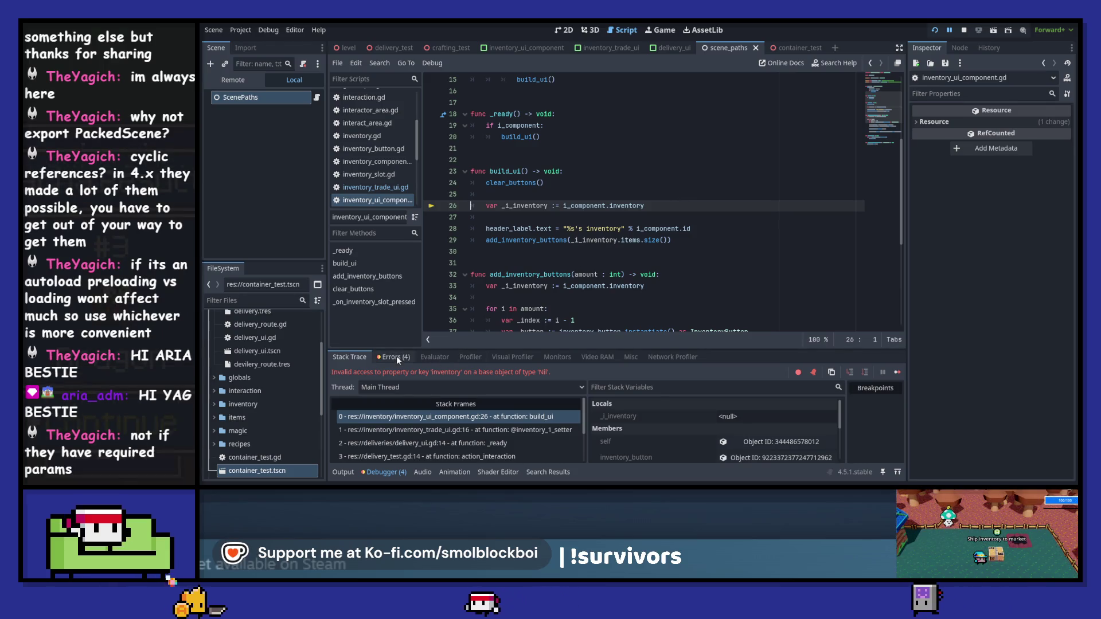
Step up the stack from interactor_area.gd through delivery_ui.gd line 14 to delivery_test.gd's action_interaction.
{"action": "scroll", "coordinate": [486, 438], "scroll_direction": "down", "scroll_amount": 3}
{"action": "left_click", "coordinate": [494, 444]}
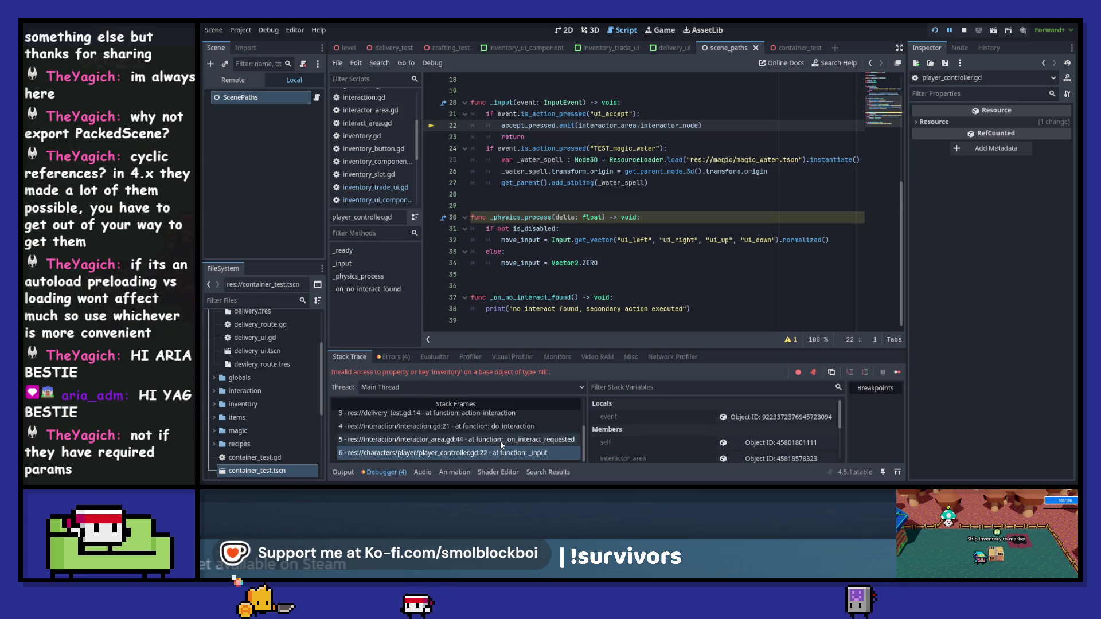
{"action": "left_click", "coordinate": [500, 428]}
{"action": "left_click", "coordinate": [501, 415]}
{"action": "scroll", "coordinate": [500, 414], "scroll_direction": "up", "scroll_amount": 1}
{"action": "left_click", "coordinate": [502, 418]}
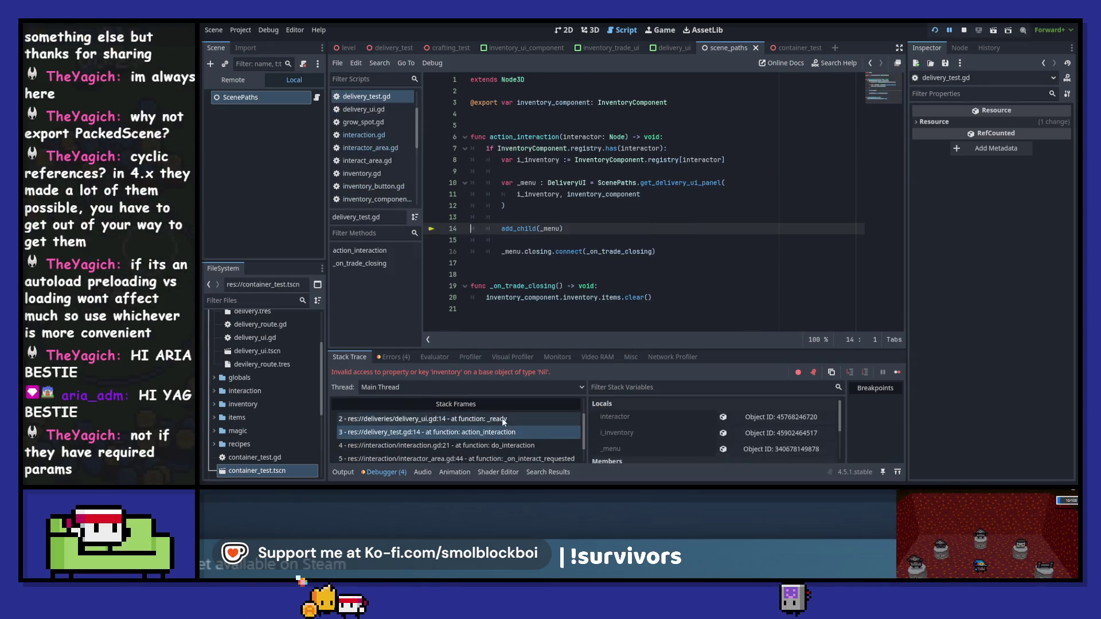
{"action": "scroll", "coordinate": [503, 418], "scroll_direction": "up", "scroll_amount": 1}
{"action": "left_click", "coordinate": [512, 438]}
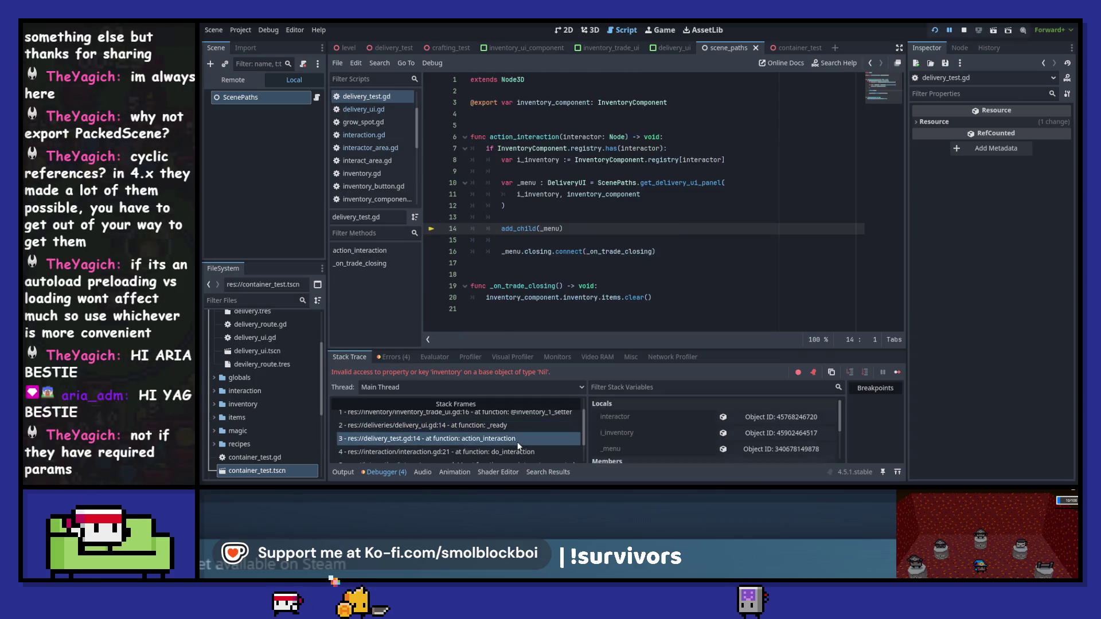
Compare DeliveryUI's _ready, the inventory_1 setter, and build_ui line 26, ending on inventory_trade_ui.gd:16.
{"action": "left_click", "coordinate": [518, 430]}
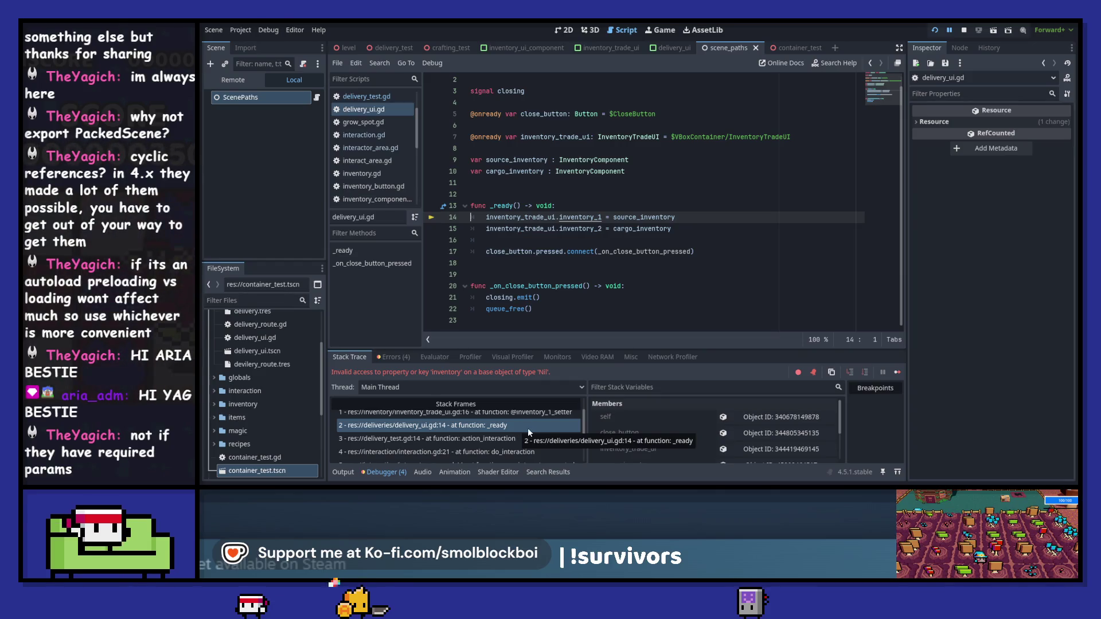
{"action": "scroll", "coordinate": [527, 428], "scroll_direction": "up", "scroll_amount": 1}
{"action": "left_click", "coordinate": [525, 428]}
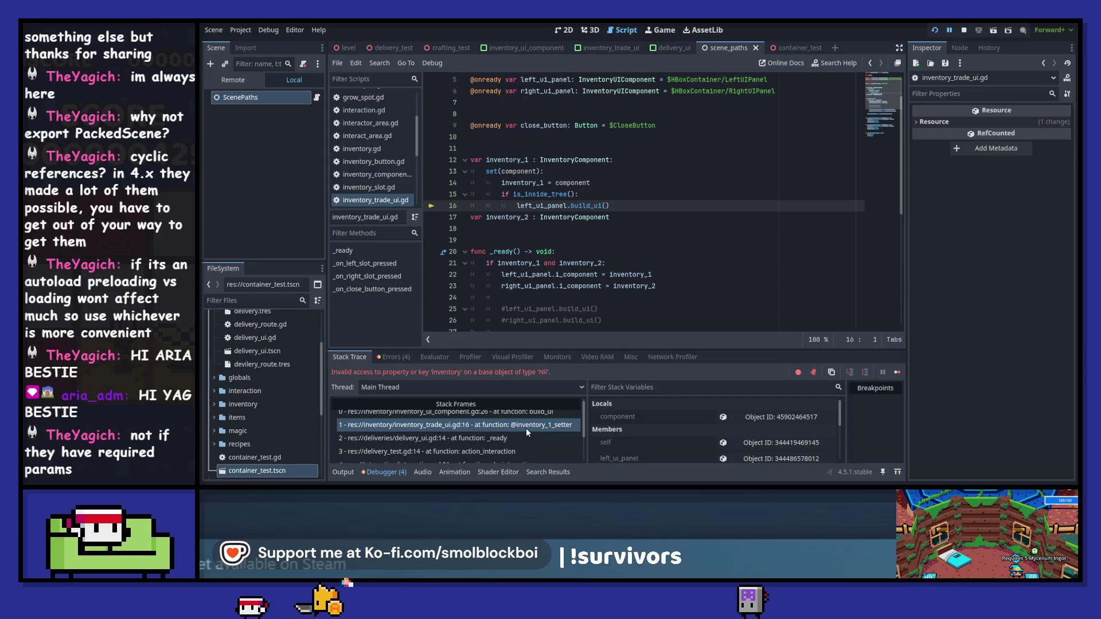
{"action": "scroll", "coordinate": [525, 428], "scroll_direction": "up", "scroll_amount": 1}
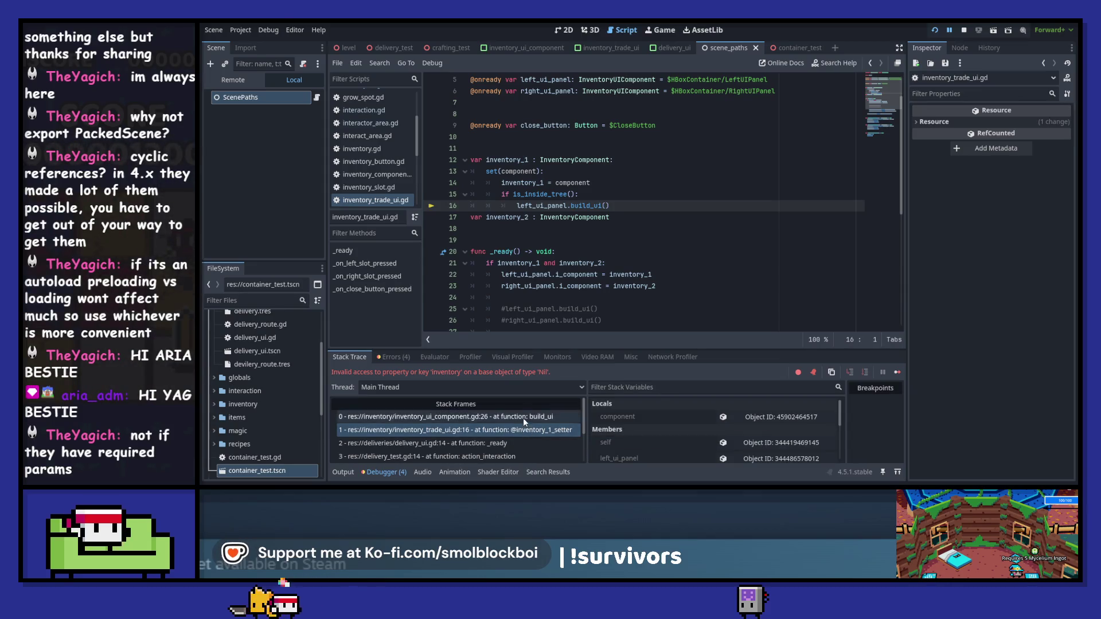
{"action": "left_click", "coordinate": [517, 441]}
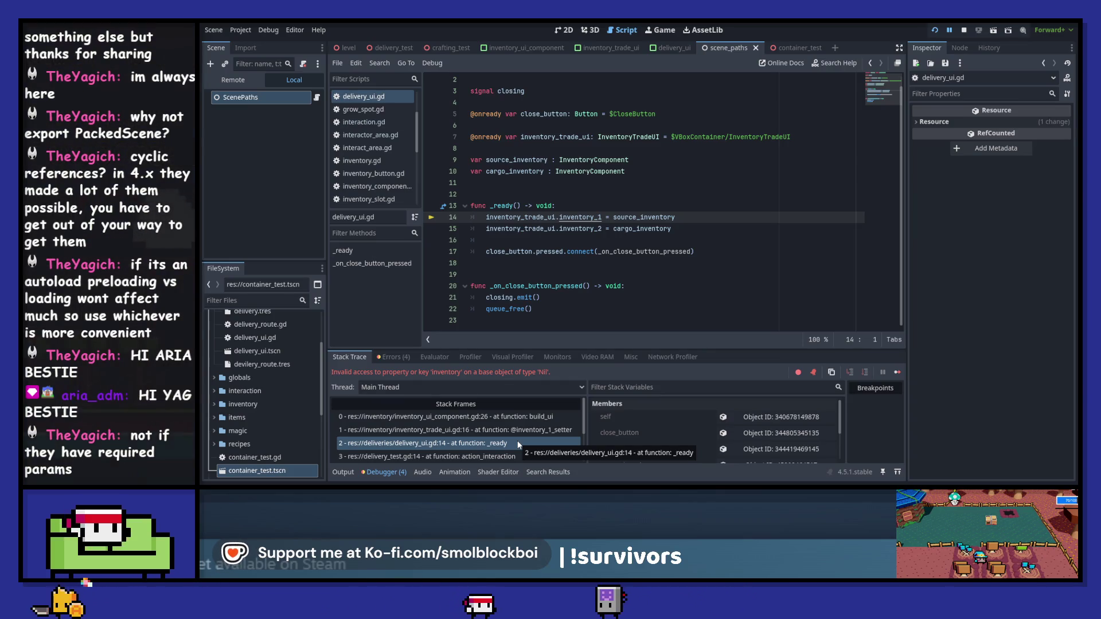
{"action": "left_click", "coordinate": [512, 432]}
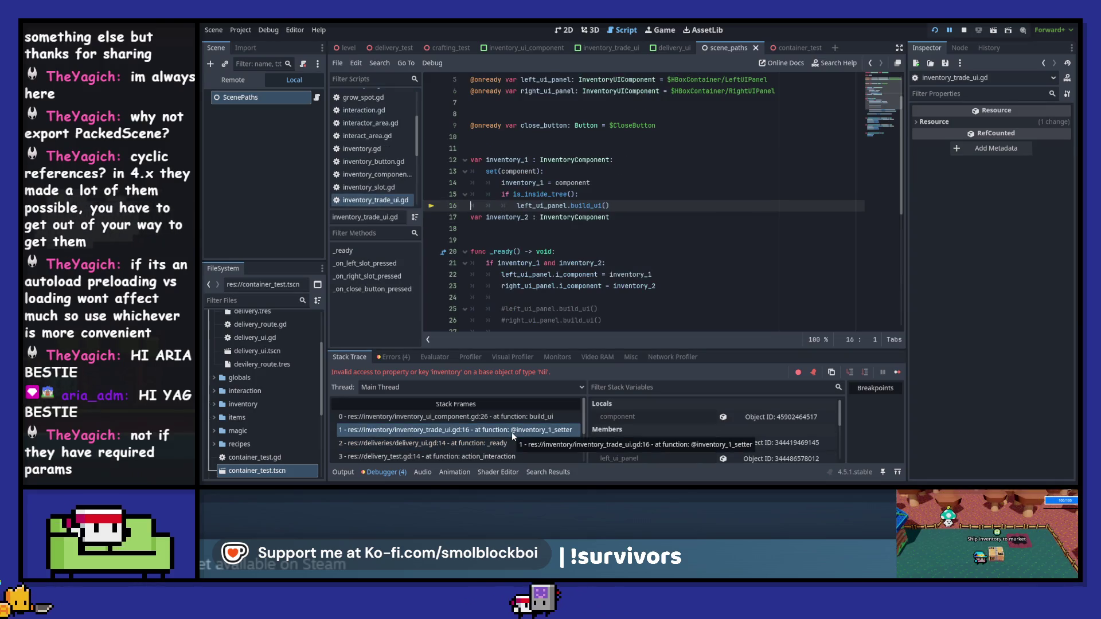
{"action": "left_click", "coordinate": [511, 416]}
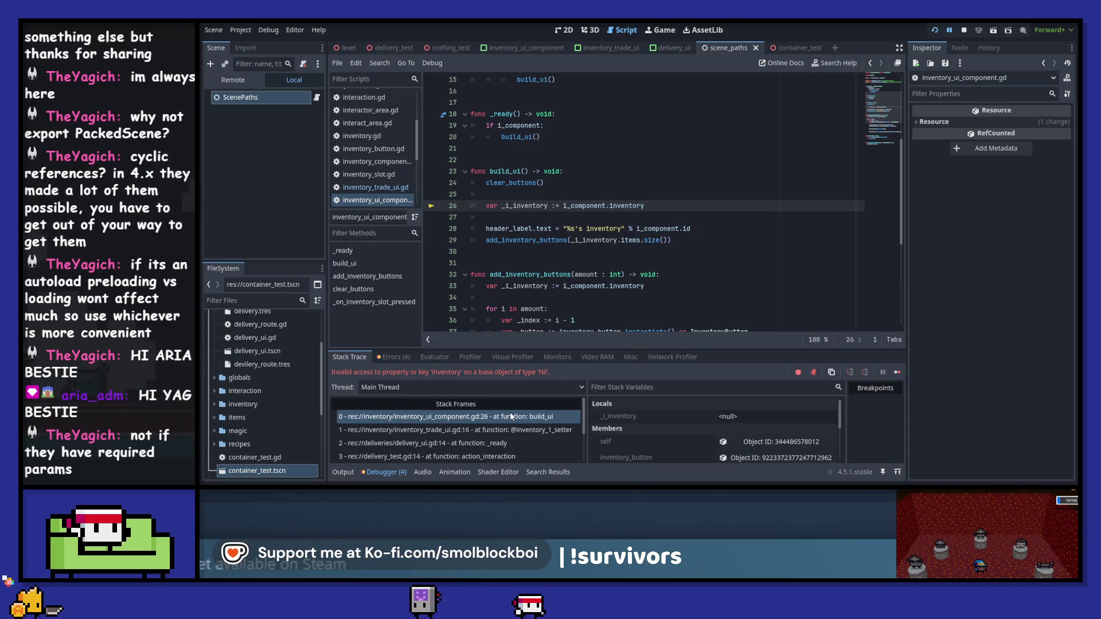
{"action": "left_click", "coordinate": [512, 431]}
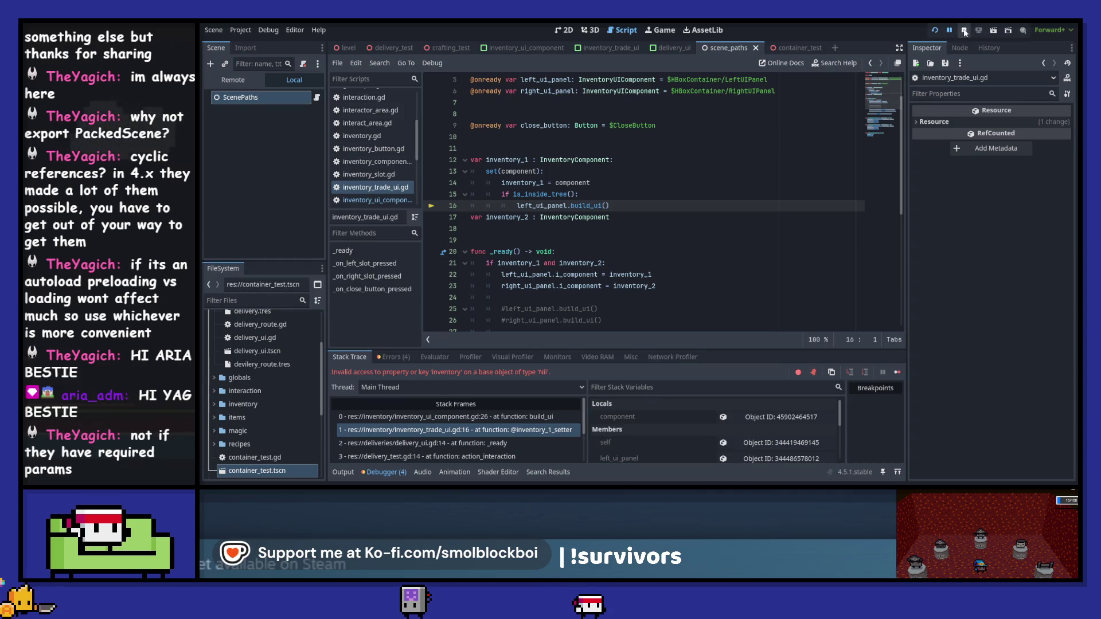
Stop the game with F8, look over the delivery_ui and inventory_trade_ui scenes, then show scene_paths.gd.
{"action": "key", "text": "F8"}
{"action": "left_click", "coordinate": [669, 49]}
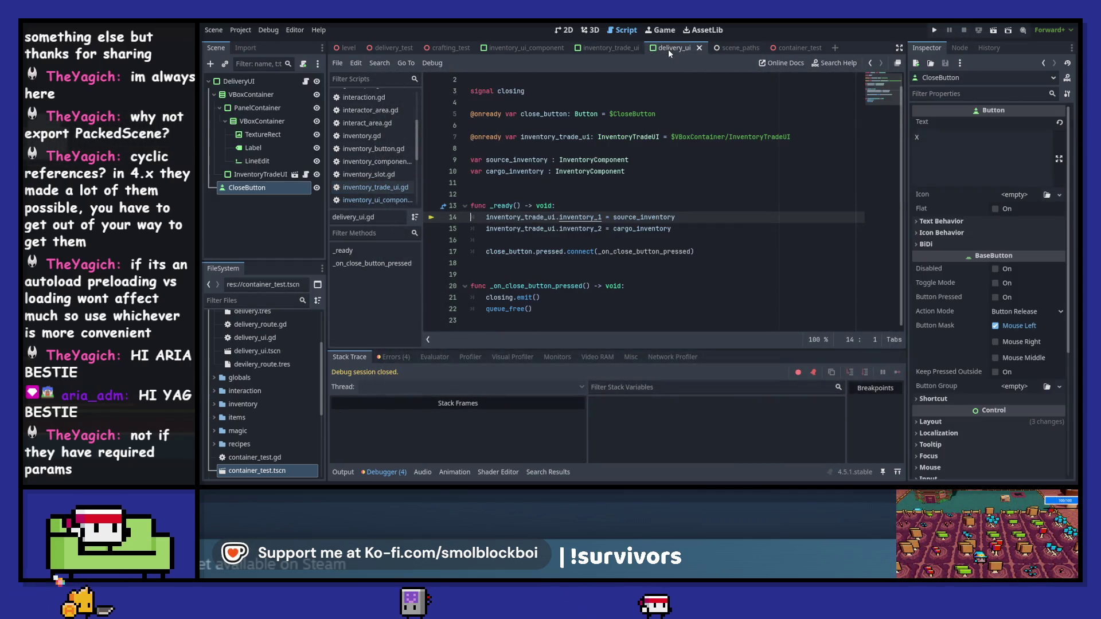
{"action": "left_click", "coordinate": [604, 49]}
{"action": "left_click", "coordinate": [573, 31]}
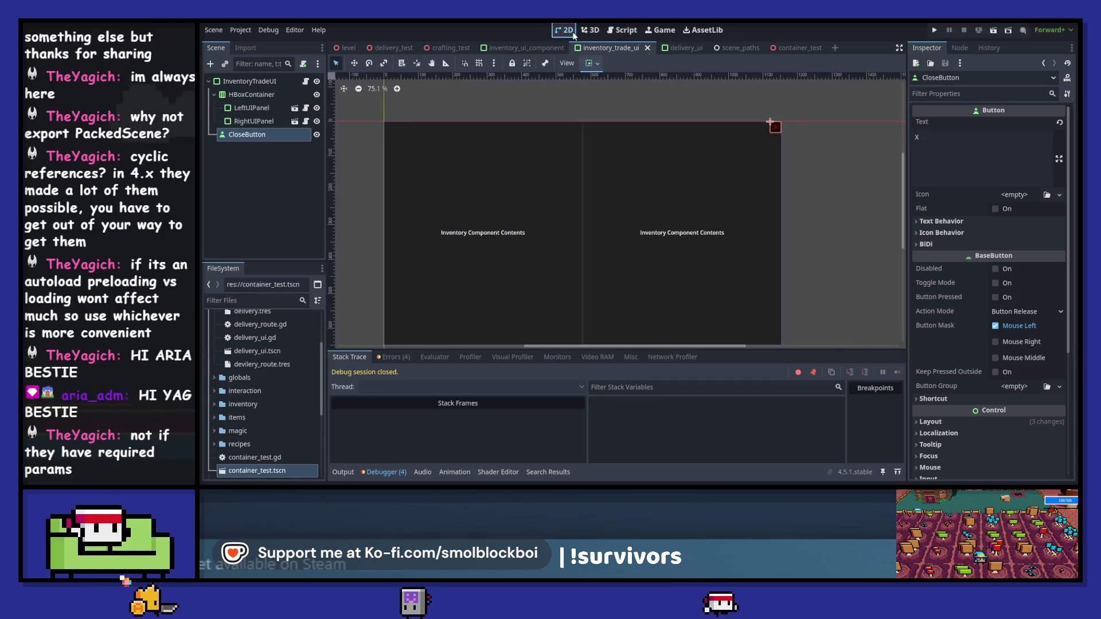
{"action": "left_click", "coordinate": [670, 48]}
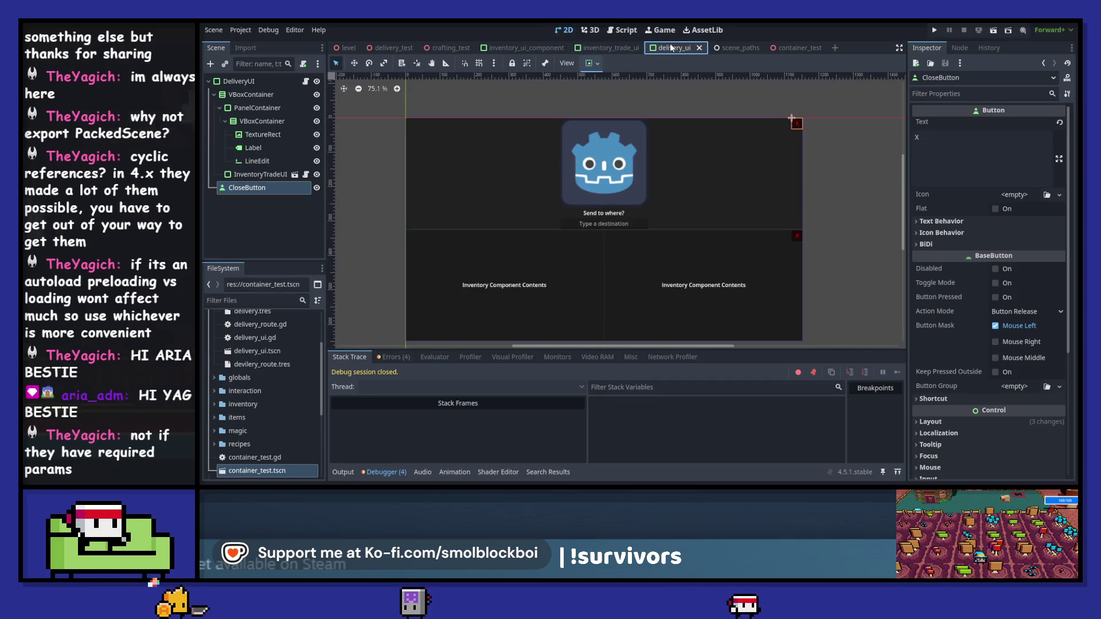
{"action": "left_click", "coordinate": [628, 30]}
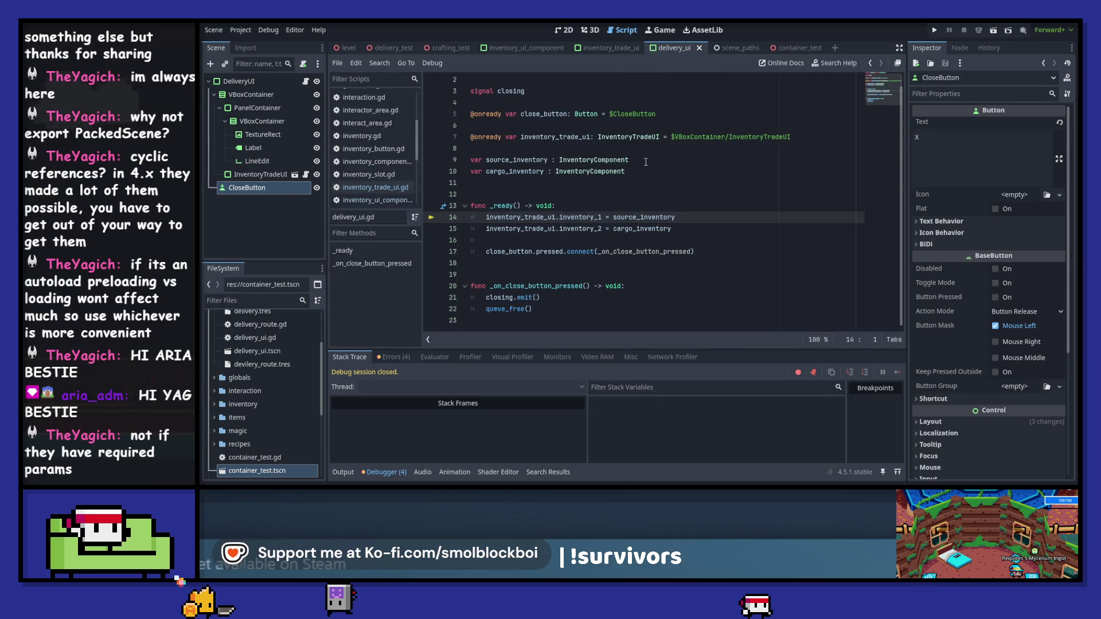
{"action": "scroll", "coordinate": [645, 162], "scroll_direction": "up", "scroll_amount": 1}
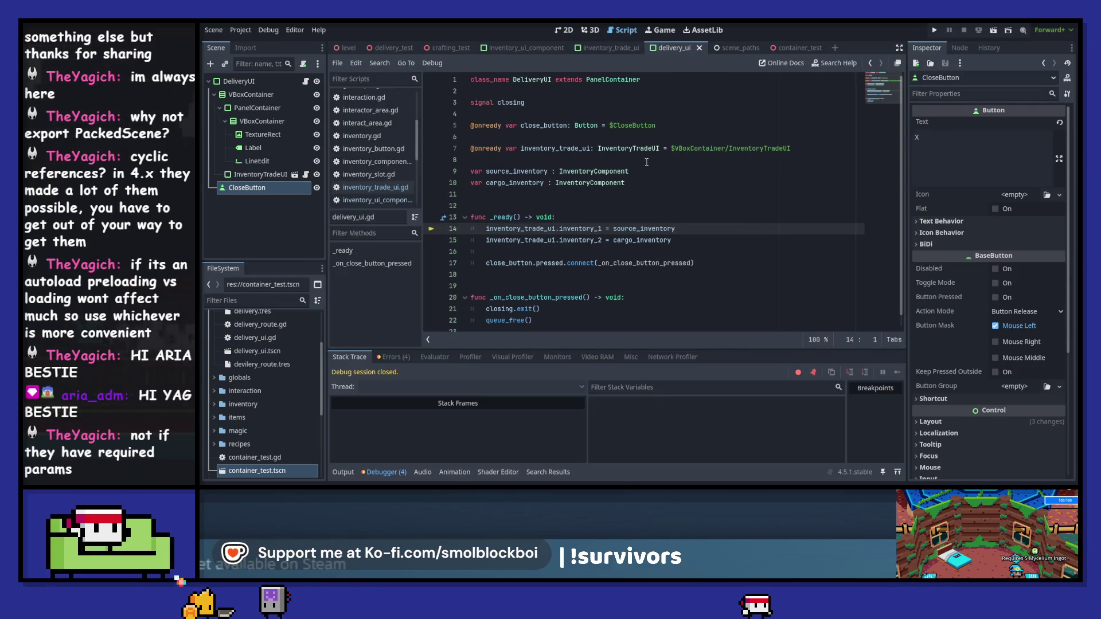
{"action": "left_click", "coordinate": [728, 48]}
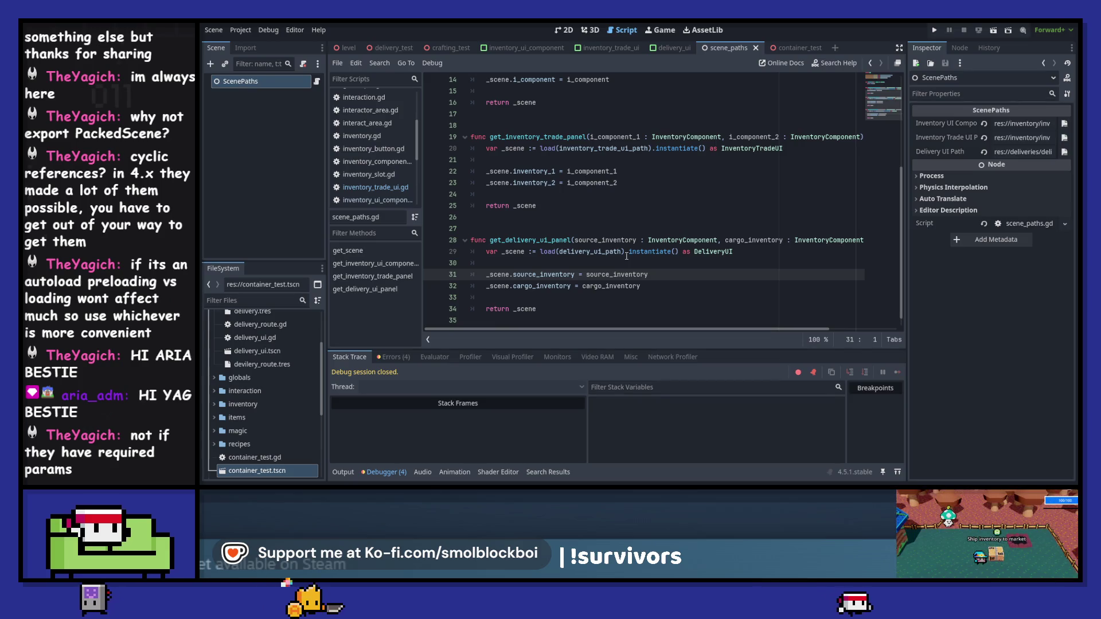
Add a print(source_inventory) line at the top of delivery_ui.gd's _ready.
{"action": "left_click", "coordinate": [666, 51]}
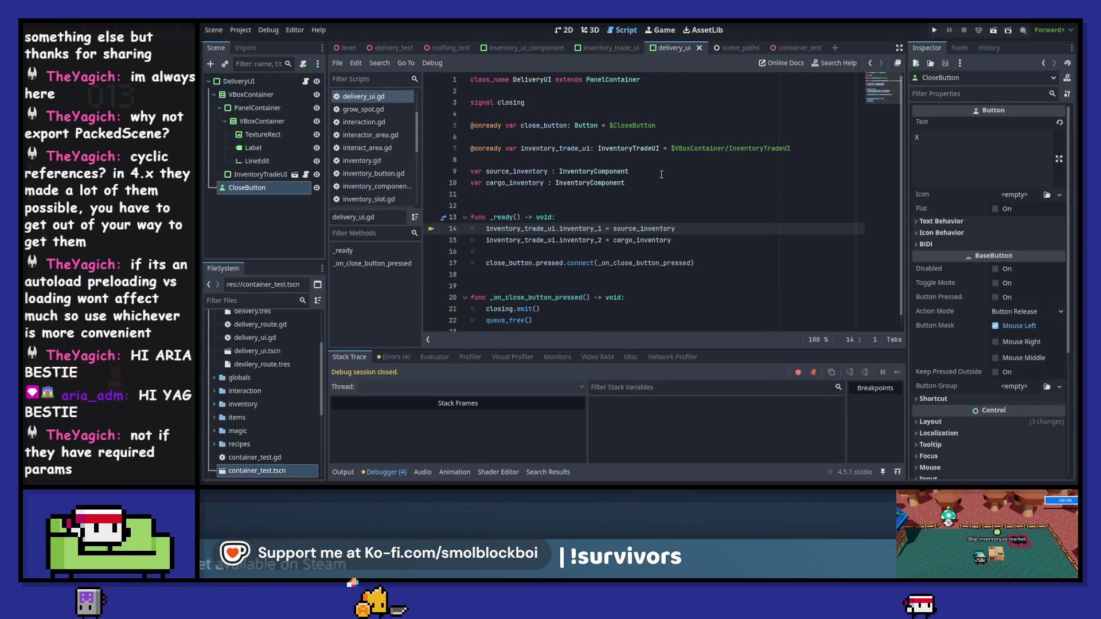
{"action": "left_click", "coordinate": [512, 171]}
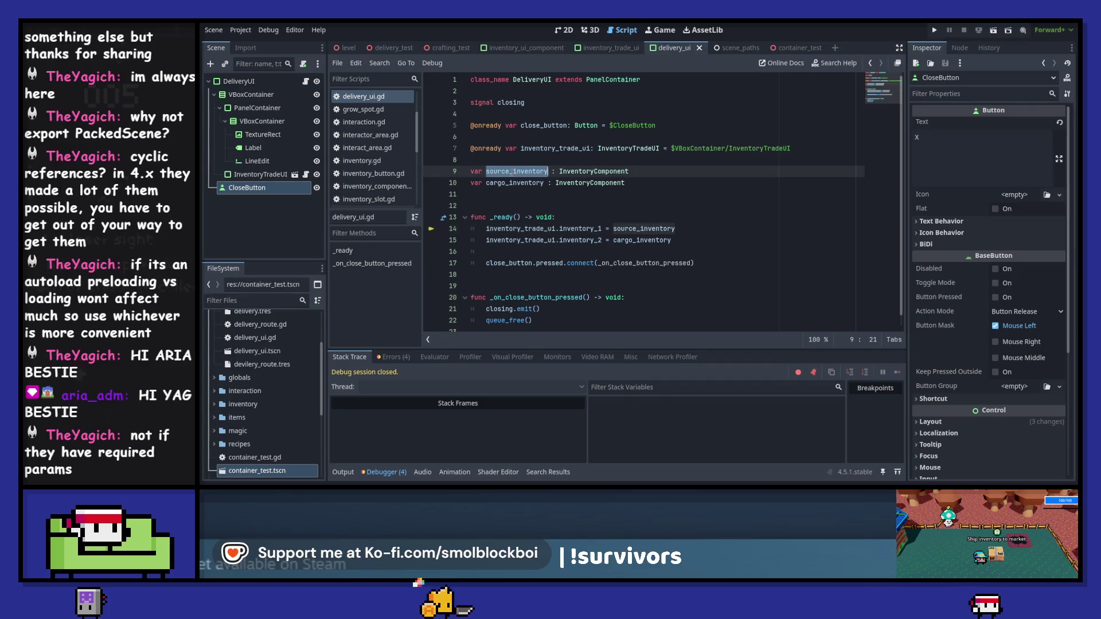
{"action": "double_click", "coordinate": [514, 183]}
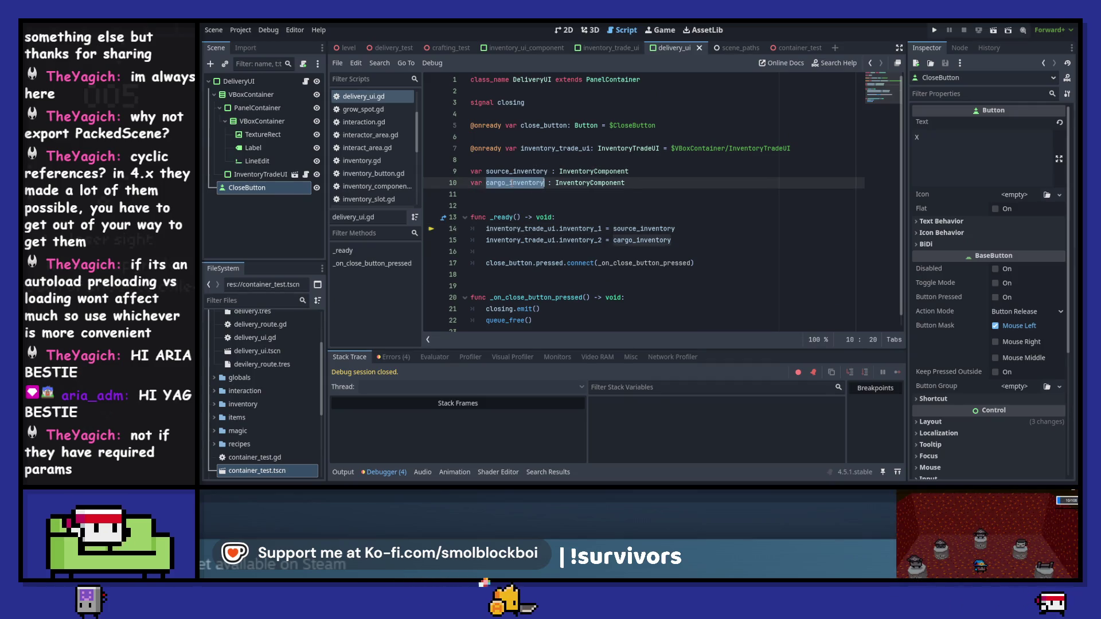
{"action": "left_click", "coordinate": [579, 217]}
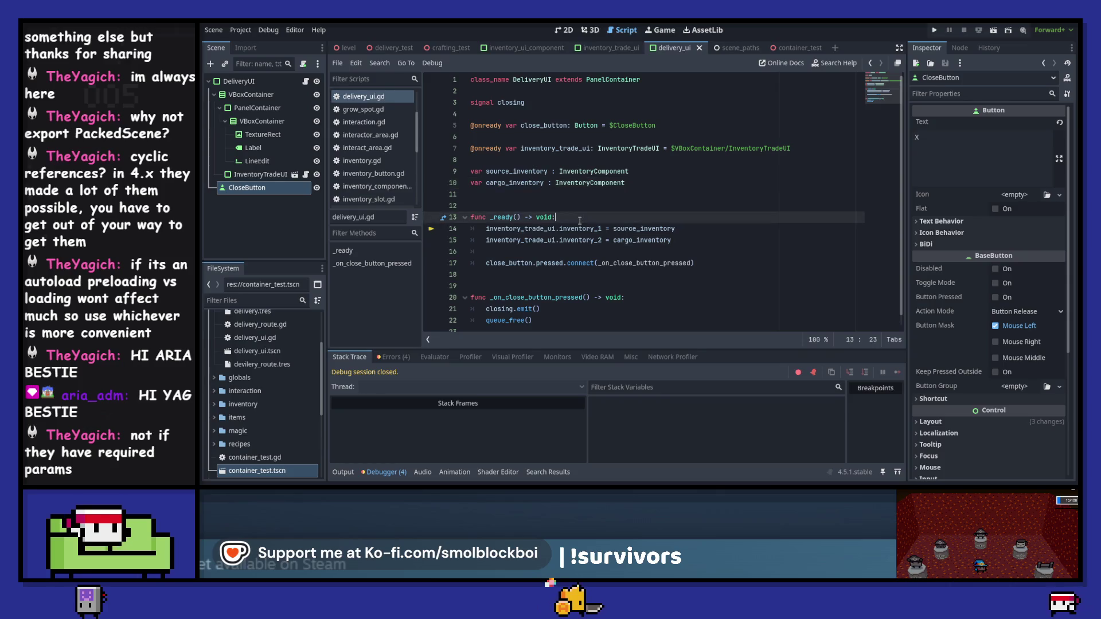
{"action": "key", "text": "Return"}
{"action": "key", "text": "Return"}
{"action": "key", "text": "Up"}
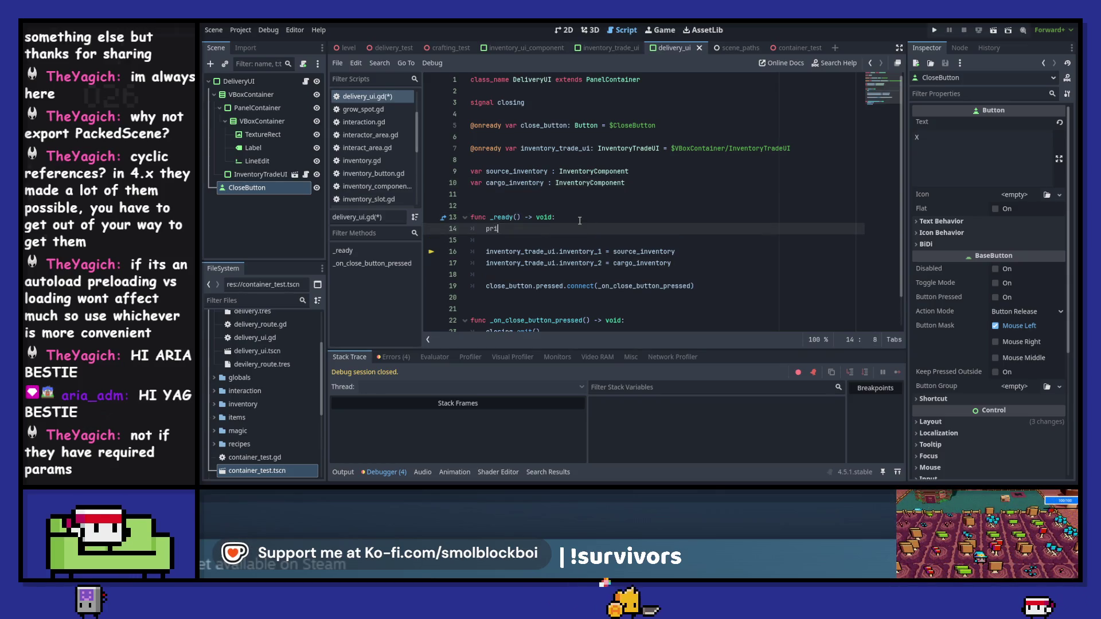
{"action": "key", "text": "Down"}
{"action": "key", "text": "Down"}
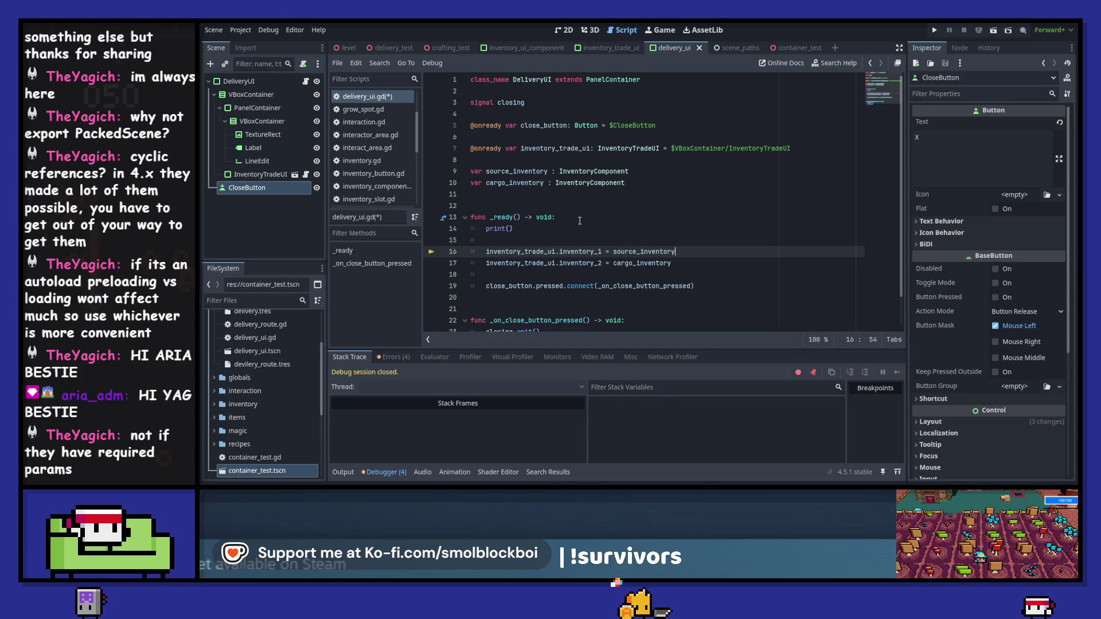
{"action": "key", "text": "ctrl+c"}
{"action": "key", "text": "Up"}
{"action": "key", "text": "Up"}
{"action": "key", "text": "Left"}
{"action": "key", "text": "ctrl+v"}
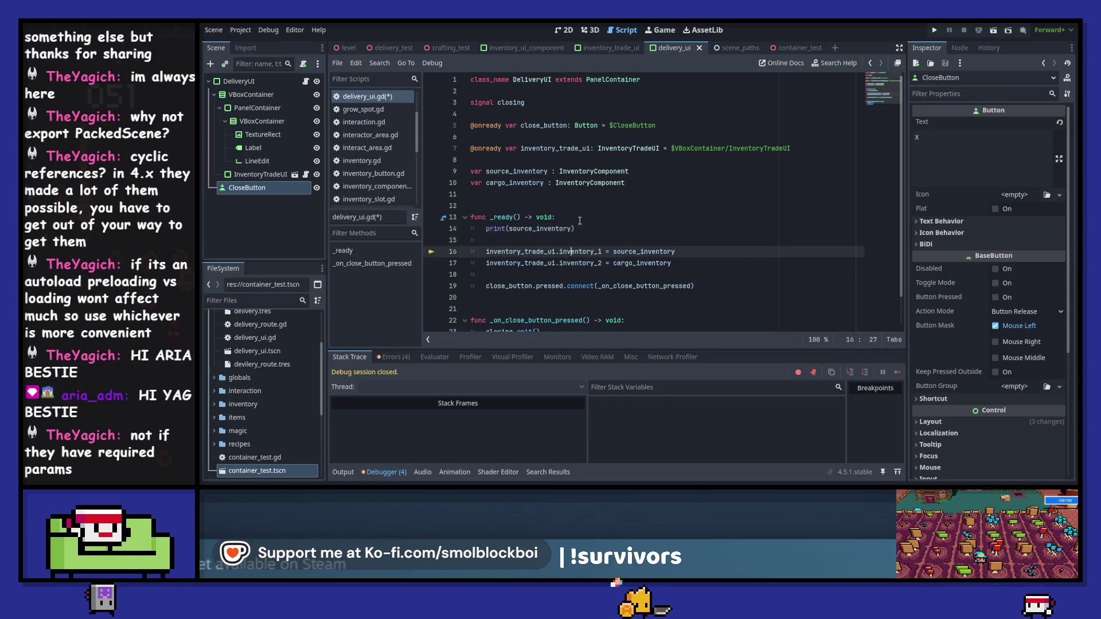
{"action": "key", "text": "Down"}
{"action": "key", "text": "Up"}
Duplicate that line into print(cargo_inventory) and run the game with F5.
{"action": "key", "text": "ctrl+shift+d"}
{"action": "key", "text": "Down"}
{"action": "key", "text": "Down"}
{"action": "key", "text": "Down"}
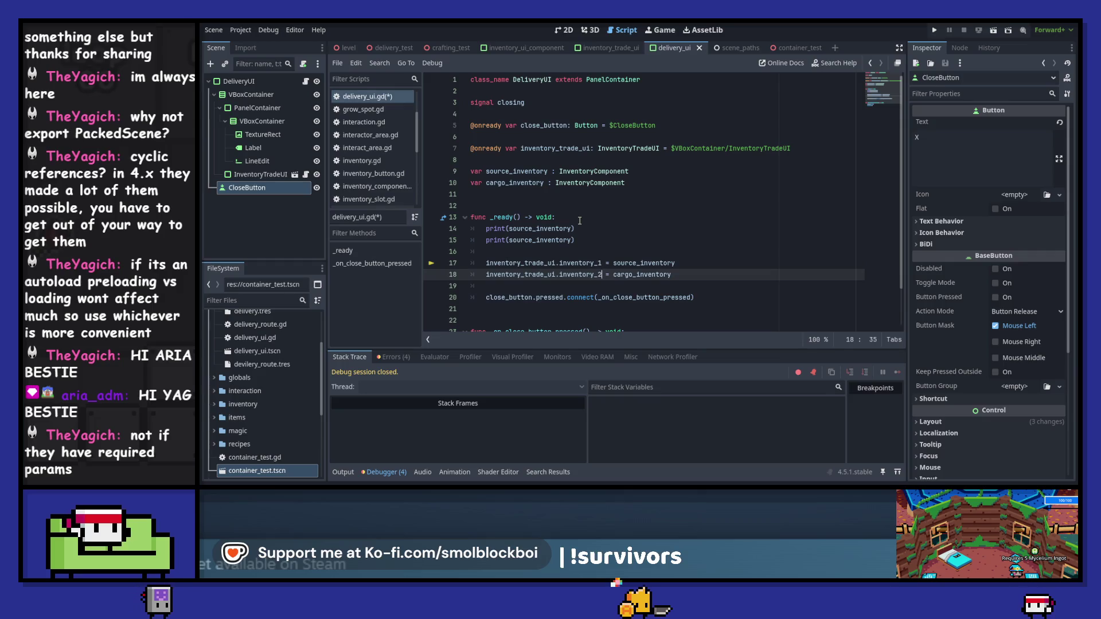
{"action": "key", "text": "Up"}
{"action": "key", "text": "End"}
{"action": "key", "text": "ctrl+shift+Left"}
{"action": "key", "text": "ctrl+c"}
{"action": "key", "text": "Up"}
{"action": "key", "text": "Up"}
{"action": "key", "text": "Up"}
{"action": "key", "text": "Left"}
{"action": "key", "text": "ctrl+shift+Left"}
{"action": "key", "text": "ctrl+v"}
{"action": "key", "text": "F5"}
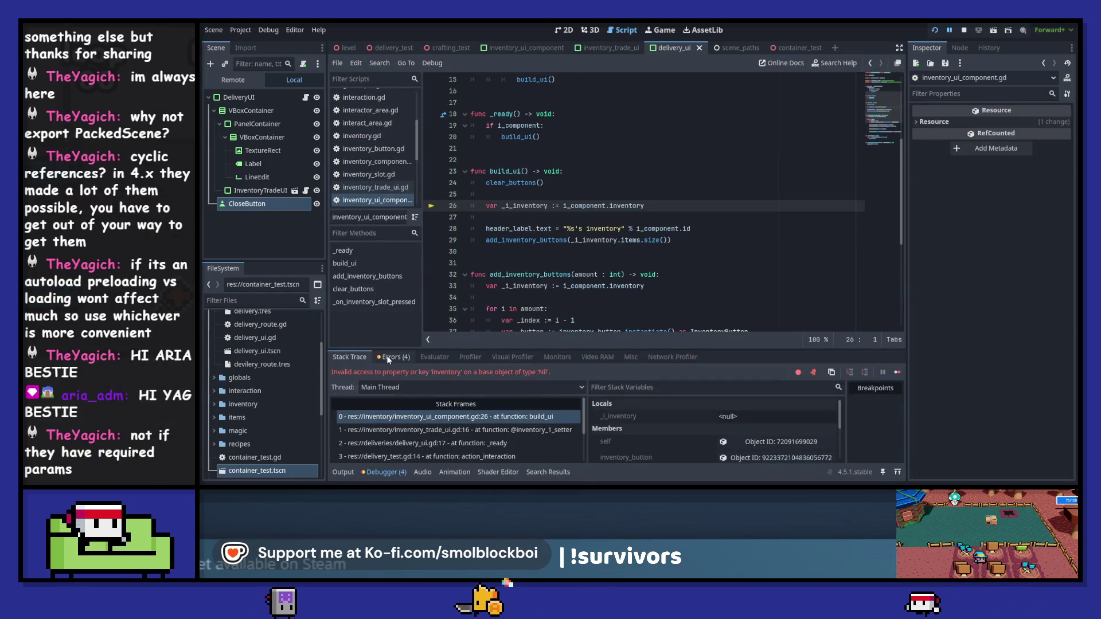
Review the run's four errors, output log, and stack trace in the debugger.
{"action": "left_click", "coordinate": [389, 357]}
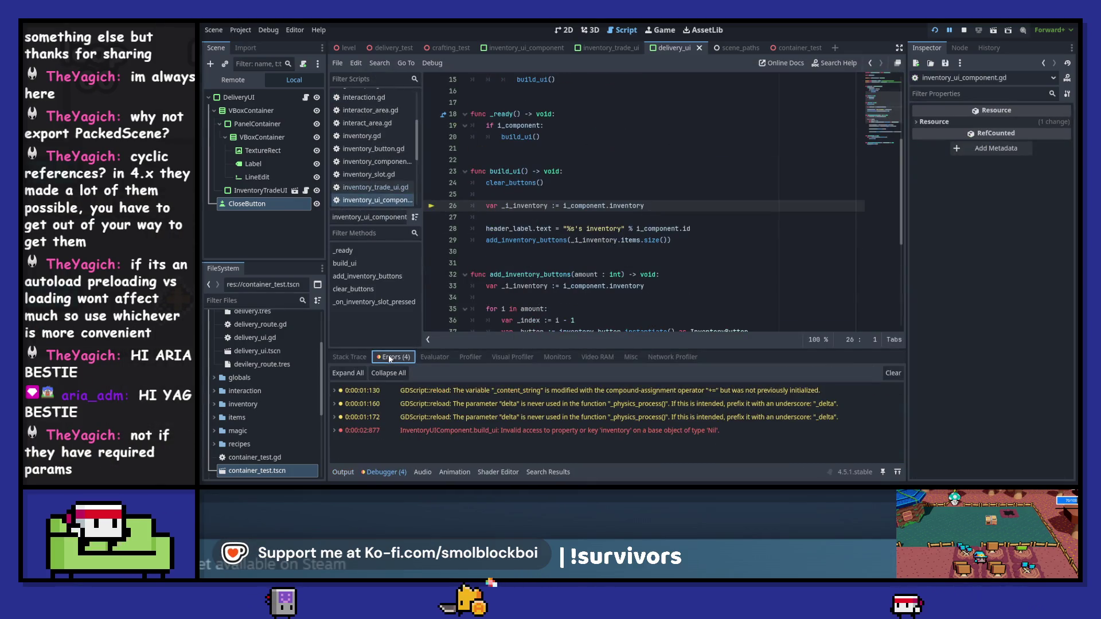
{"action": "left_click", "coordinate": [345, 356]}
{"action": "left_click", "coordinate": [348, 472]}
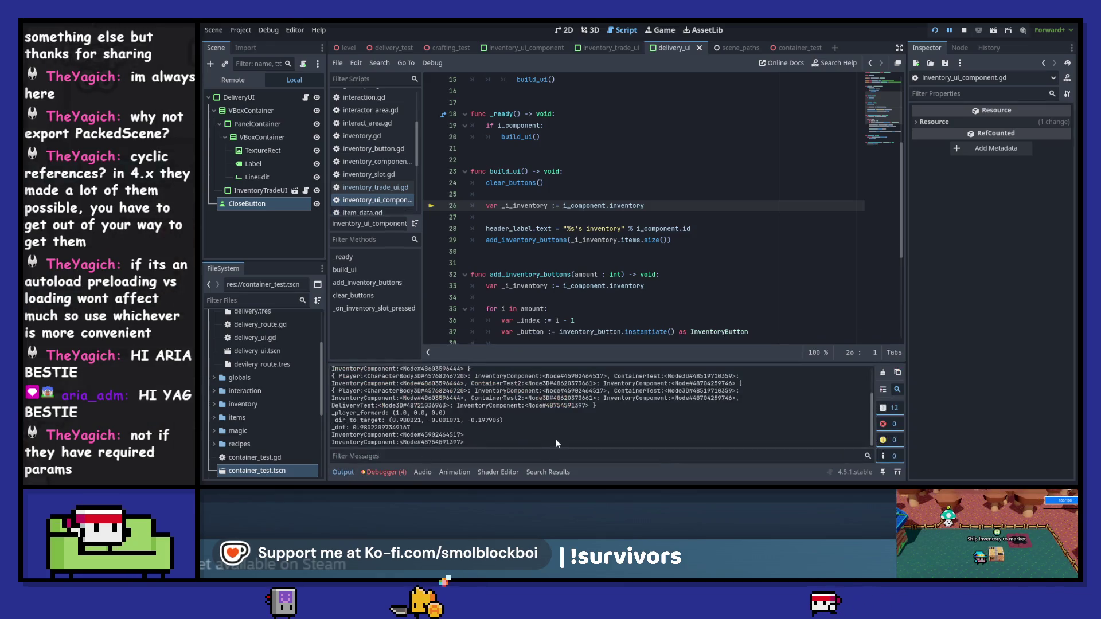
{"action": "left_click", "coordinate": [383, 472]}
{"action": "left_click", "coordinate": [400, 357]}
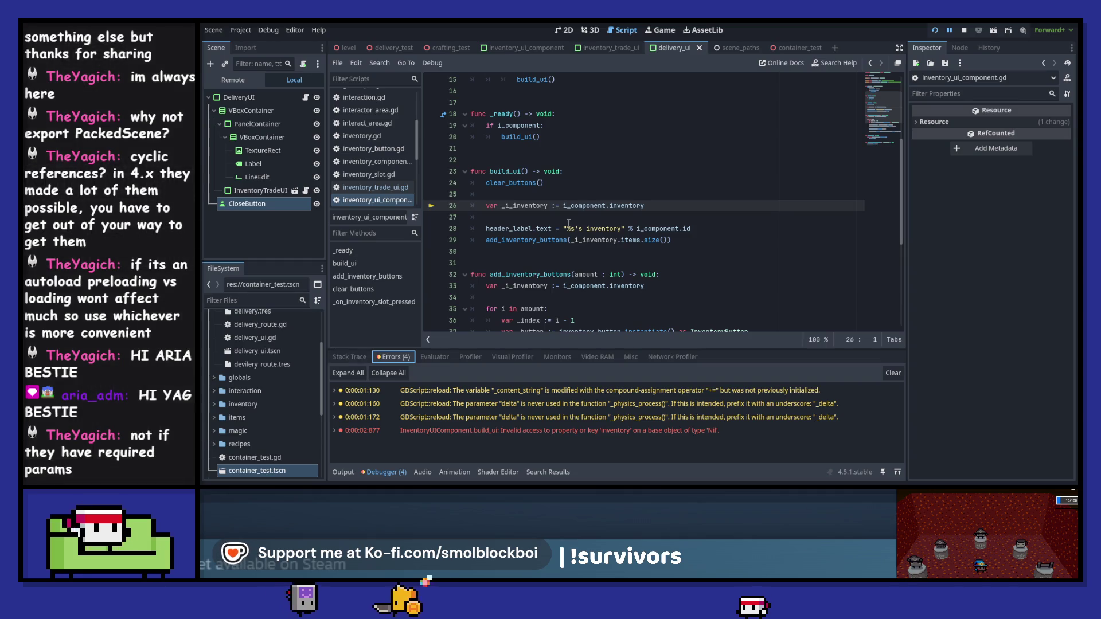
{"action": "scroll", "coordinate": [579, 217], "scroll_direction": "up", "scroll_amount": 5}
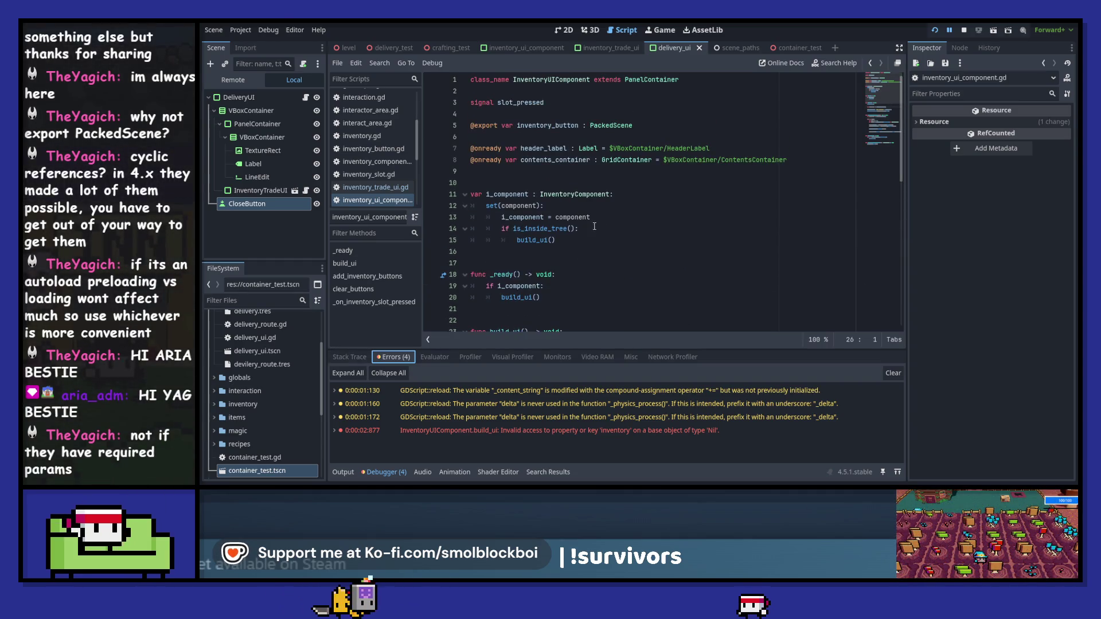
{"action": "scroll", "coordinate": [679, 185], "scroll_direction": "down", "scroll_amount": 4}
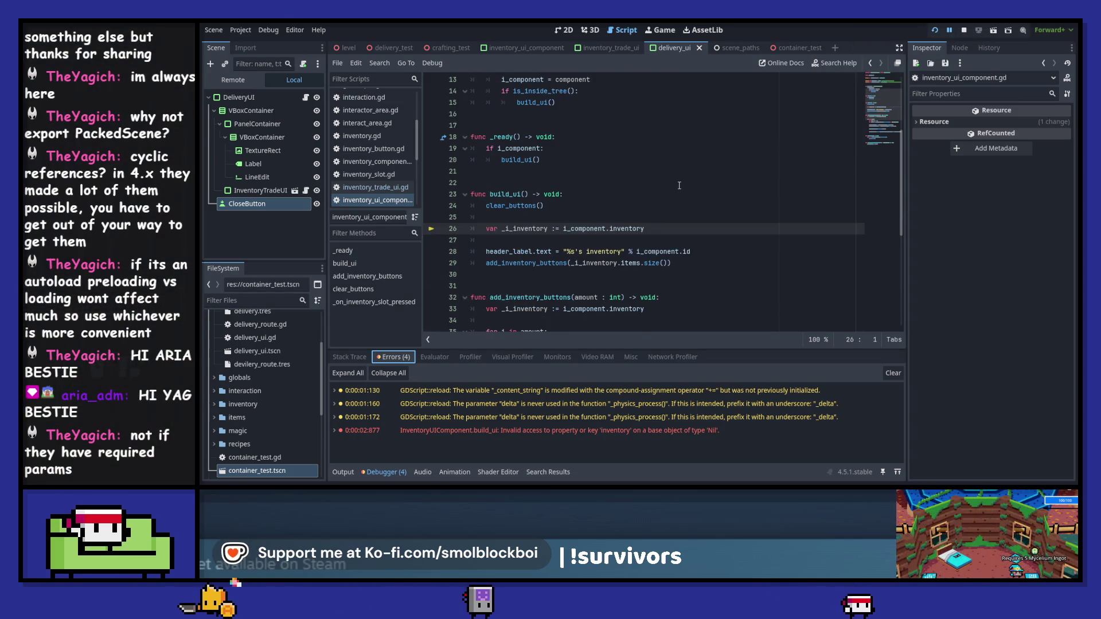
{"action": "scroll", "coordinate": [679, 185], "scroll_direction": "up", "scroll_amount": 1}
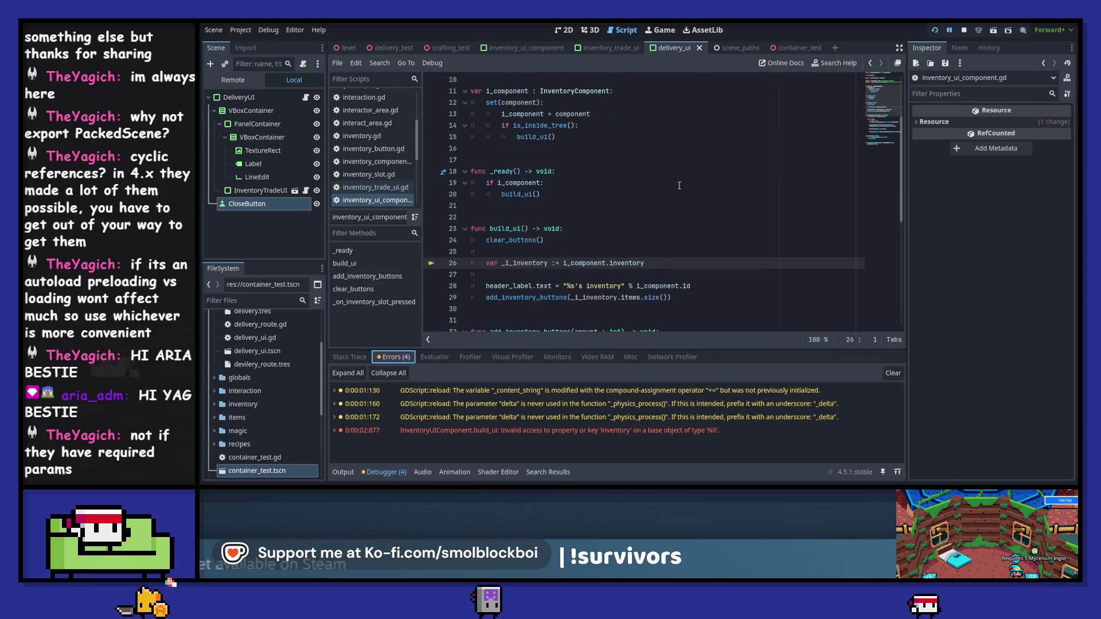
Stop the game, delete both debug print lines from DeliveryUI's _ready, and jump to inventory_1's definition.
{"action": "left_click", "coordinate": [964, 30]}
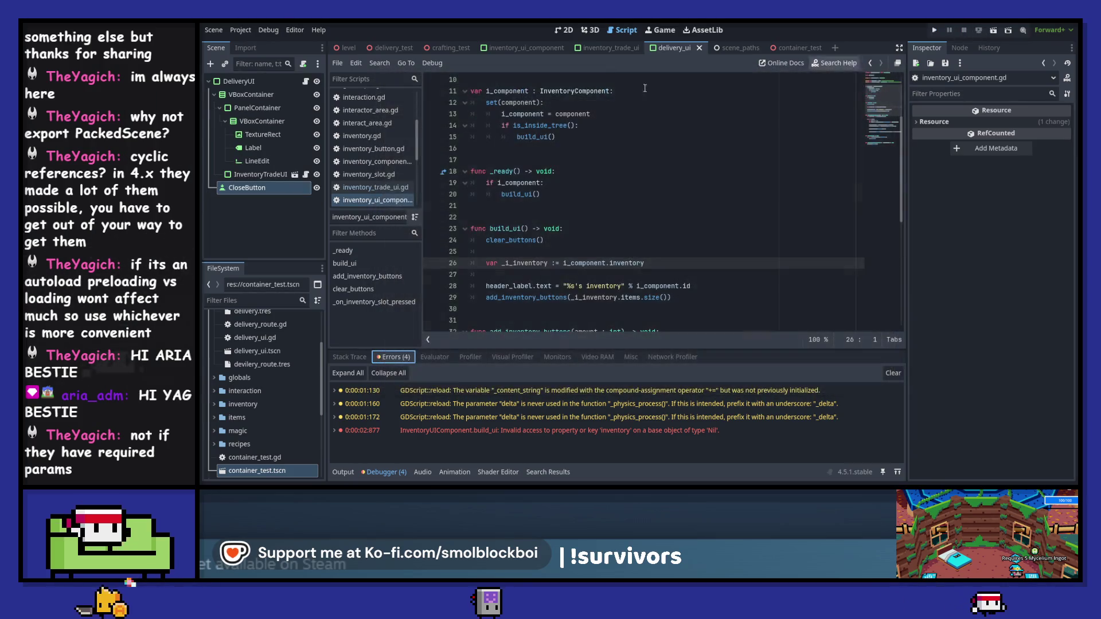
{"action": "left_click", "coordinate": [603, 49]}
{"action": "left_click", "coordinate": [682, 48]}
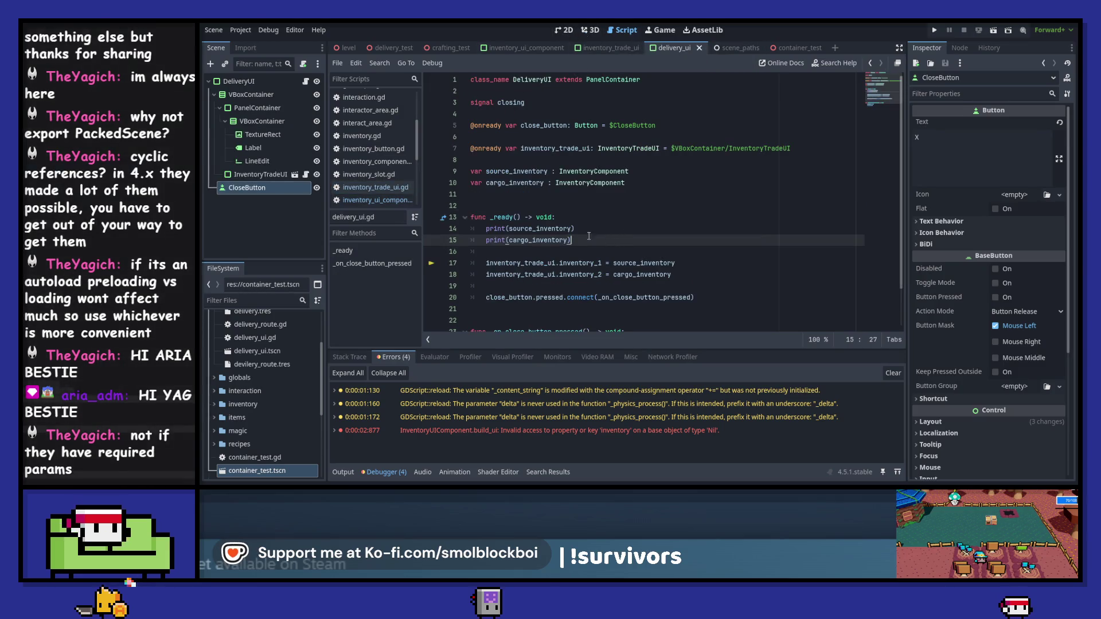
{"action": "key", "text": "shift+Up"}
{"action": "key", "text": "shift+Up"}
{"action": "key", "text": "BackSpace"}
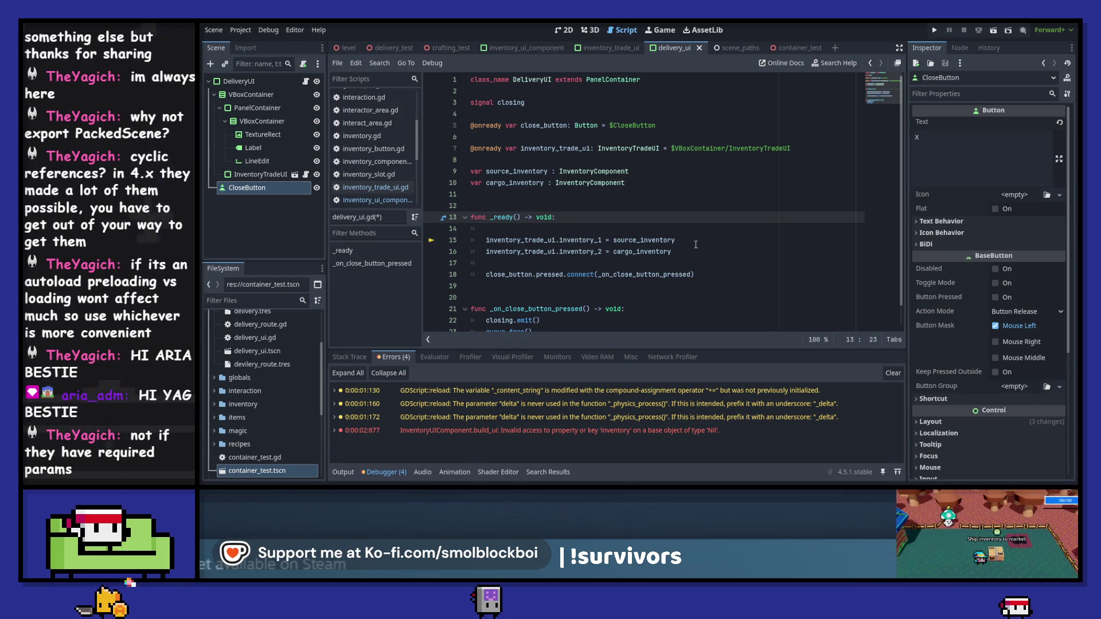
{"action": "left_click", "coordinate": [585, 240], "text": "ctrl"}
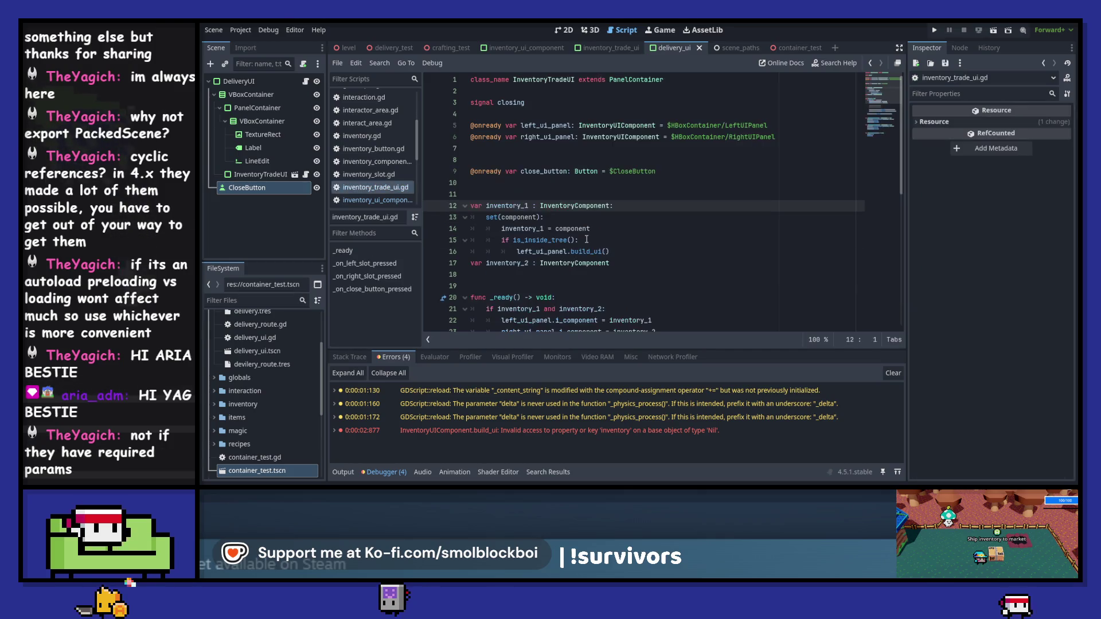
Give inventory_2 a set(component) setter that assigns inventory_2 = component.
{"action": "left_click", "coordinate": [636, 259]}
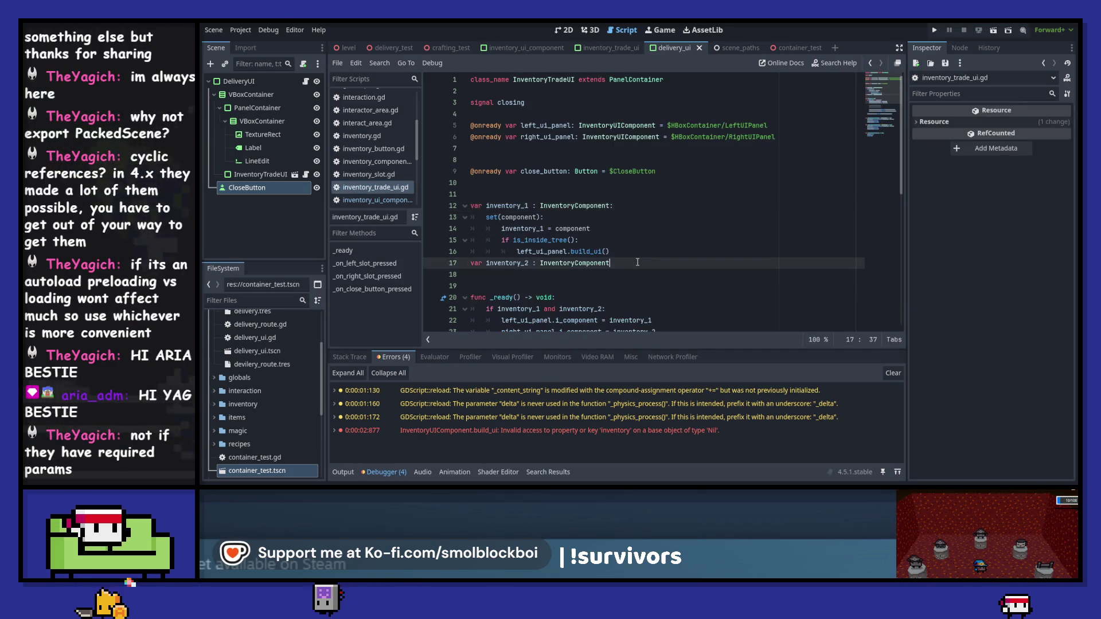
{"action": "type", "text": ":"}
{"action": "key", "text": "Return"}
{"action": "type", "text": "set(component)"}
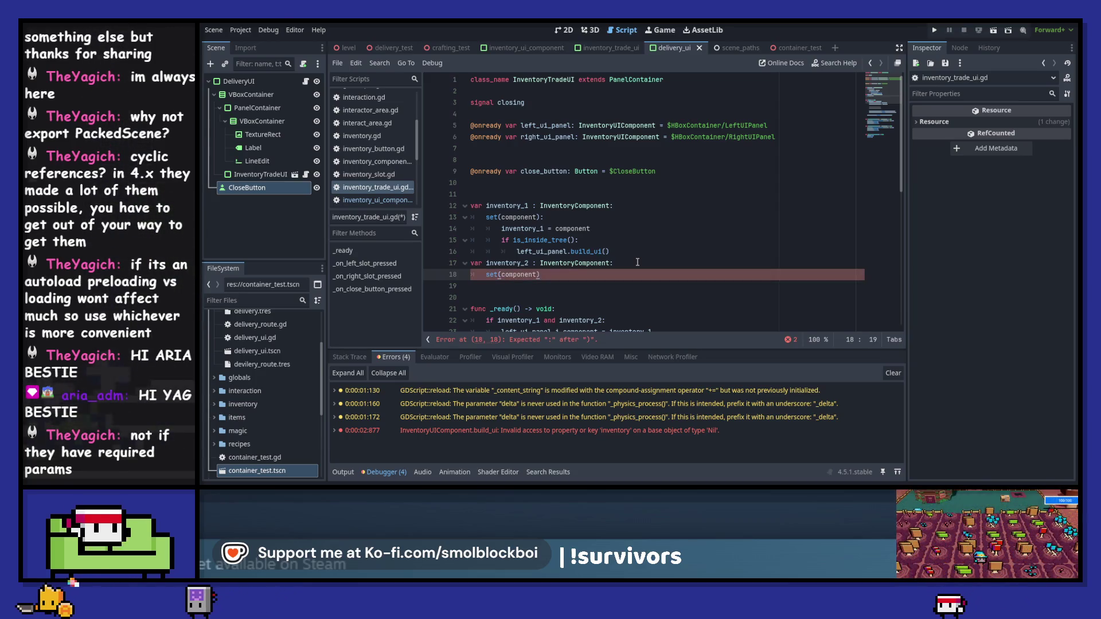
{"action": "type", "text": ":"}
{"action": "key", "text": "Return"}
{"action": "type", "text": "inventory_2 = co"}
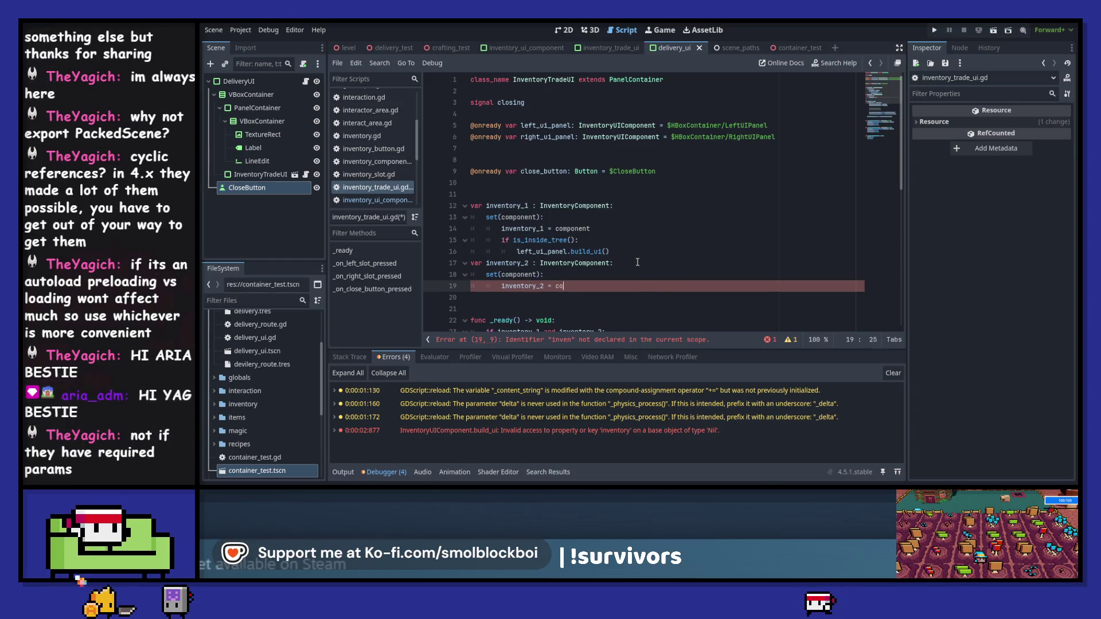
{"action": "type", "text": "mponent"}
{"action": "key", "text": "Return"}
Add an is_inside_tree() check calling right_ui_panel.build_ui(), then save and run the game.
{"action": "type", "text": "if is_in"}
{"action": "key", "text": "Return"}
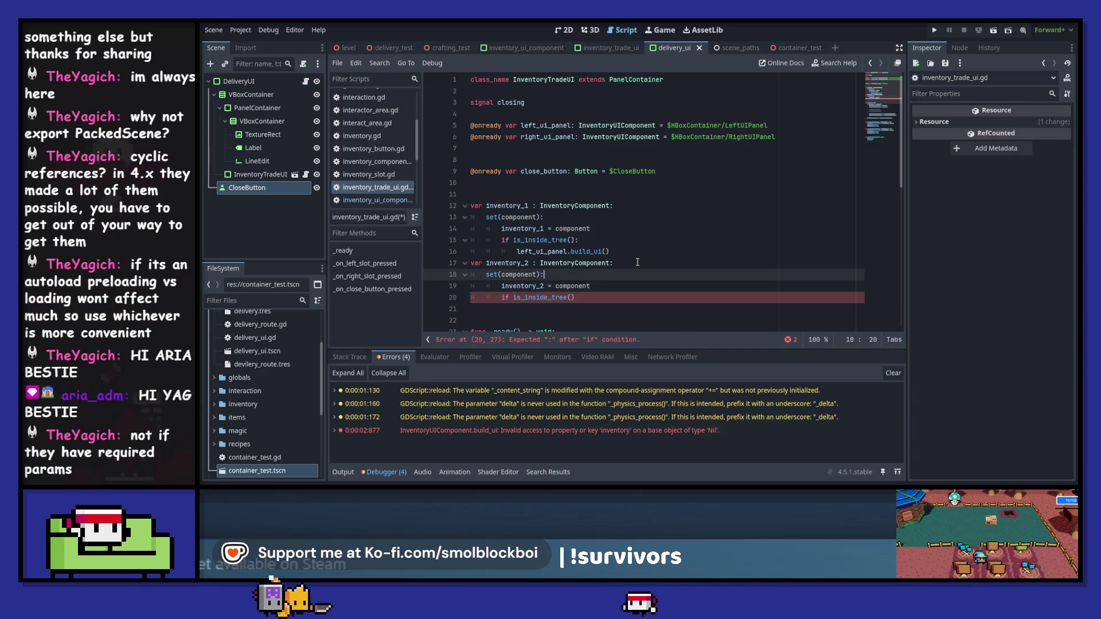
{"action": "key", "text": "Return"}
{"action": "type", "text": "left_ui_panel.build_ui()"}
{"action": "key", "text": "Up"}
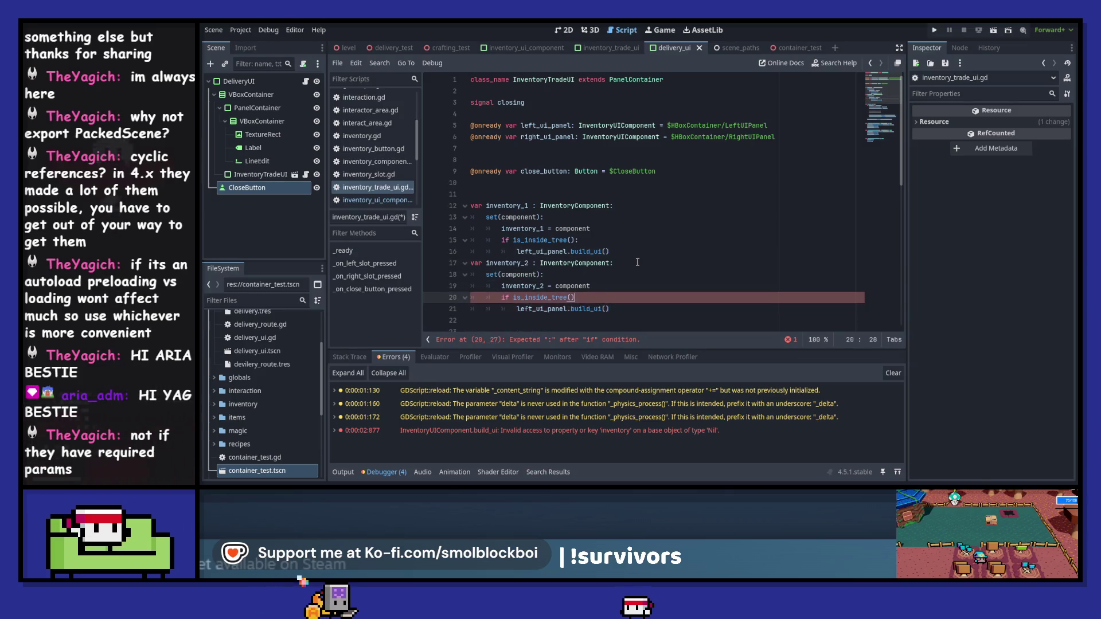
{"action": "type", "text": ":"}
{"action": "key", "text": "Down"}
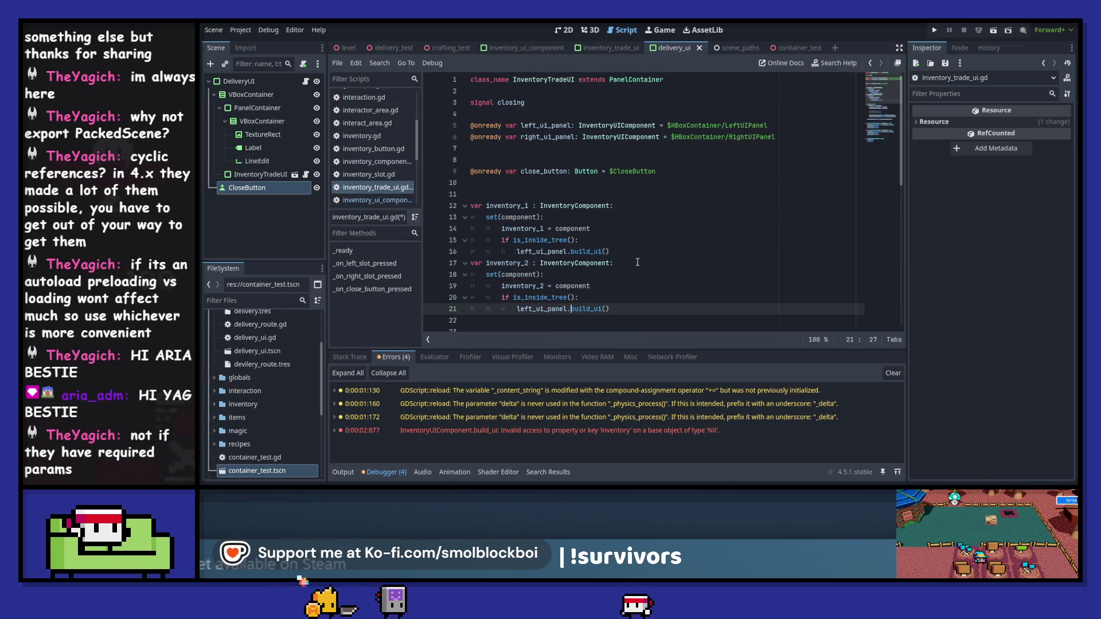
{"action": "key", "text": "Home"}
{"action": "key", "text": "shift+Right"}
{"action": "key", "text": "shift+Right"}
{"action": "key", "text": "shift+Right"}
{"action": "type", "text": "r"}
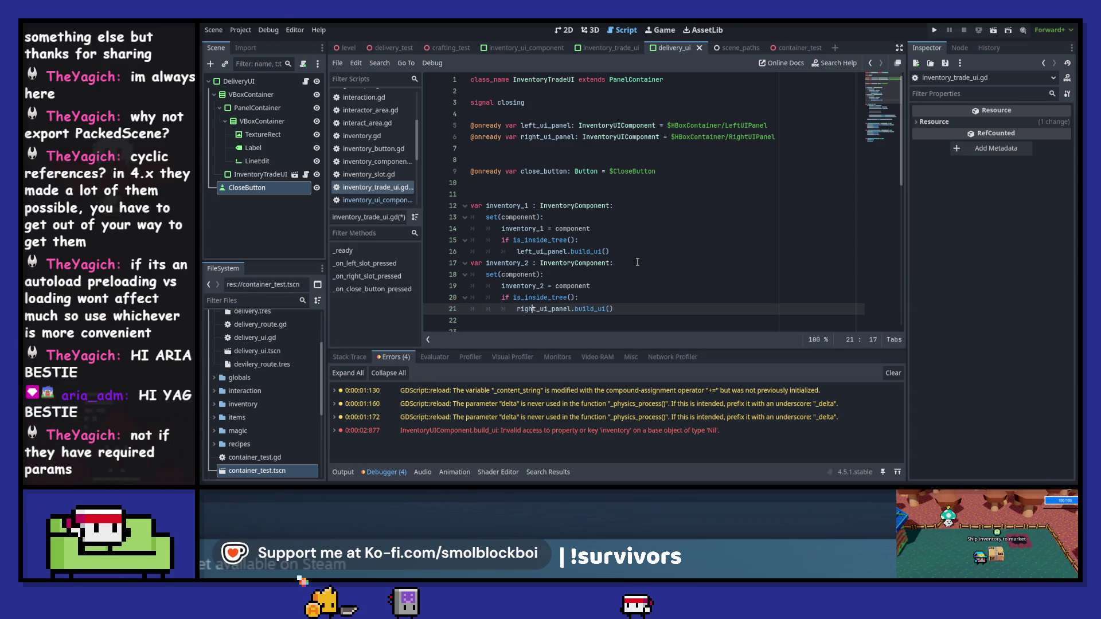
{"action": "key", "text": "ctrl+s"}
{"action": "key", "text": "F5"}
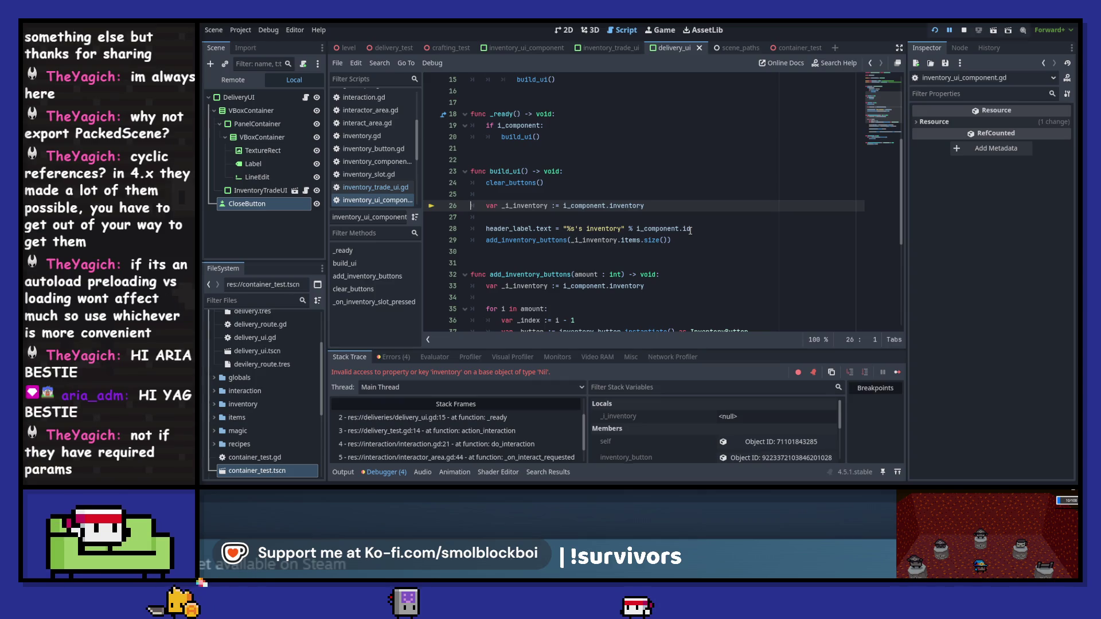
Stop the game and add a debug print(i_component) after clear_buttons in build_ui.
{"action": "key", "text": "F8"}
{"action": "left_click", "coordinate": [560, 195]}
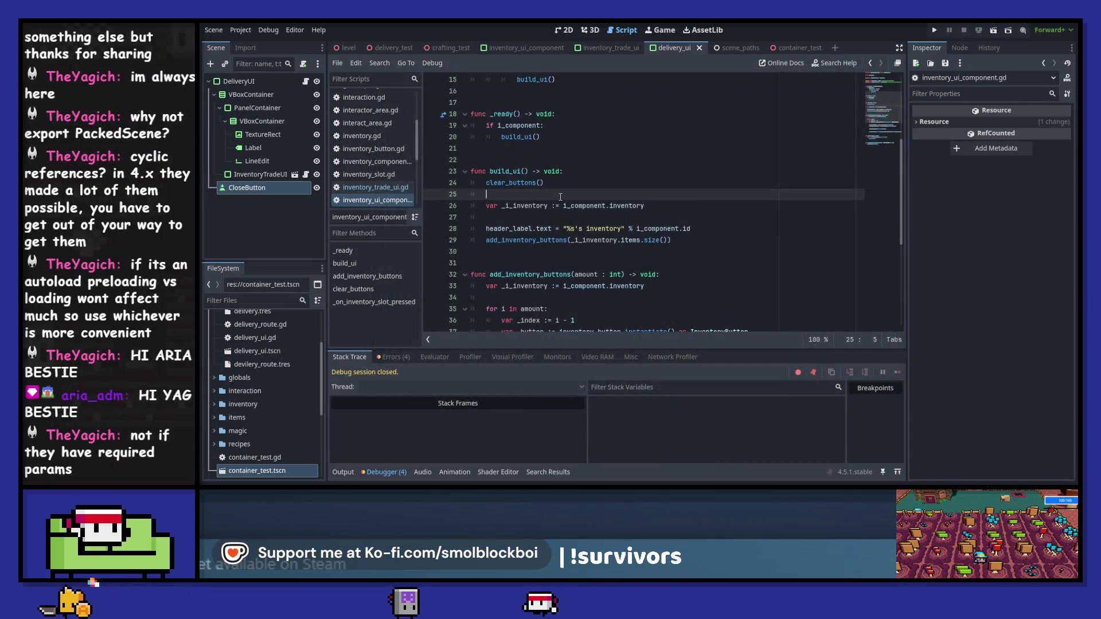
{"action": "key", "text": "Return"}
{"action": "type", "text": "print("}
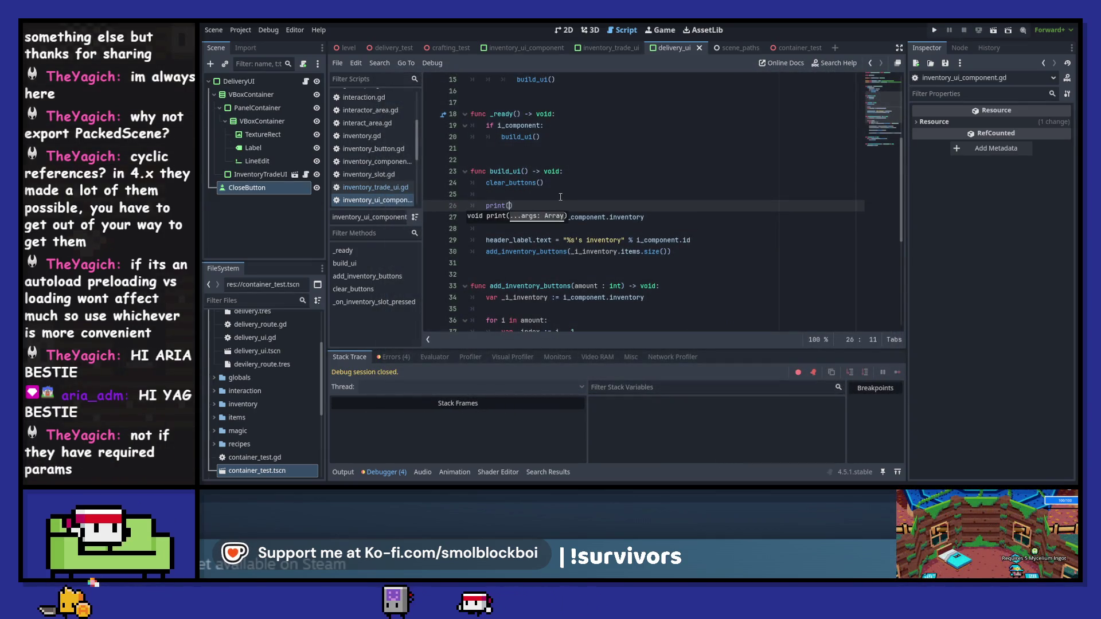
{"action": "type", "text": "i_component"}
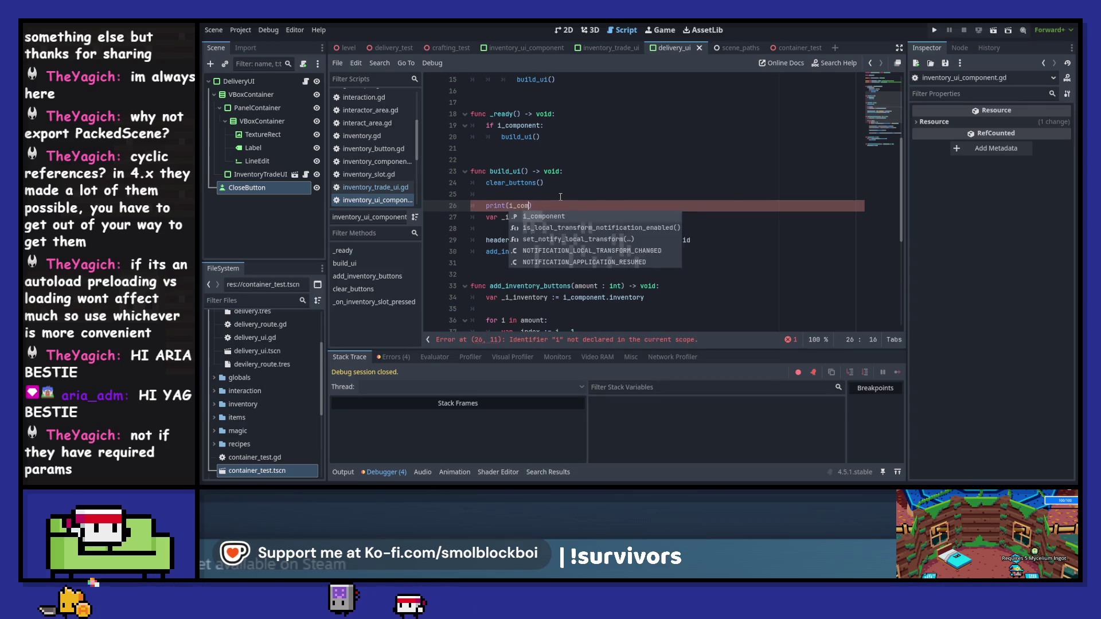
Rerun the game, trigger the delivery interaction, and read <null> in the Output.
{"action": "key", "text": "F5"}
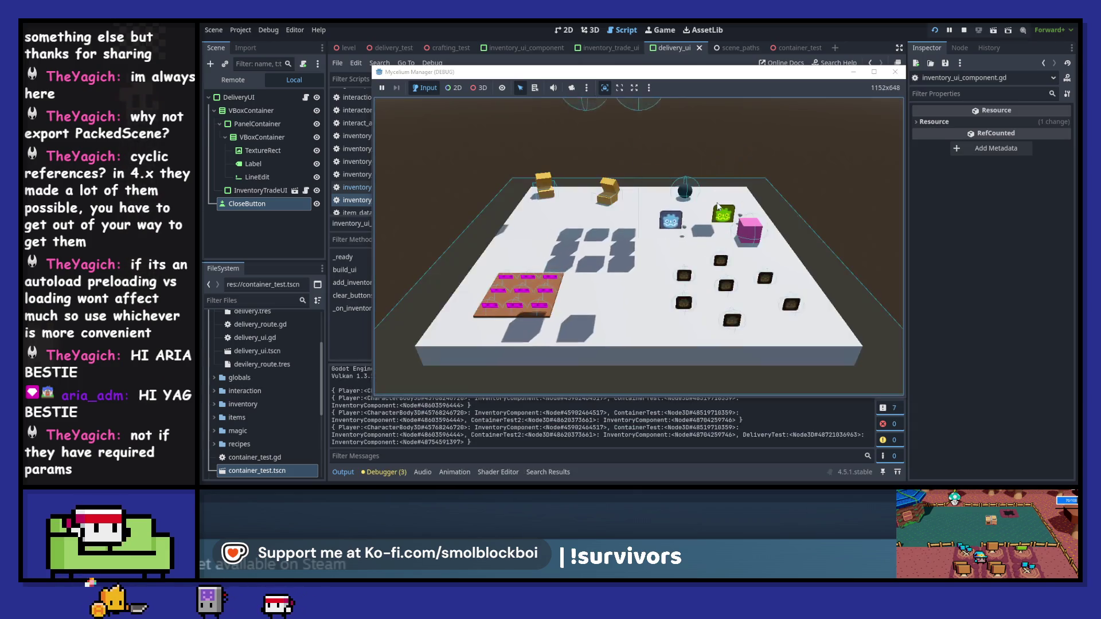
{"action": "key", "text": "e"}
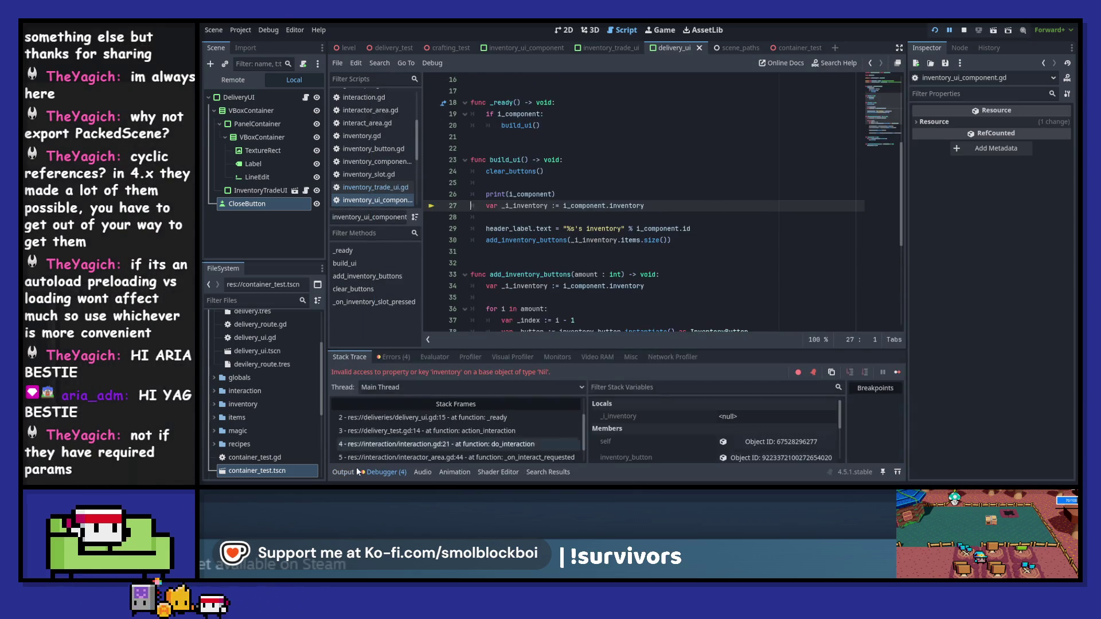
{"action": "left_click", "coordinate": [354, 472]}
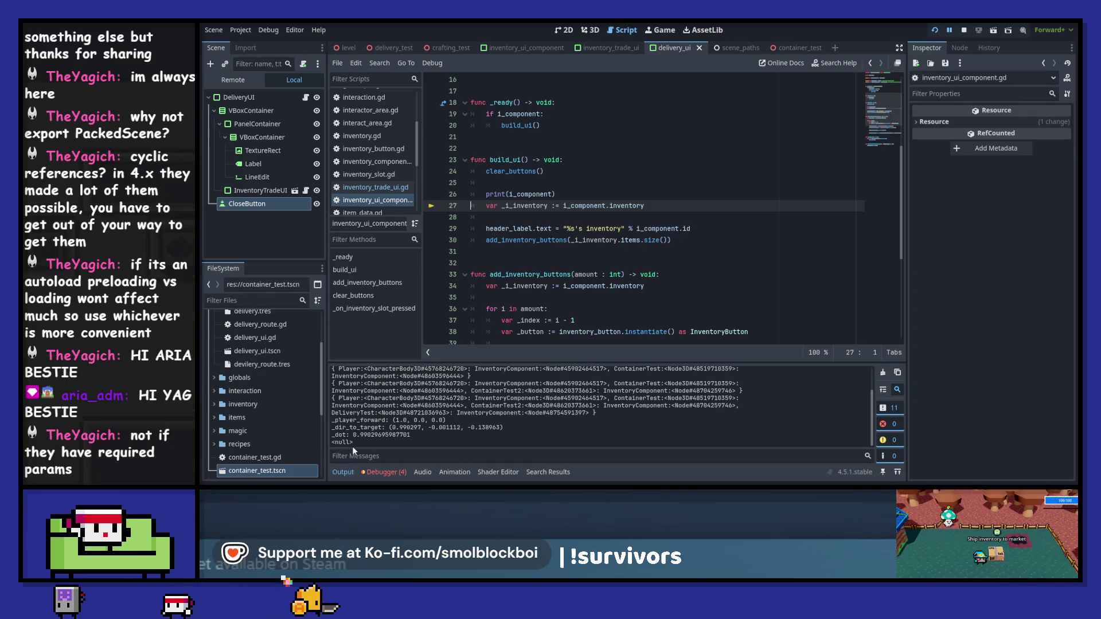
{"action": "scroll", "coordinate": [589, 198], "scroll_direction": "up", "scroll_amount": 3}
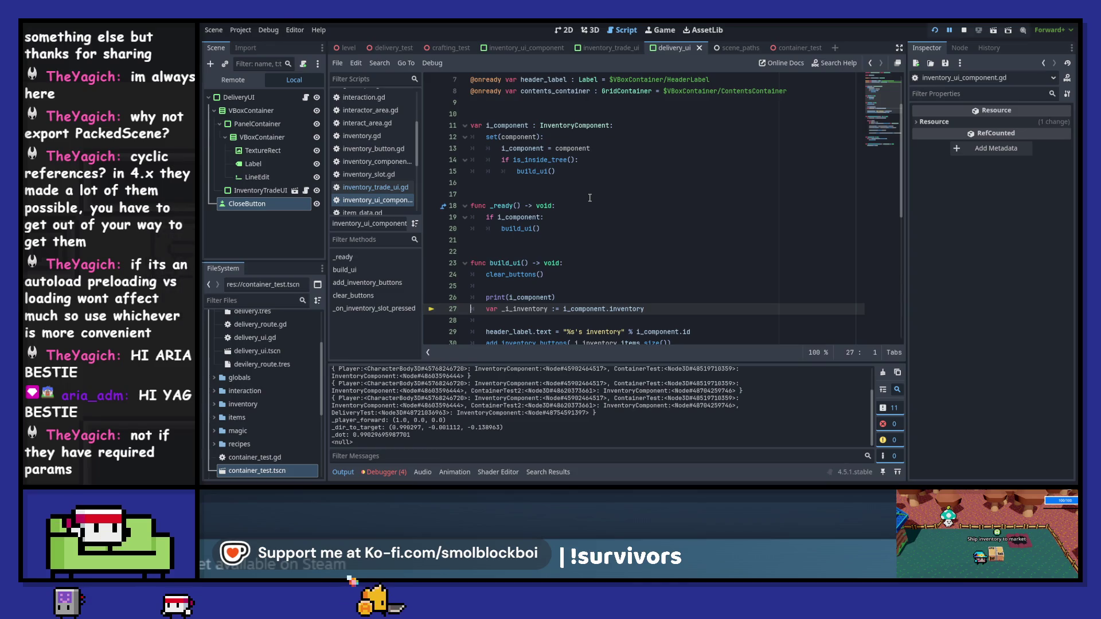
Stop the game and delete the temporary print(i_component) line.
{"action": "left_click", "coordinate": [963, 30]}
{"action": "left_click_drag", "start_coordinate": [596, 299], "coordinate": [462, 301]}
{"action": "key", "text": "BackSpace"}
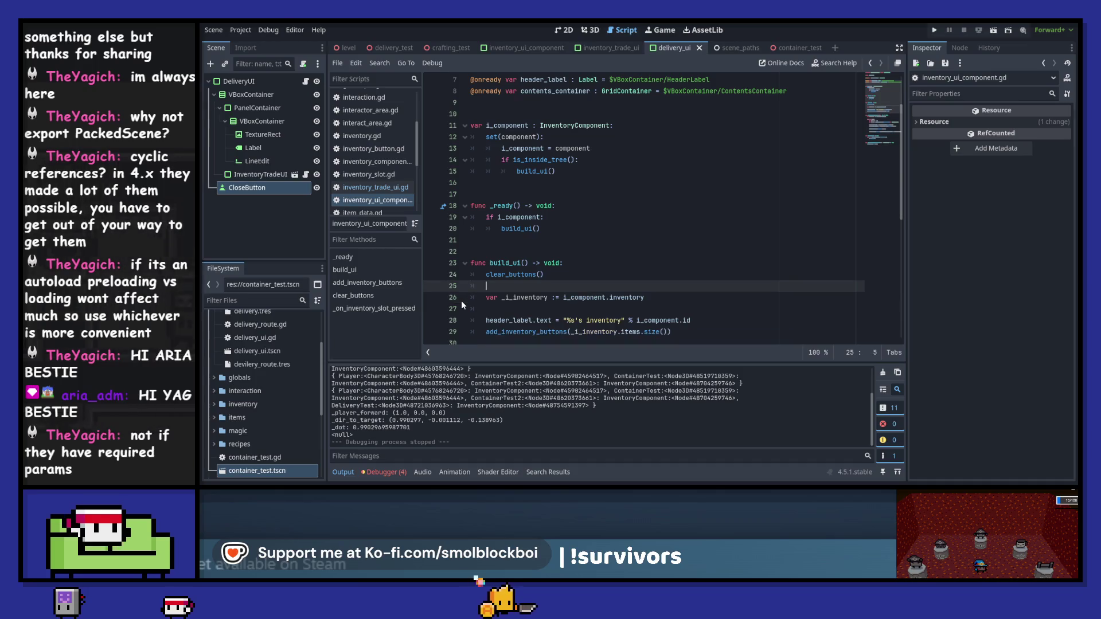
Check delivery_ui.gd and scene_paths.gd, then jump to source_inventory's declaration in delivery_ui.gd.
{"action": "scroll", "coordinate": [634, 240], "scroll_direction": "up", "scroll_amount": 2}
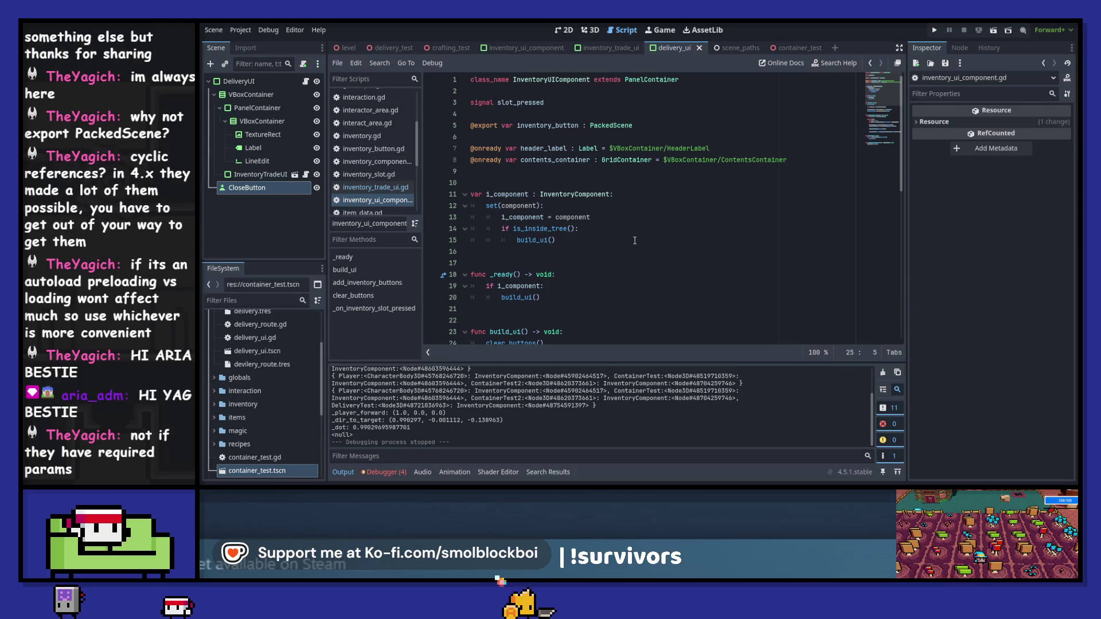
{"action": "left_click", "coordinate": [683, 47]}
{"action": "left_click", "coordinate": [737, 47]}
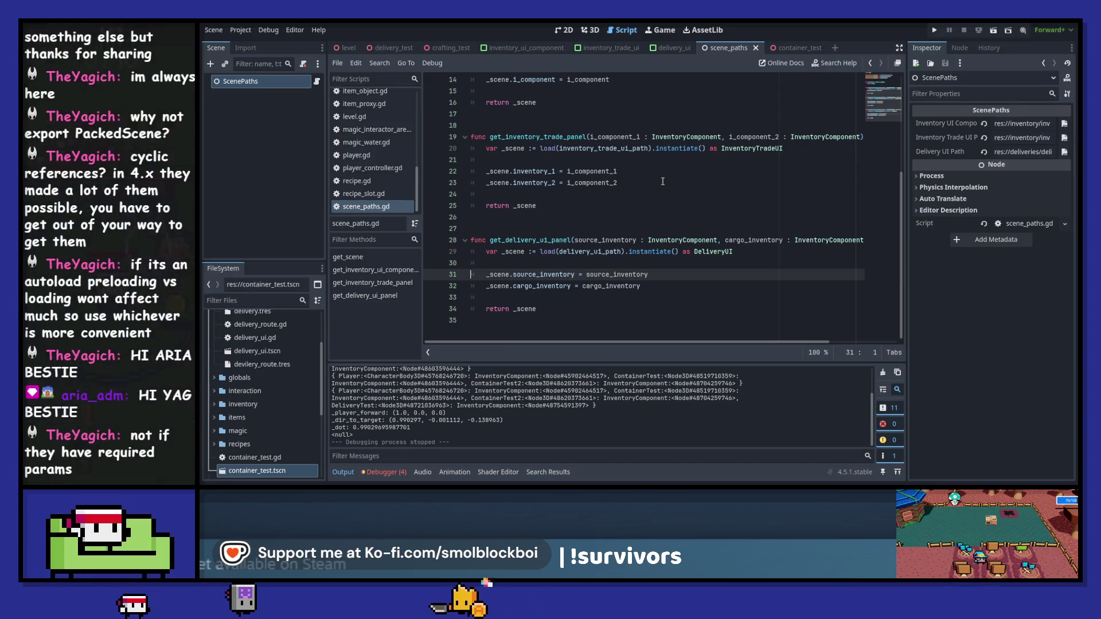
{"action": "left_click", "coordinate": [554, 276], "text": "ctrl"}
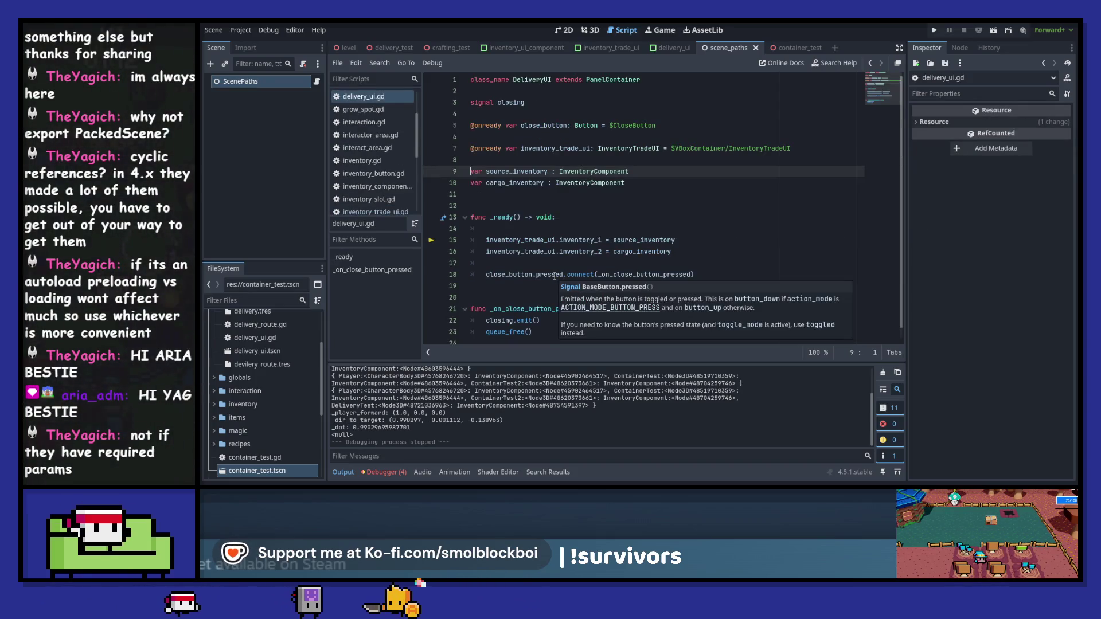
{"action": "mouse_move", "coordinate": [629, 279]}
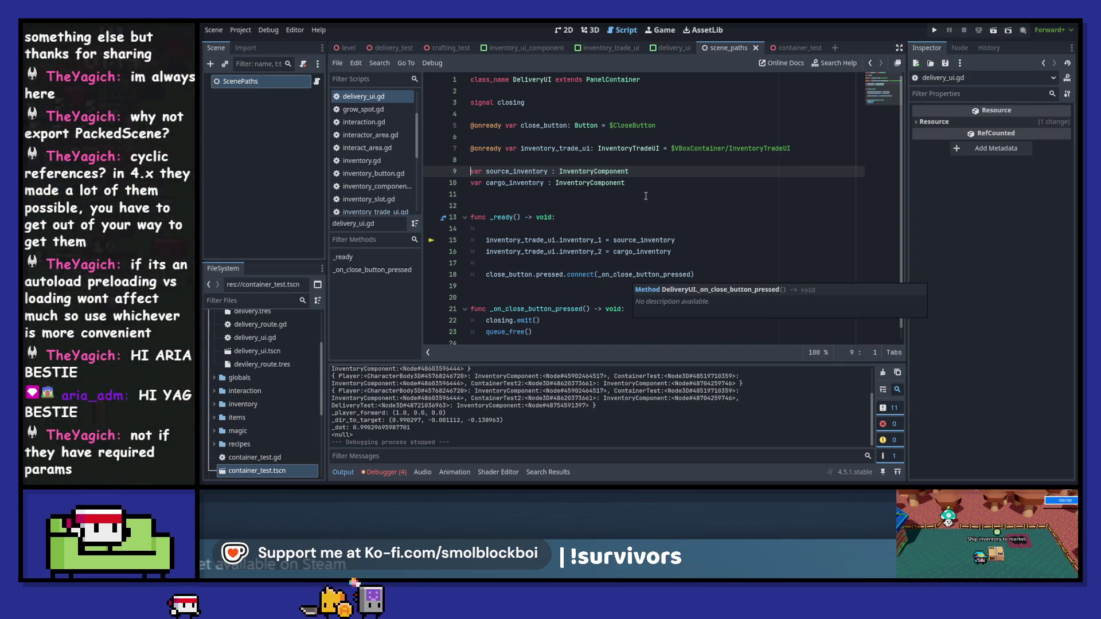
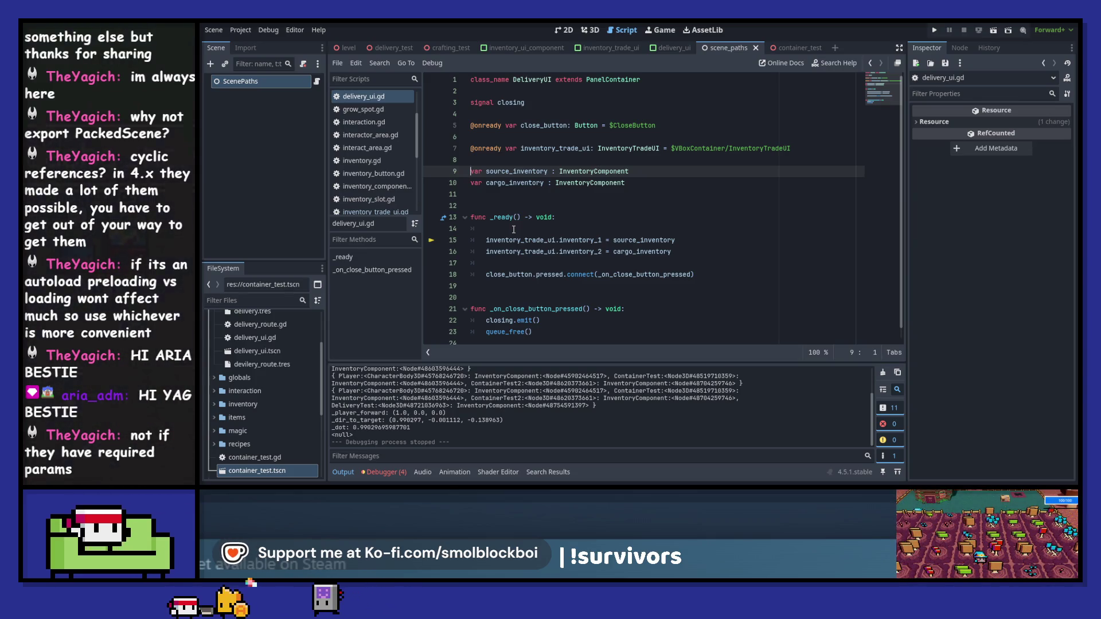
Remove the blank line inside delivery_ui.gd's _ready and save the script.
{"action": "left_click", "coordinate": [514, 229]}
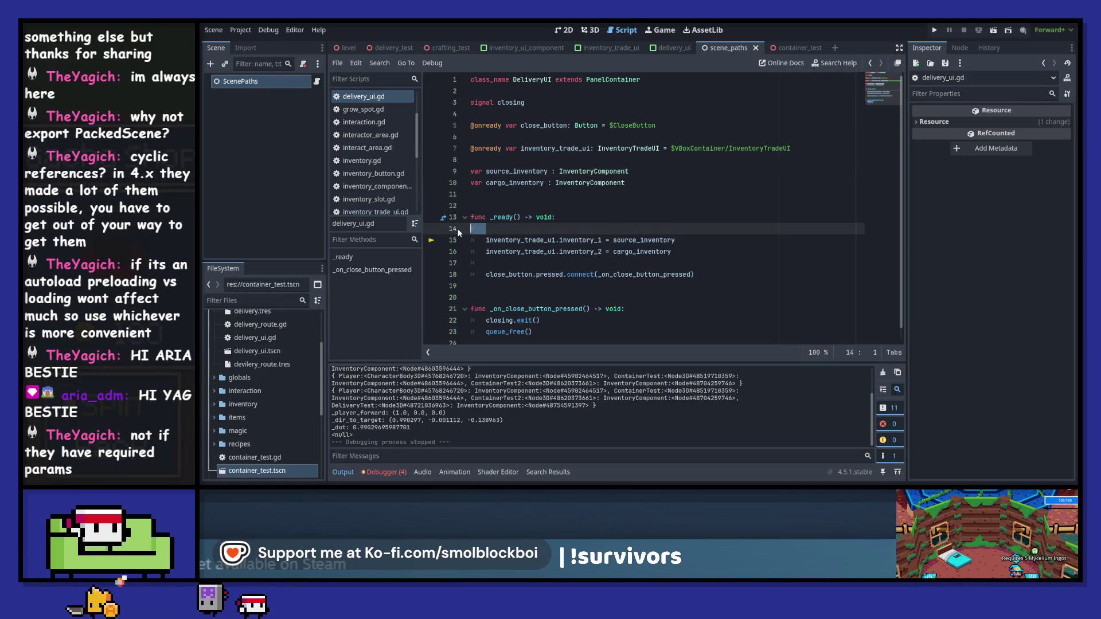
{"action": "key", "text": "BackSpace"}
{"action": "key", "text": "BackSpace"}
{"action": "key", "text": "ctrl+s"}
Open the InventoryTradeUI script and wrap the inventory_1 setter body in 'if component:'.
{"action": "left_click", "coordinate": [539, 230], "text": "ctrl"}
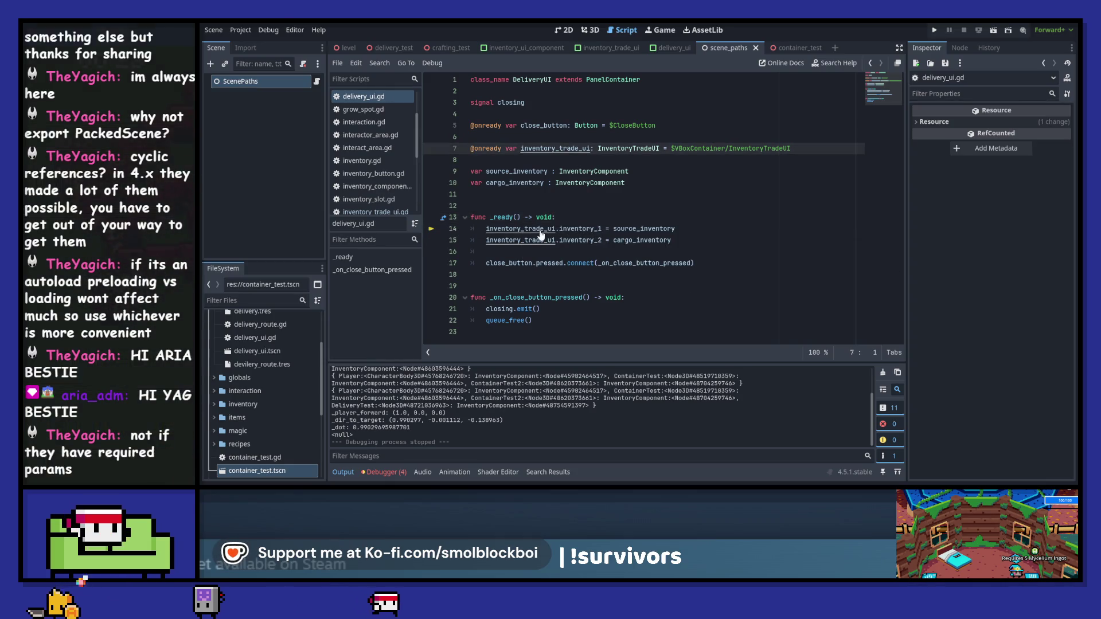
{"action": "left_click", "coordinate": [645, 147], "text": "ctrl"}
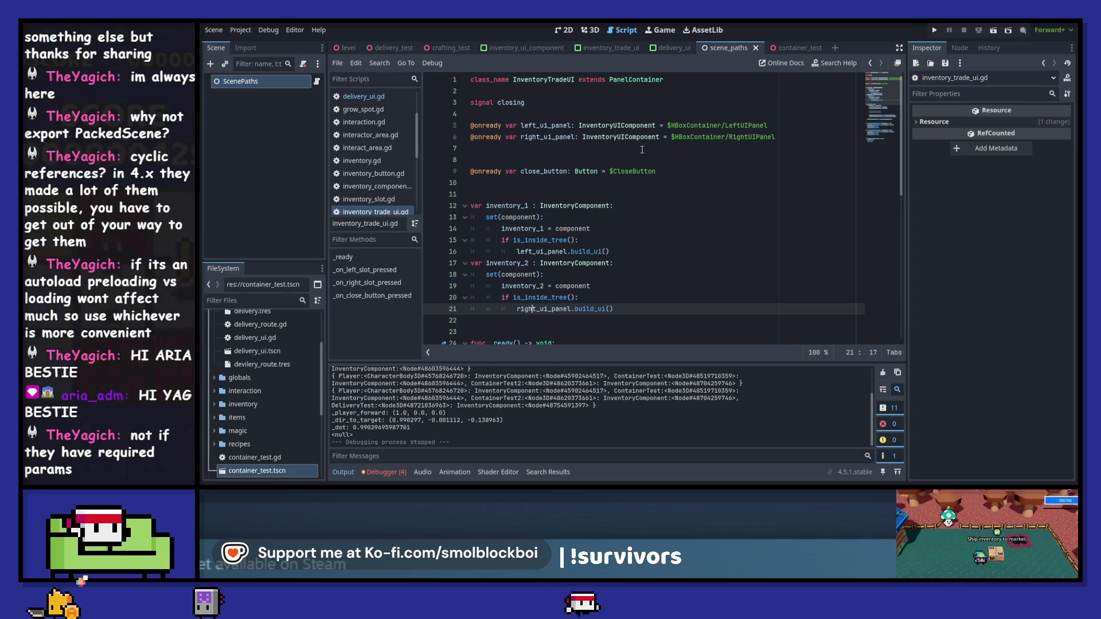
{"action": "left_click", "coordinate": [579, 219]}
{"action": "key", "text": "Return"}
{"action": "type", "text": "if "}
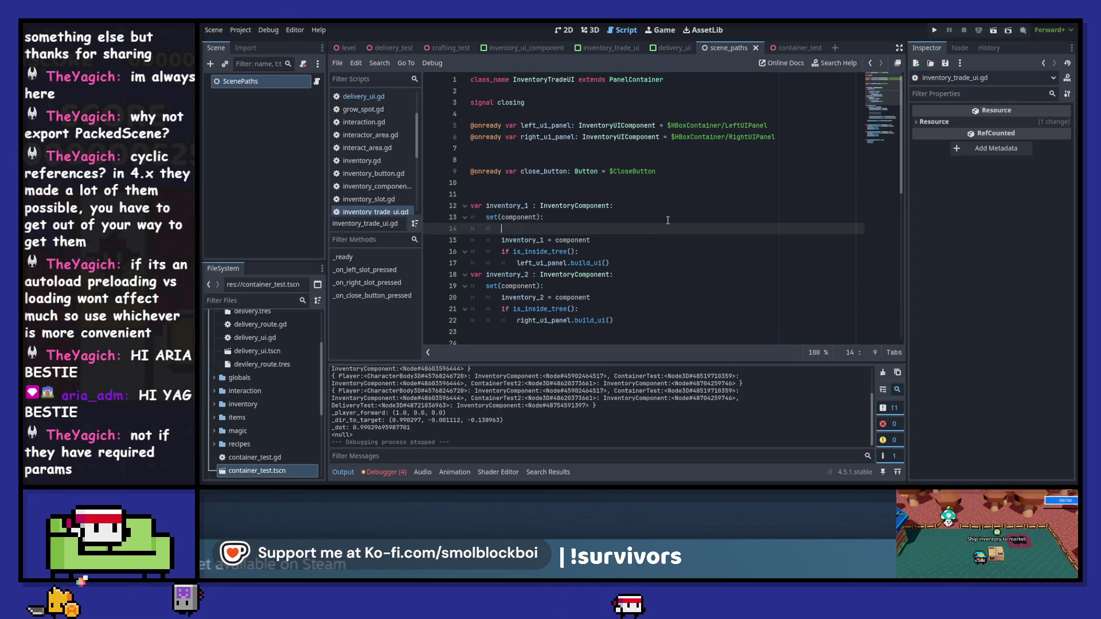
{"action": "type", "text": "component:"}
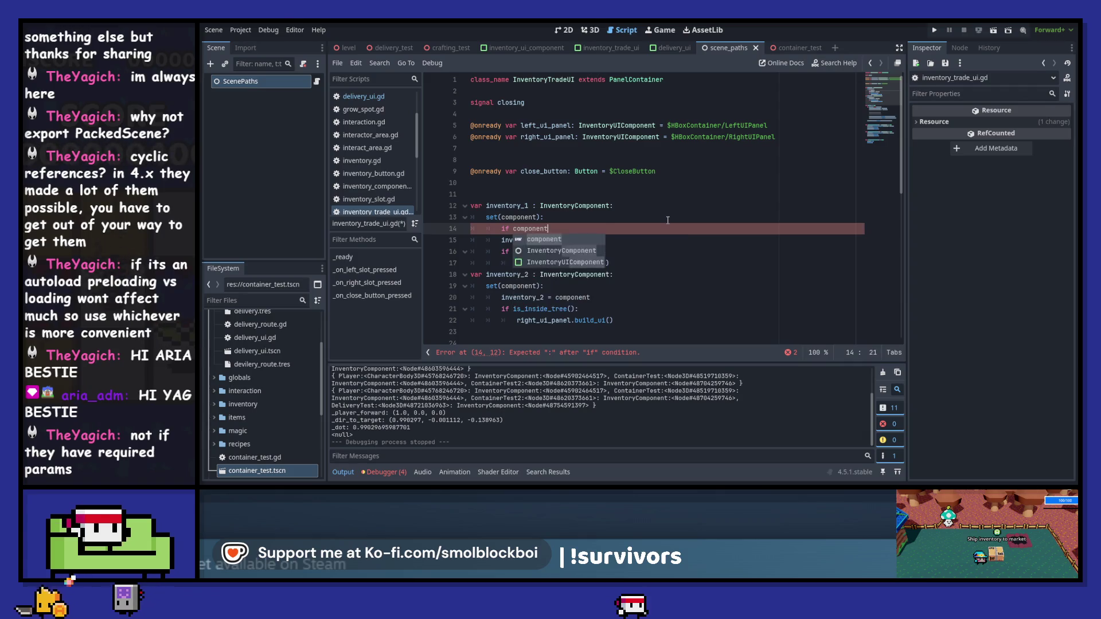
{"action": "key", "text": "shift+Down"}
{"action": "key", "text": "shift+Down"}
{"action": "key", "text": "shift+Down"}
{"action": "key", "text": "Tab"}
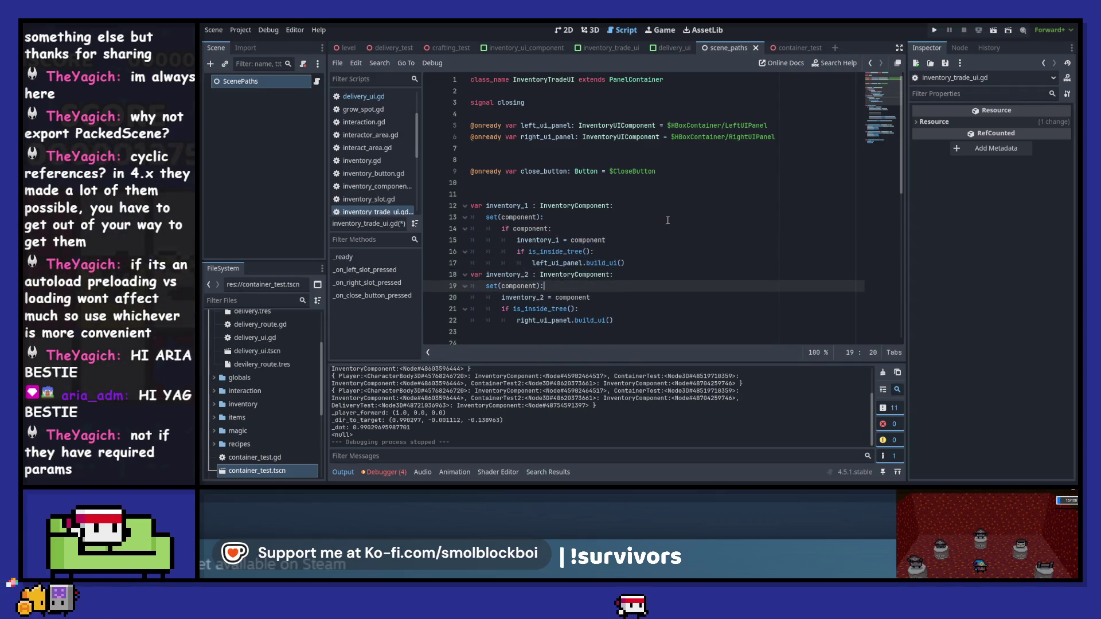
{"action": "key", "text": "Down"}
{"action": "key", "text": "Down"}
Wrap the inventory_2 setter body in 'if component:' and launch the game with F5.
{"action": "key", "text": "End"}
{"action": "key", "text": "Return"}
{"action": "type", "text": "if component:"}
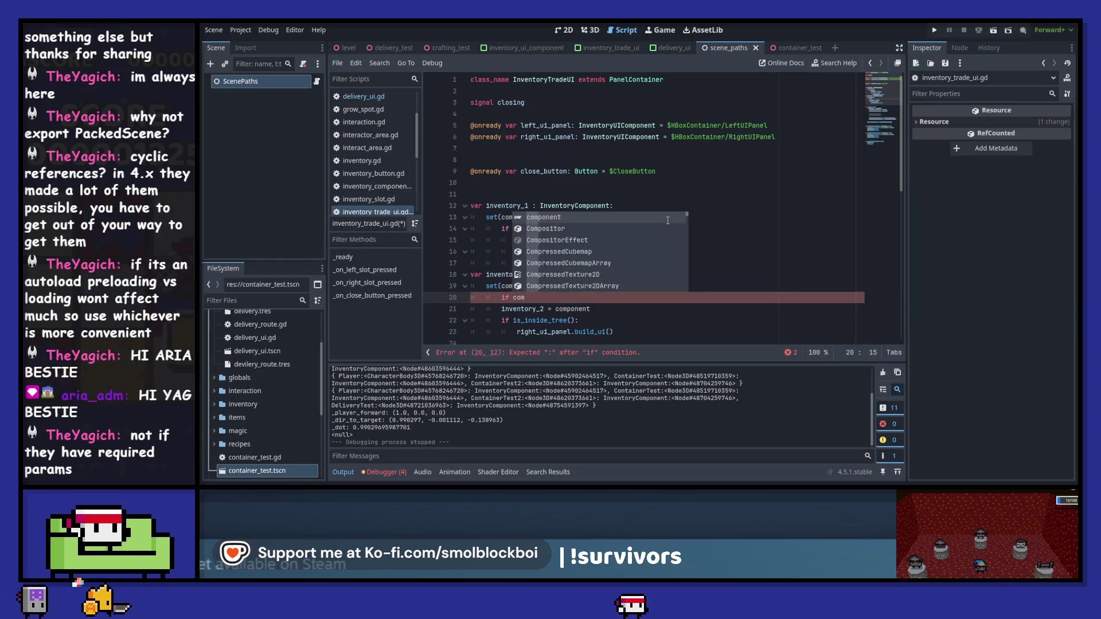
{"action": "key", "text": "shift+Down"}
{"action": "key", "text": "shift+Down"}
{"action": "key", "text": "shift+Down"}
{"action": "key", "text": "Tab"}
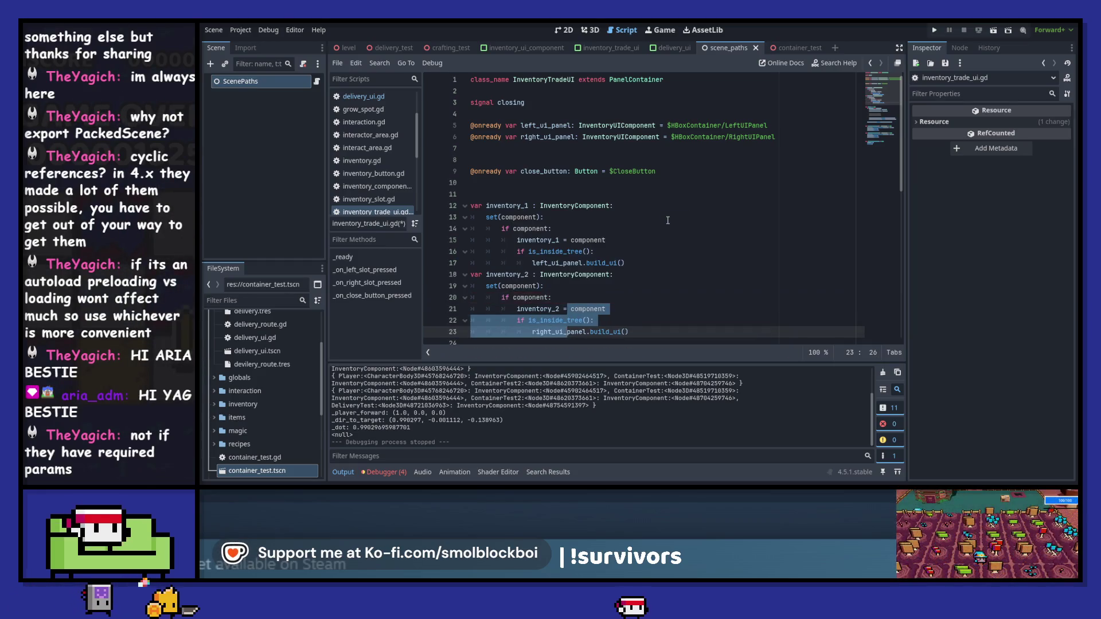
{"action": "key", "text": "F5"}
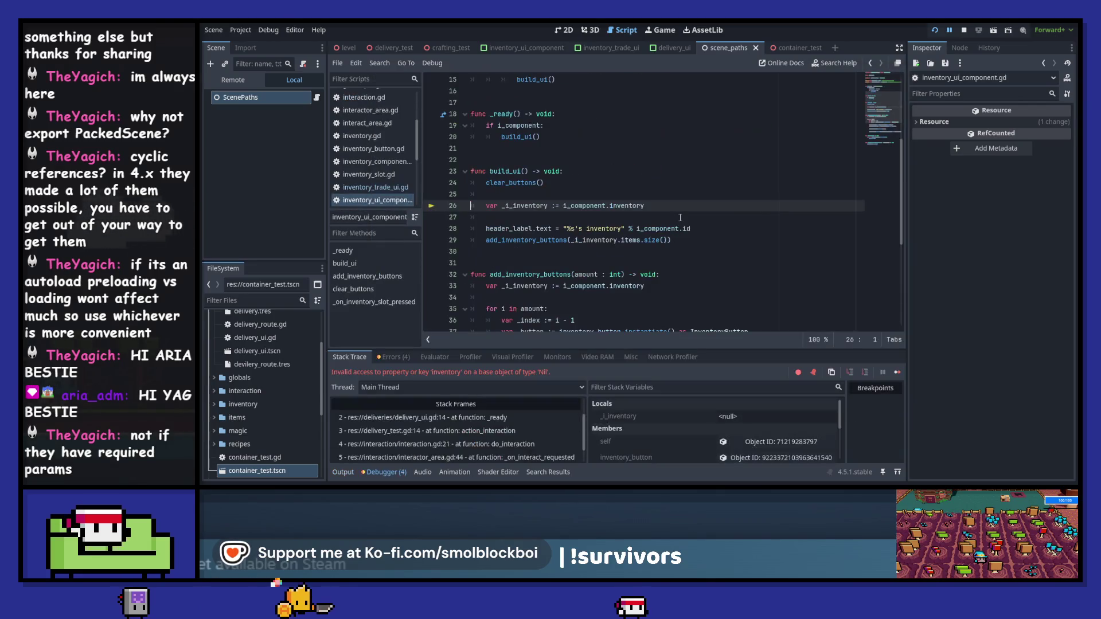
Check the Errors list and stack trace for the Nil inventory error, then stop the game.
{"action": "left_click", "coordinate": [395, 357]}
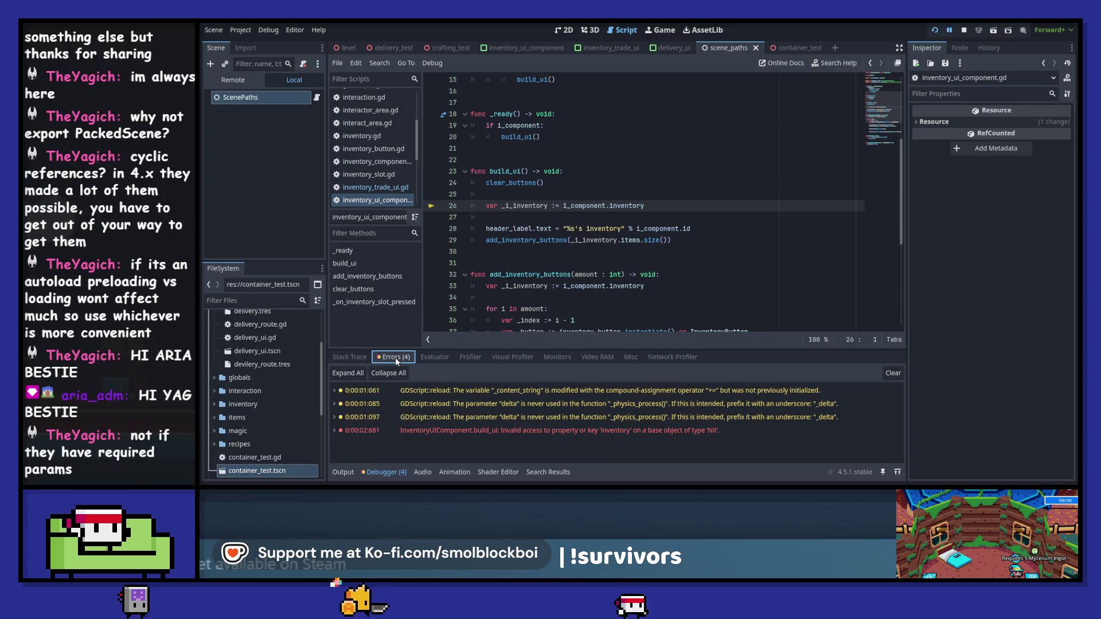
{"action": "left_click", "coordinate": [344, 357]}
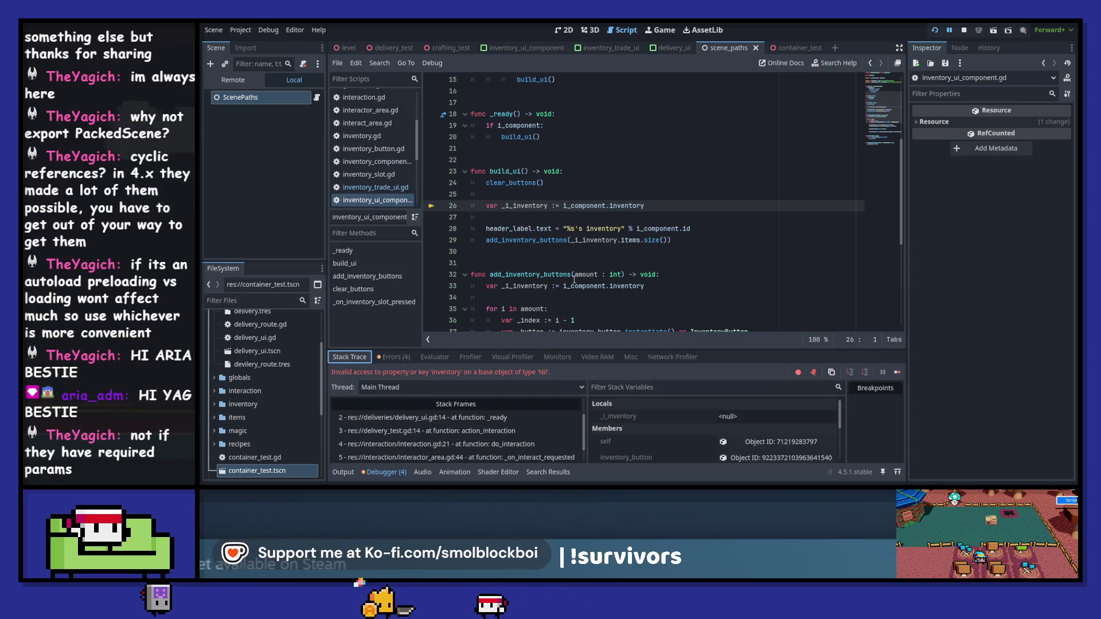
{"action": "left_click", "coordinate": [963, 30]}
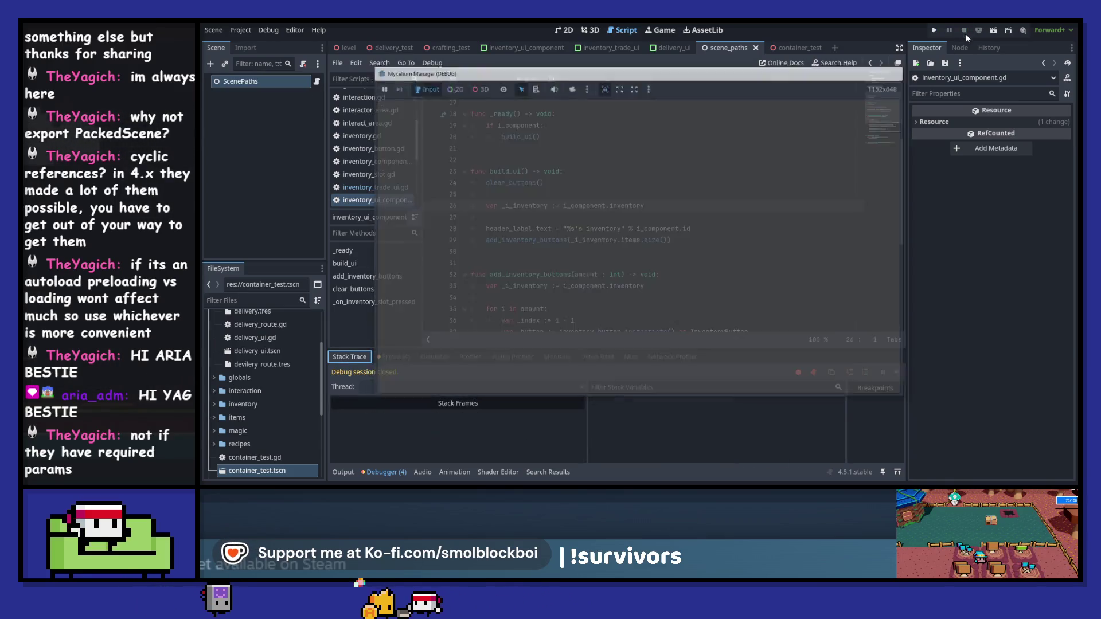
Wrap the i_component setter body in an 'if component:' check and rerun the game.
{"action": "scroll", "coordinate": [678, 187], "scroll_direction": "up", "scroll_amount": 5}
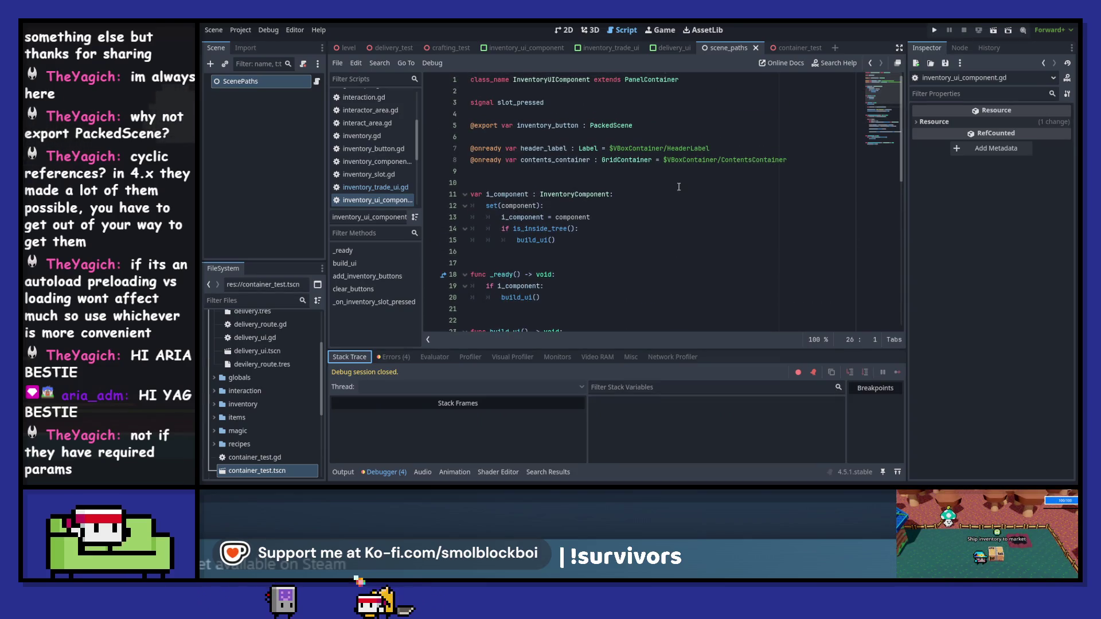
{"action": "left_click", "coordinate": [579, 207]}
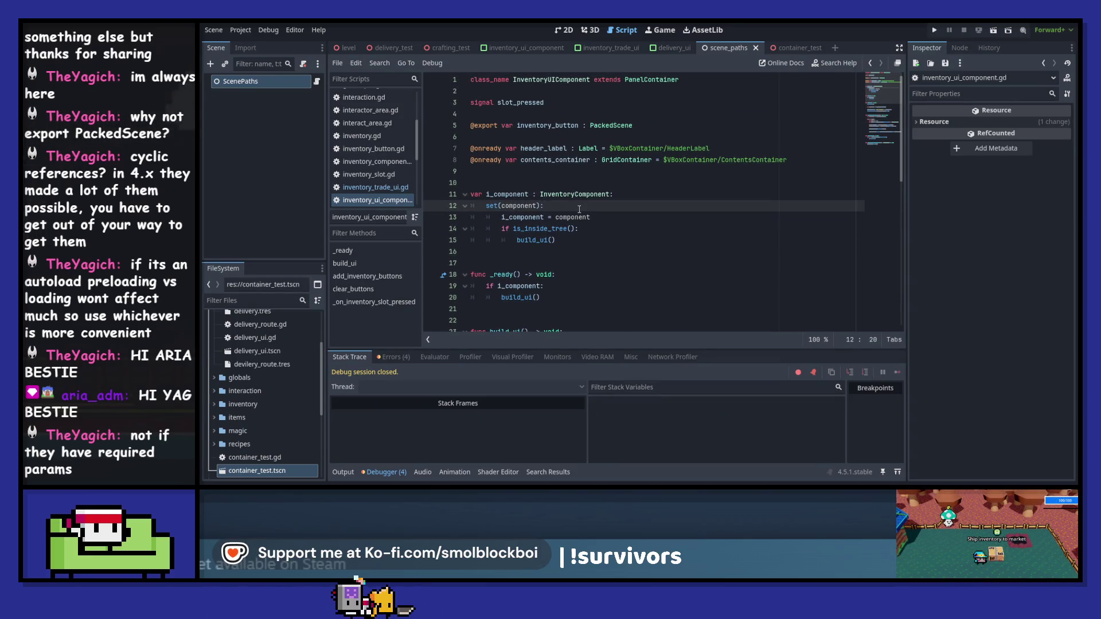
{"action": "key", "text": "Return"}
{"action": "type", "text": "component"}
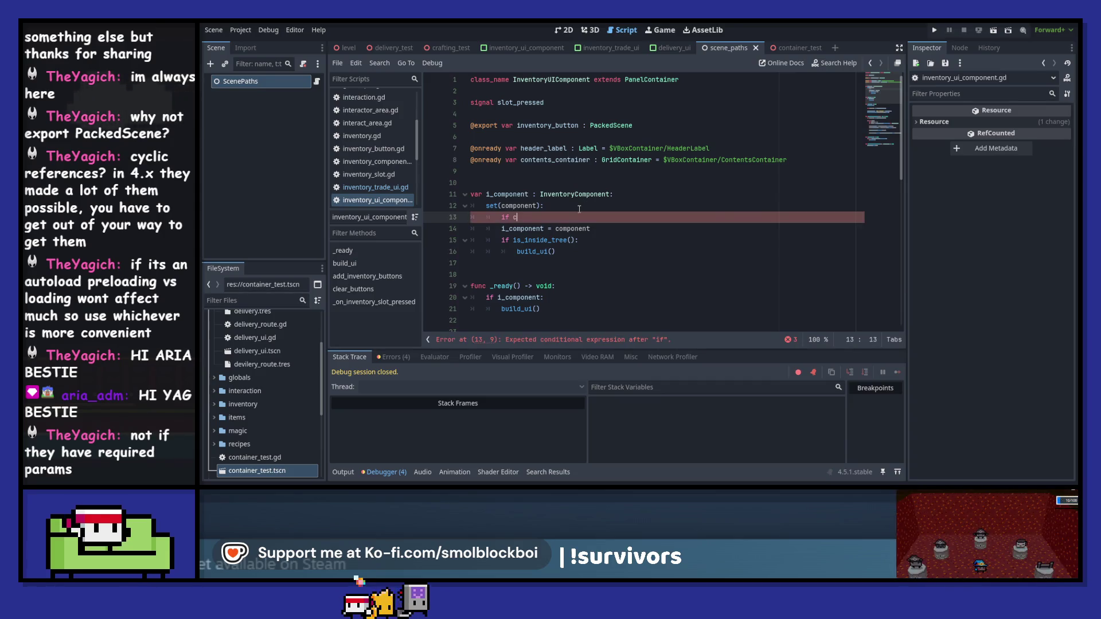
{"action": "key", "text": "shift+Down"}
{"action": "key", "text": "shift+Down"}
{"action": "key", "text": "shift+Down"}
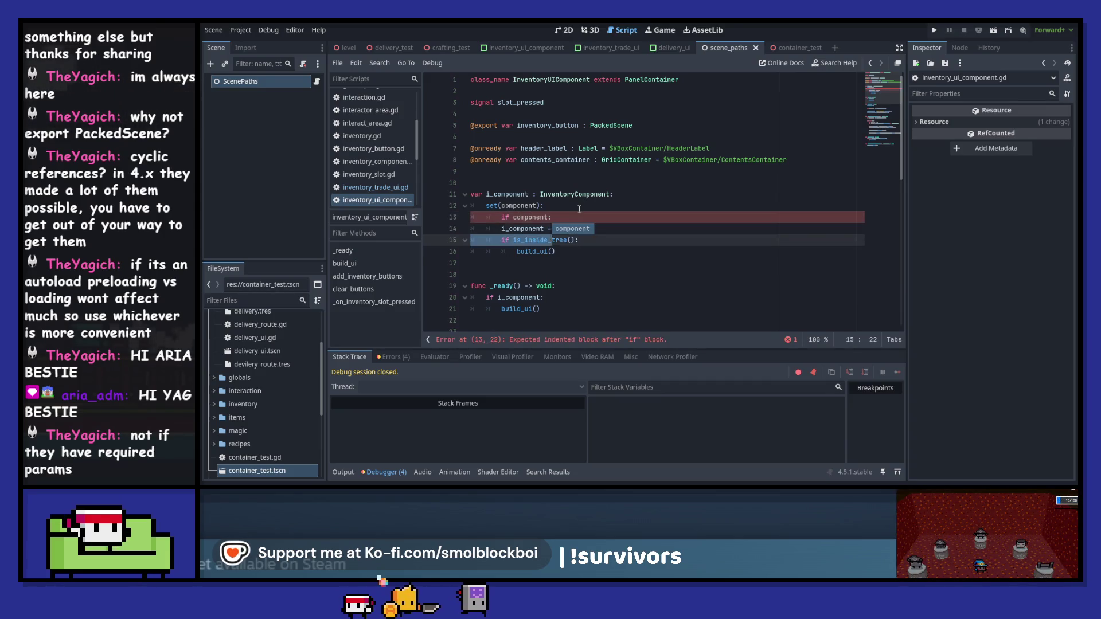
{"action": "key", "text": "Tab"}
{"action": "key", "text": "F5"}
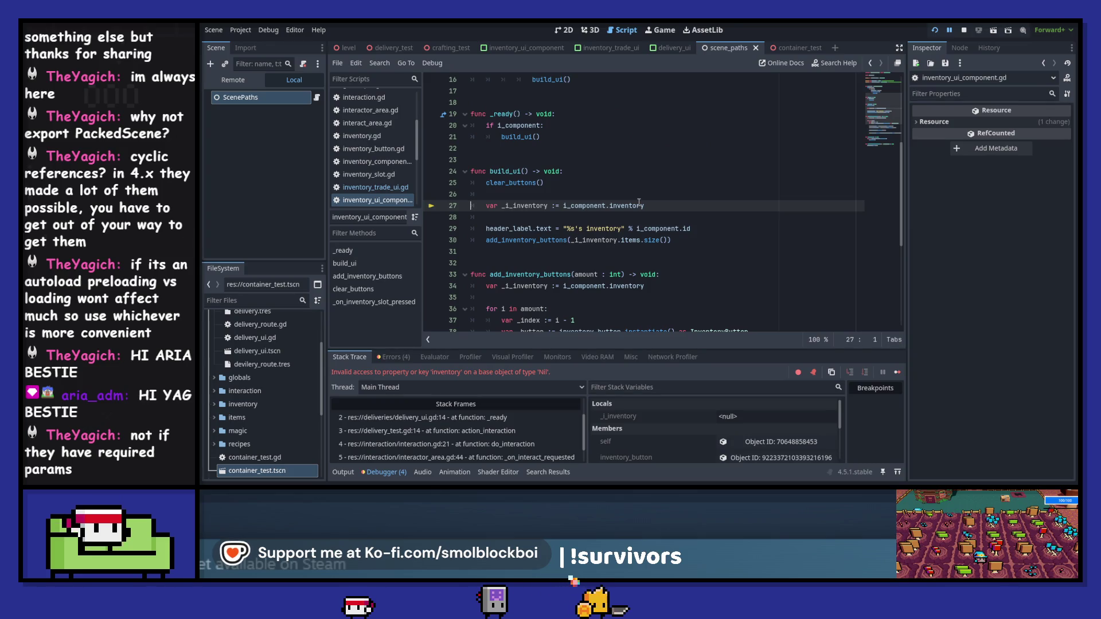
Review the errors again, undo the i_component setter check, and stop the game.
{"action": "left_click", "coordinate": [394, 357]}
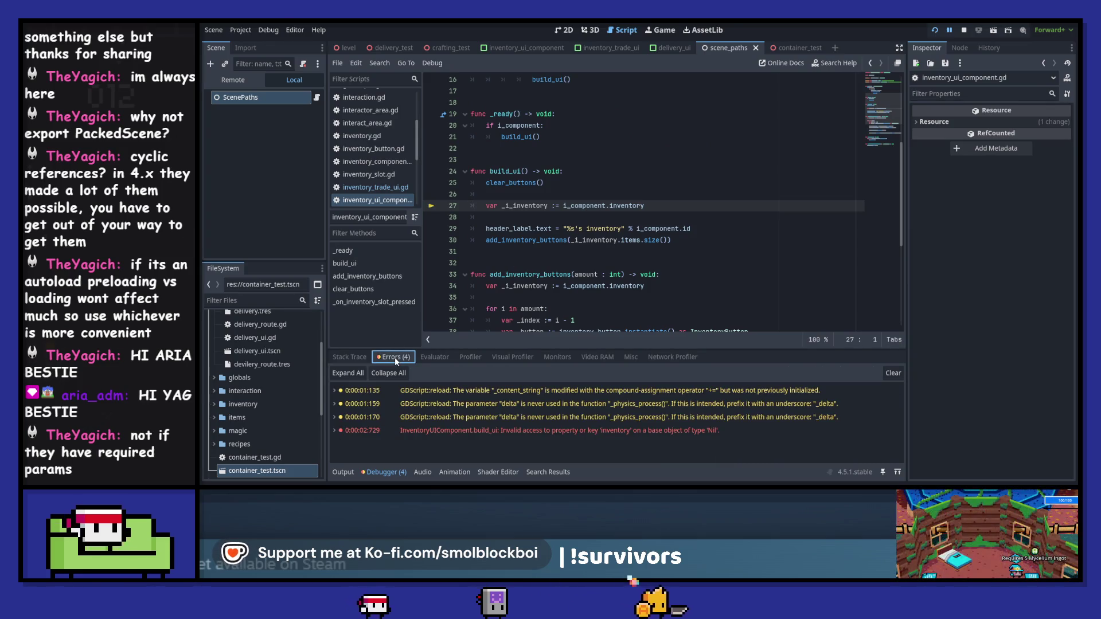
{"action": "left_click", "coordinate": [344, 357]}
{"action": "scroll", "coordinate": [682, 194], "scroll_direction": "up", "scroll_amount": 4}
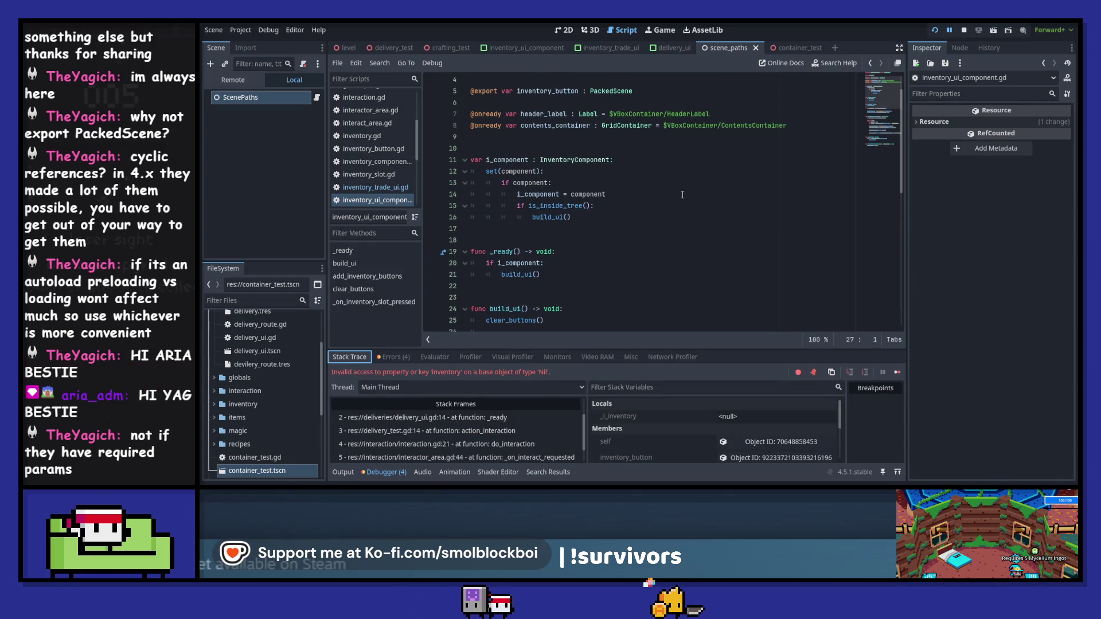
{"action": "scroll", "coordinate": [682, 195], "scroll_direction": "down", "scroll_amount": 1}
{"action": "scroll", "coordinate": [682, 195], "scroll_direction": "down", "scroll_amount": 1}
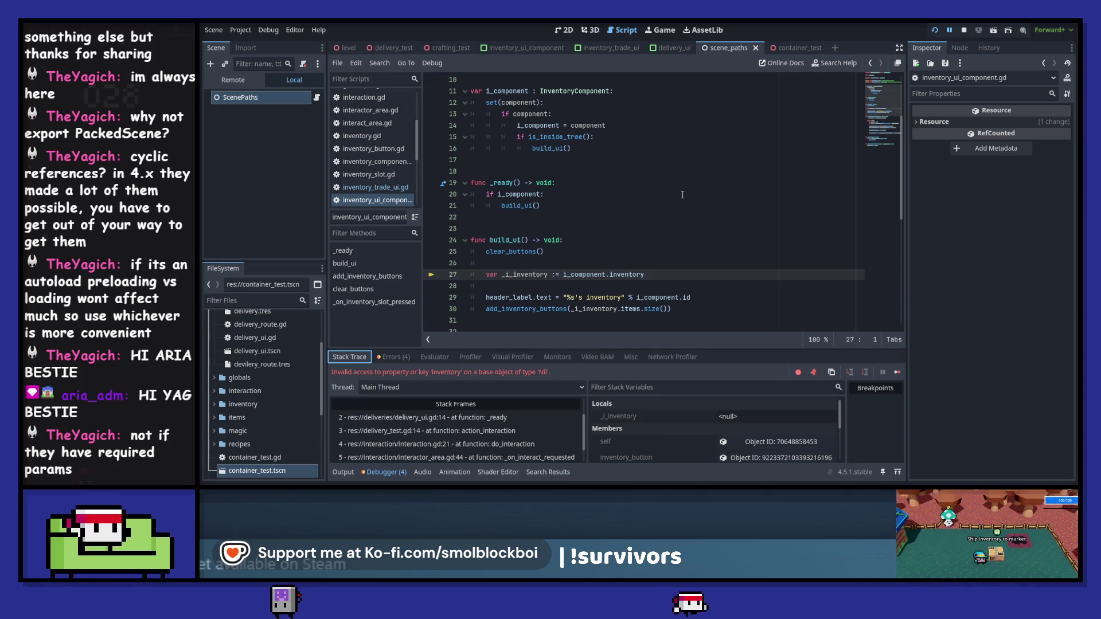
{"action": "scroll", "coordinate": [682, 194], "scroll_direction": "down", "scroll_amount": 7}
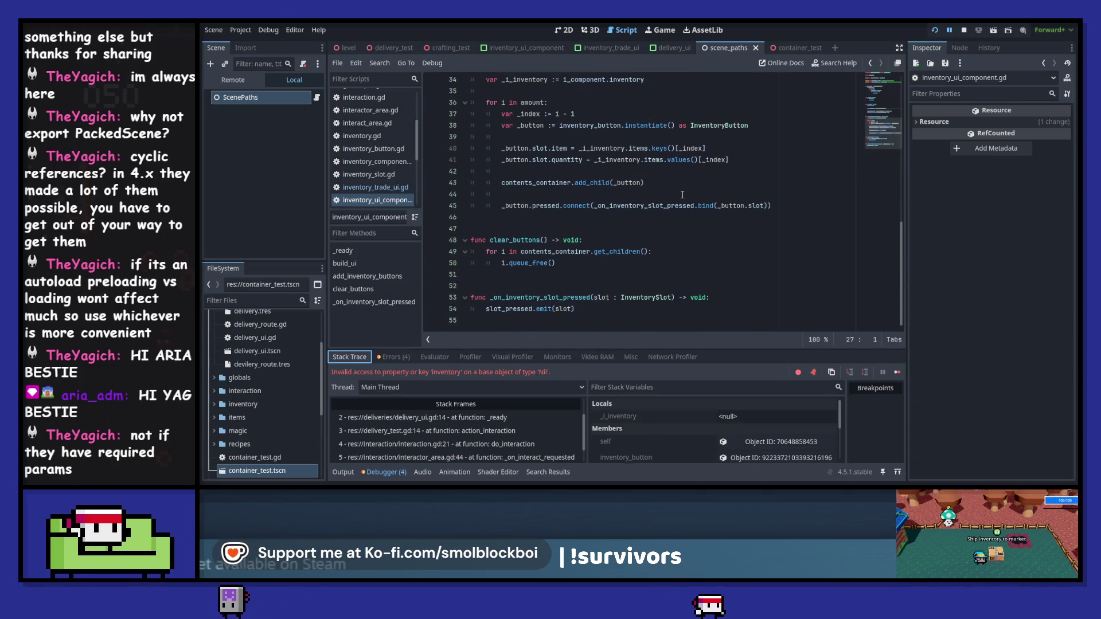
{"action": "scroll", "coordinate": [682, 195], "scroll_direction": "up", "scroll_amount": 9}
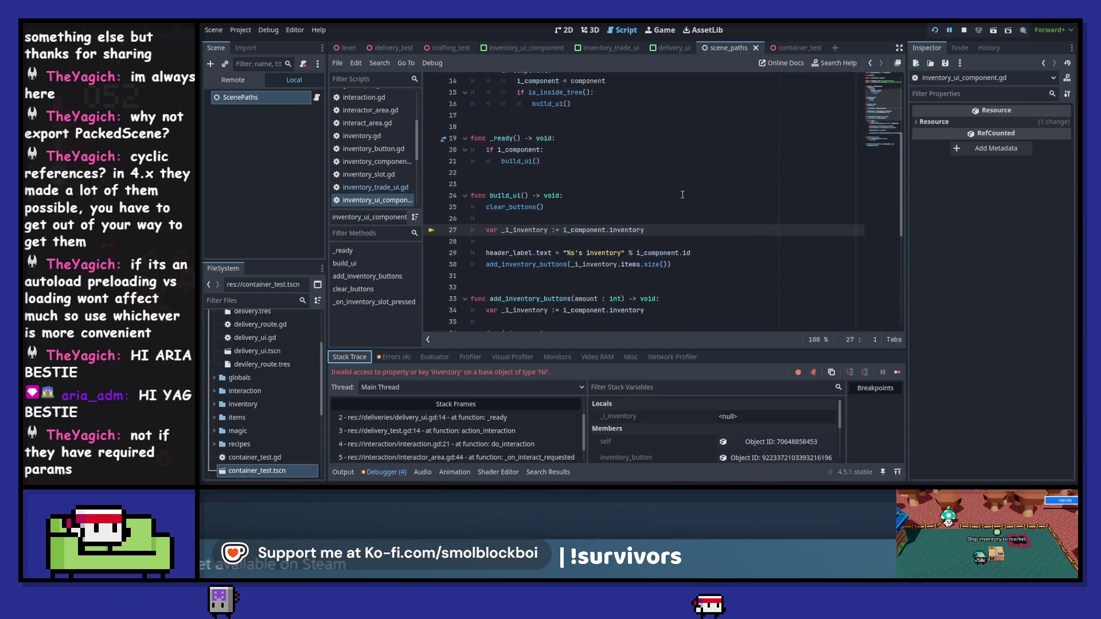
{"action": "key", "text": "ctrl+z"}
{"action": "key", "text": "ctrl+z"}
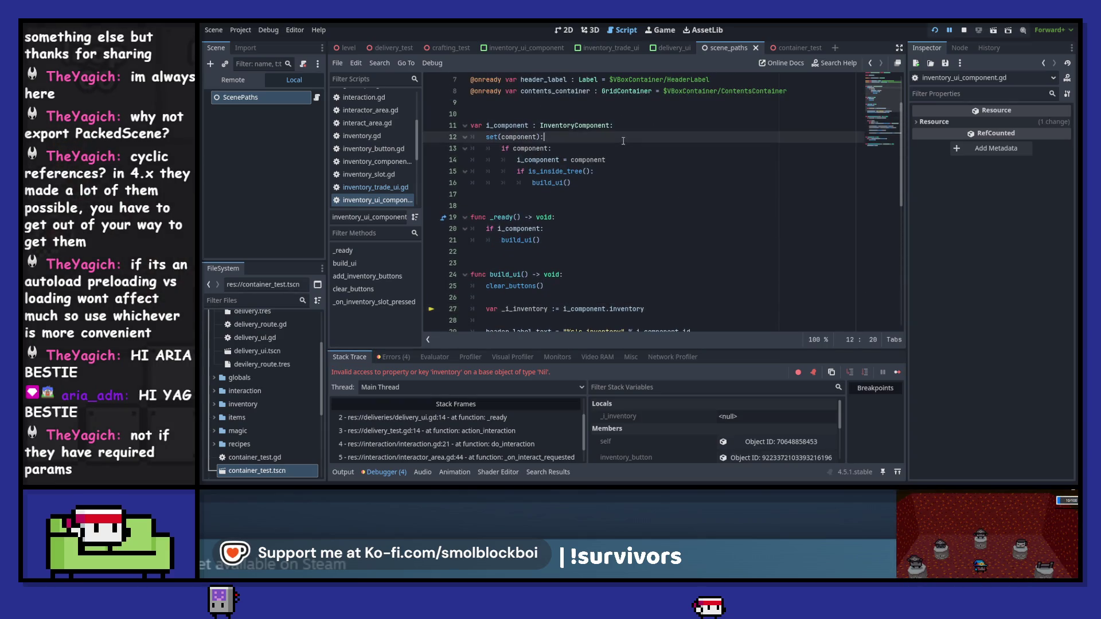
{"action": "key", "text": "ctrl+z"}
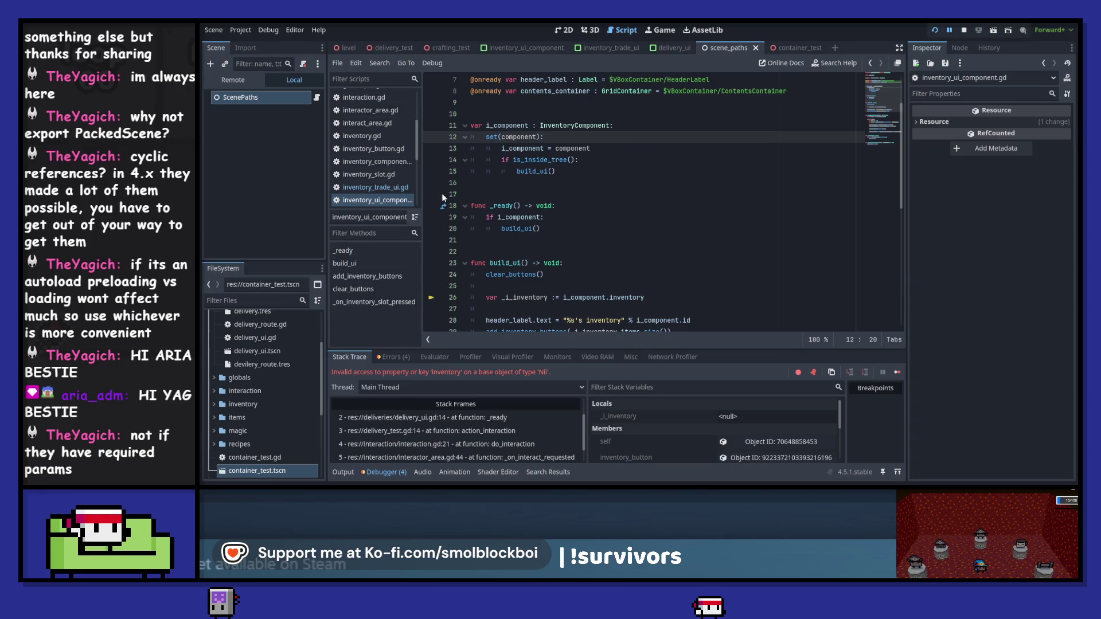
{"action": "left_click", "coordinate": [963, 30]}
Delete both the inventory_2 and inventory_1 setter blocks from inventory_trade_ui.gd.
{"action": "left_click", "coordinate": [370, 187]}
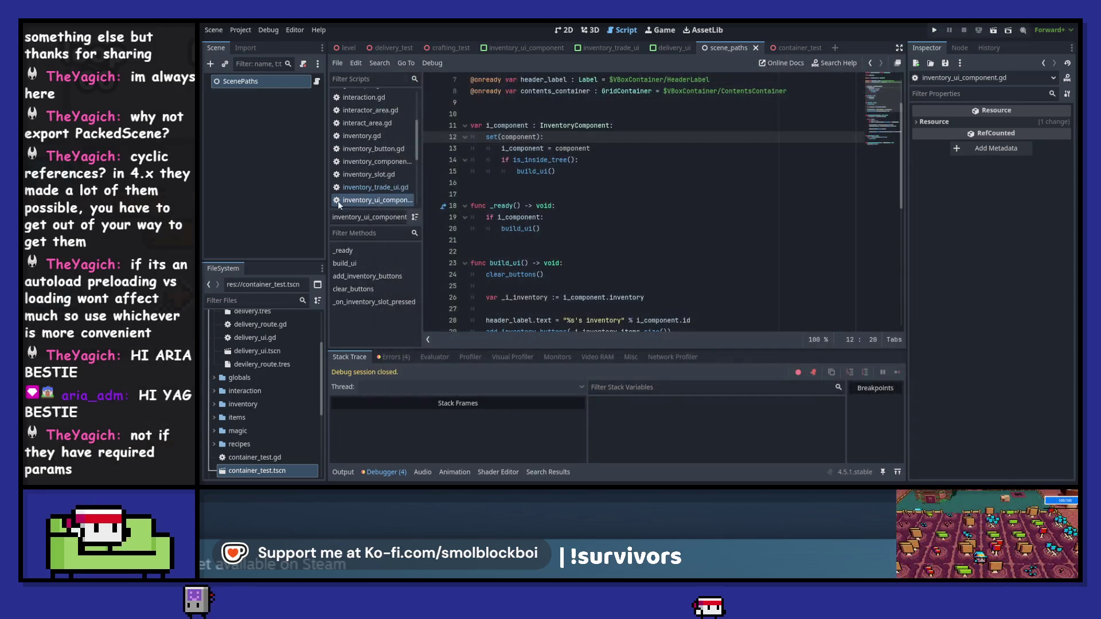
{"action": "scroll", "coordinate": [676, 241], "scroll_direction": "down", "scroll_amount": 1}
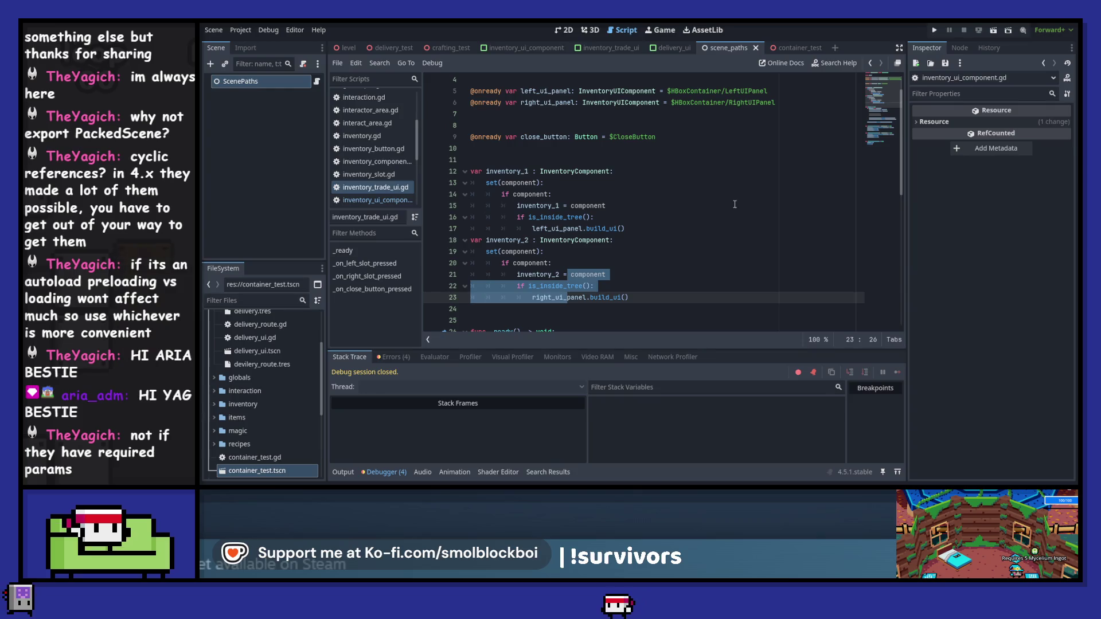
{"action": "left_click", "coordinate": [564, 264]}
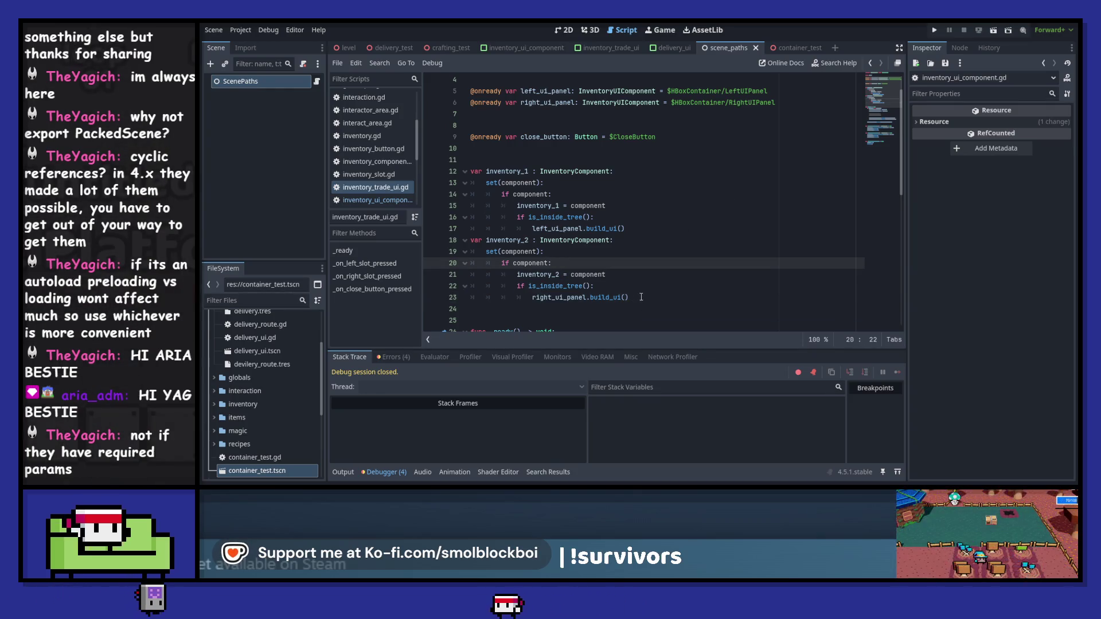
{"action": "mouse_move", "coordinate": [641, 297]}
{"action": "left_mouse_down"}
{"action": "mouse_move", "coordinate": [610, 240]}
{"action": "mouse_move", "coordinate": [608, 205]}
{"action": "left_mouse_up"}
{"action": "key", "text": "BackSpace"}
{"action": "left_click", "coordinate": [610, 171], "text": "shift"}
{"action": "key", "text": "BackSpace"}
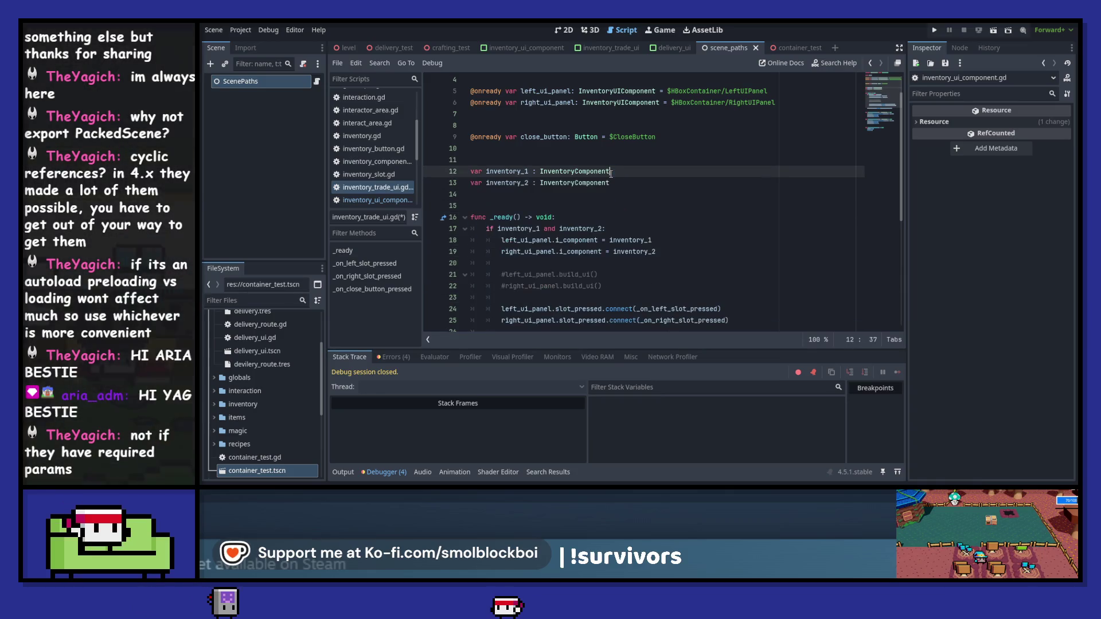
Bring up the inventory_ui_component script and its scene tab.
{"action": "left_click", "coordinate": [387, 201]}
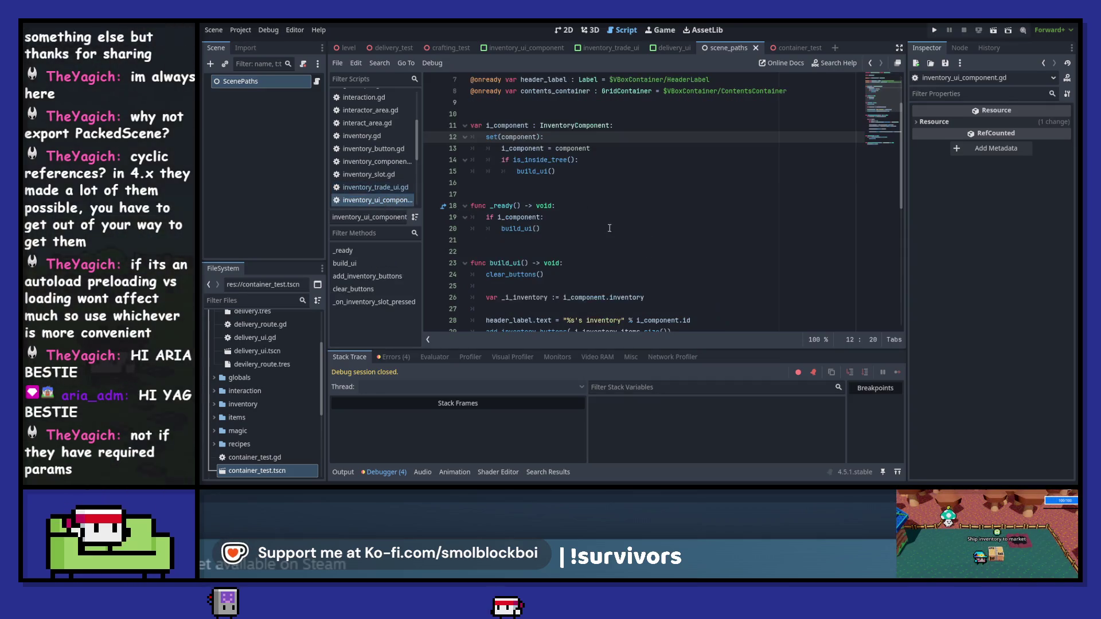
{"action": "scroll", "coordinate": [609, 228], "scroll_direction": "up", "scroll_amount": 1}
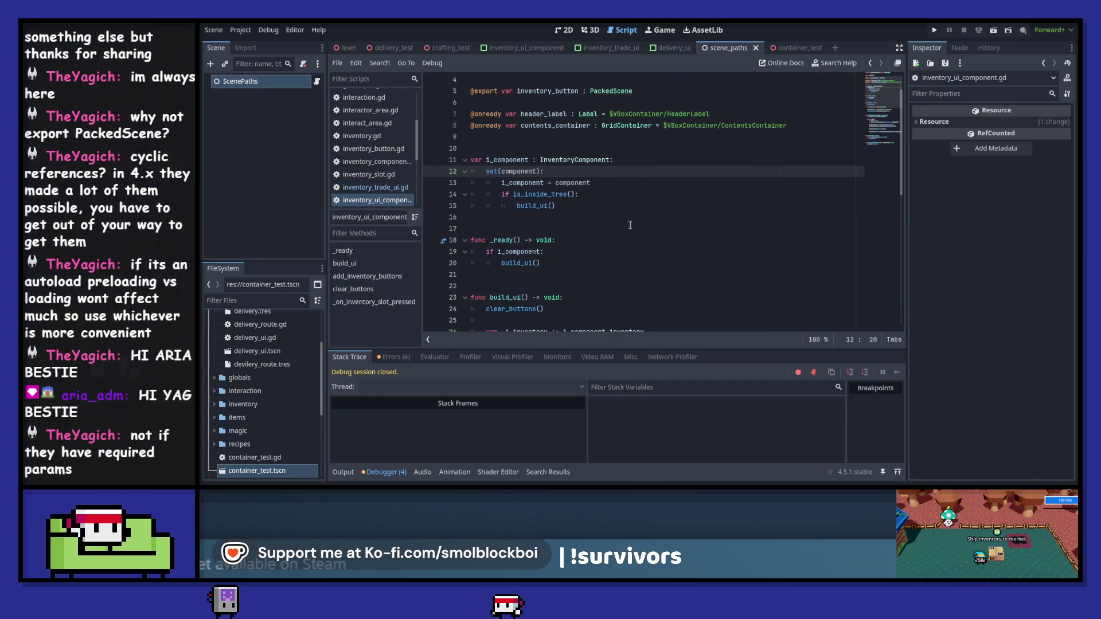
{"action": "left_click", "coordinate": [522, 47]}
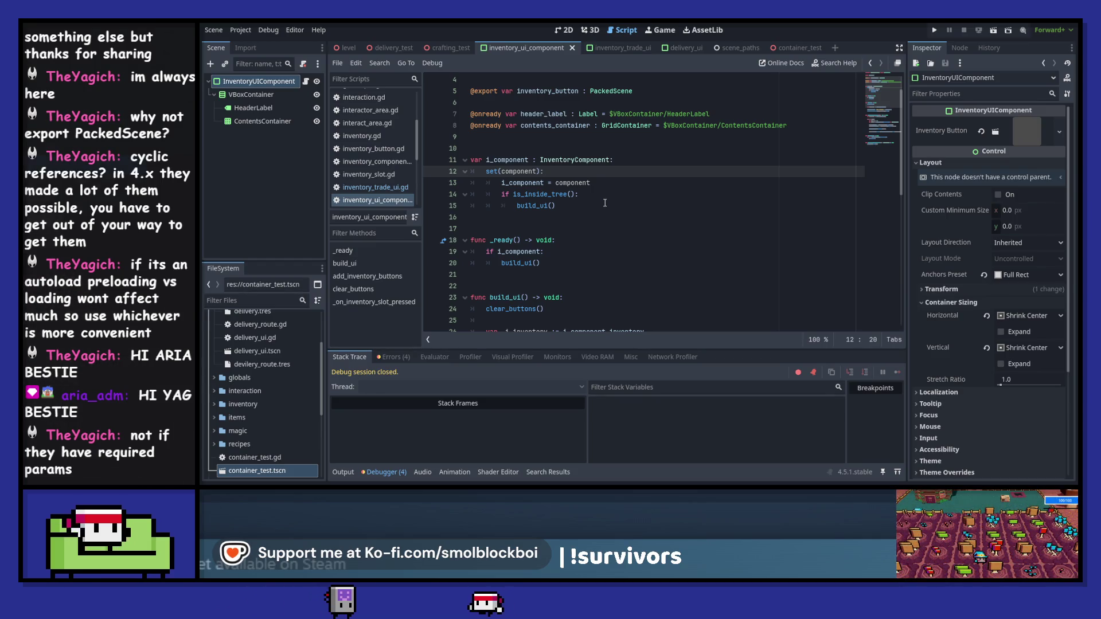
Run the game, dismiss the inventory overlay, then plant and harvest a Mushroom.
{"action": "scroll", "coordinate": [605, 203], "scroll_direction": "down", "scroll_amount": 5}
{"action": "scroll", "coordinate": [605, 203], "scroll_direction": "up", "scroll_amount": 6}
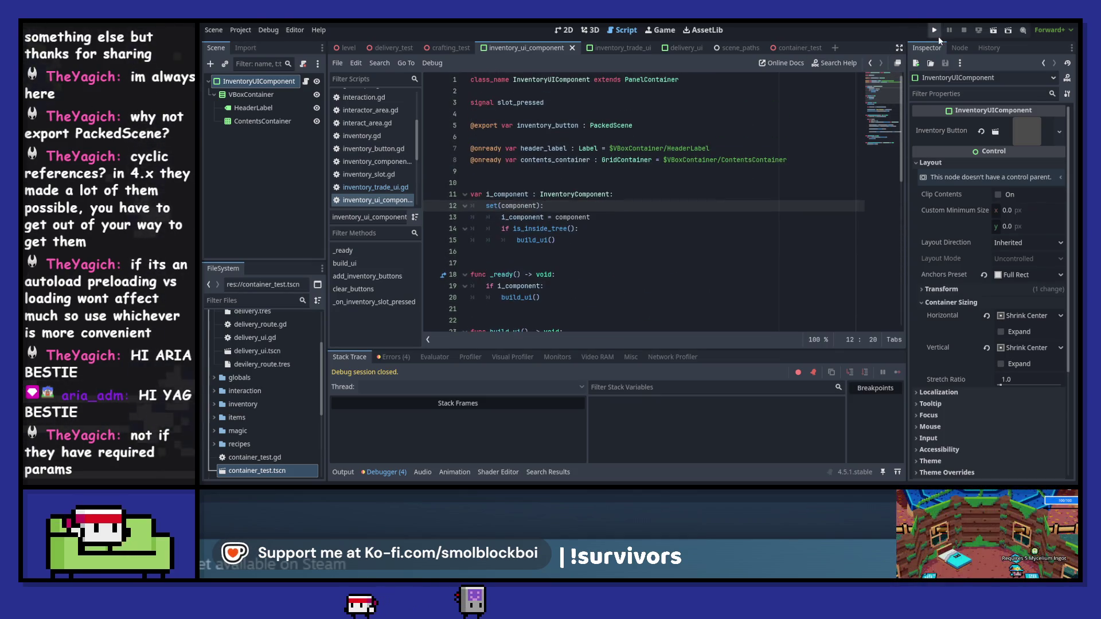
{"action": "left_click", "coordinate": [935, 33]}
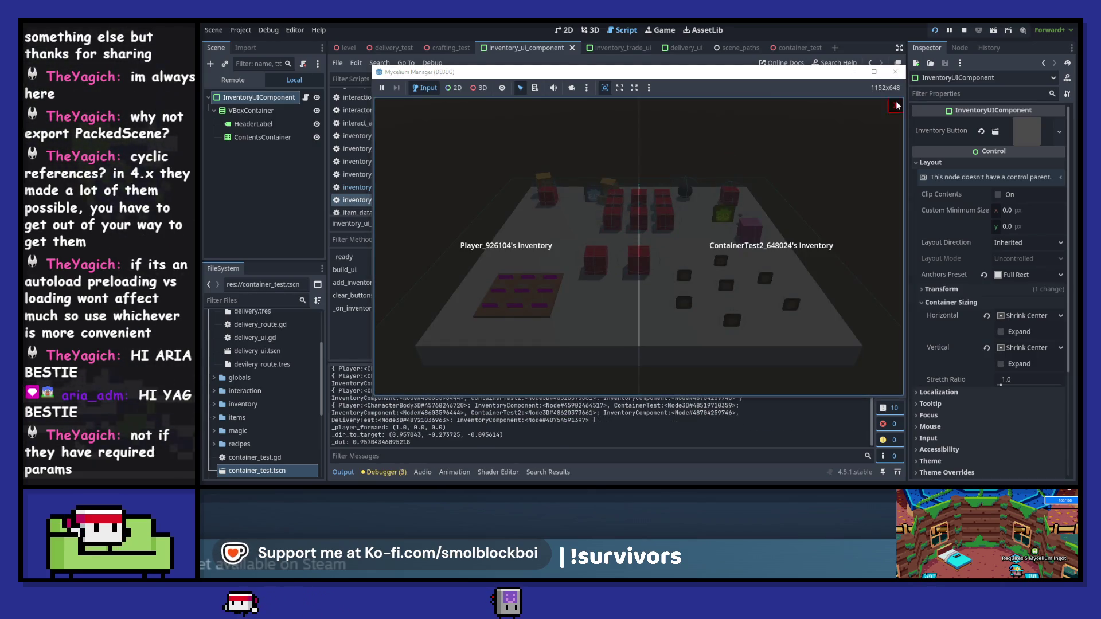
{"action": "left_click", "coordinate": [894, 106]}
{"action": "key", "text": "a"}
{"action": "key", "text": "s"}
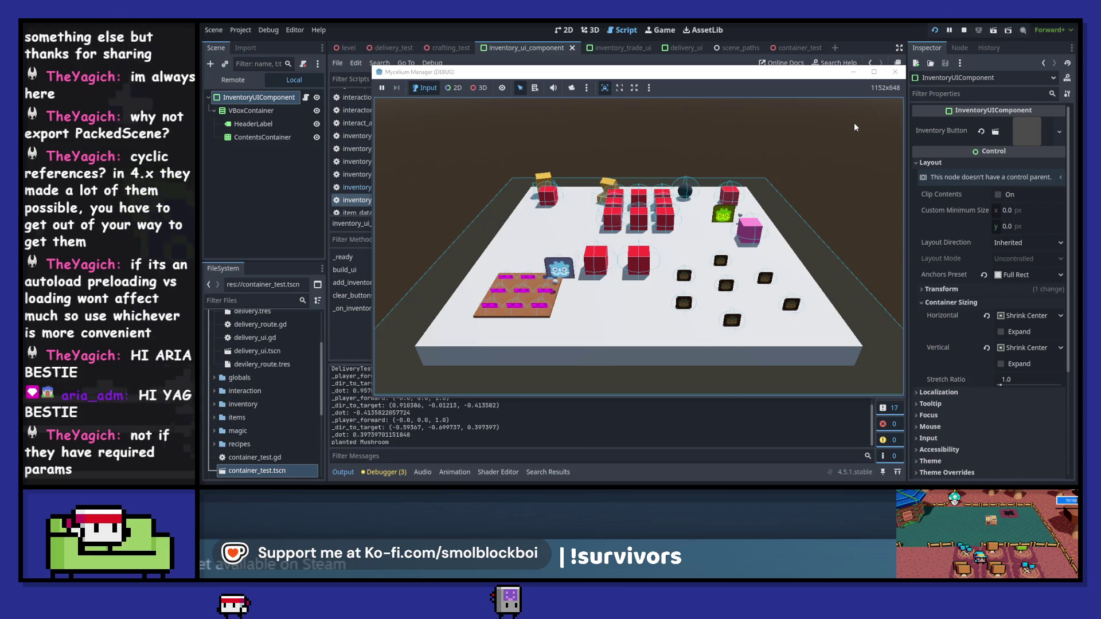
{"action": "key", "text": "e"}
{"action": "key", "text": "e"}
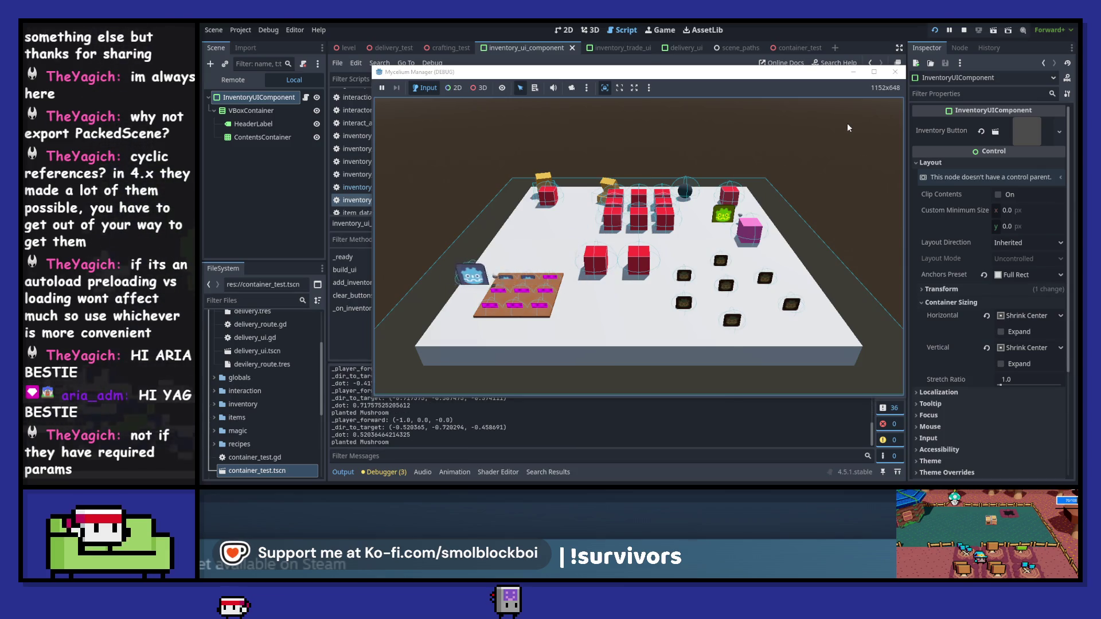
{"action": "key", "text": "d"}
Move one Mushroom into ContainerTest2, open the 'Send to where?' overlay, then stop the game.
{"action": "key", "text": "w"}
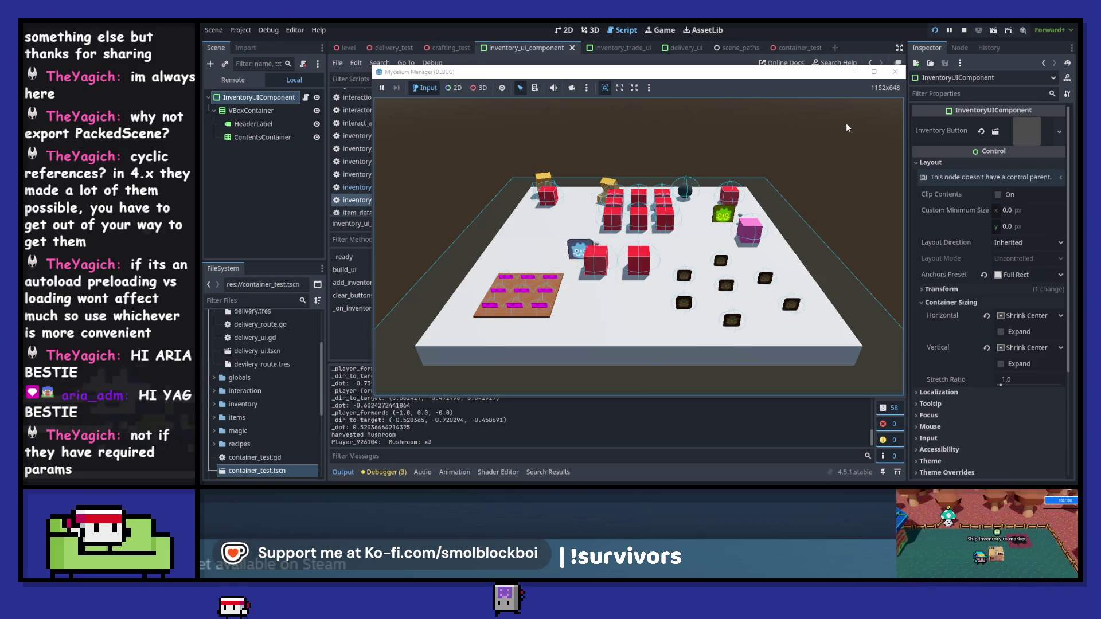
{"action": "key", "text": "e"}
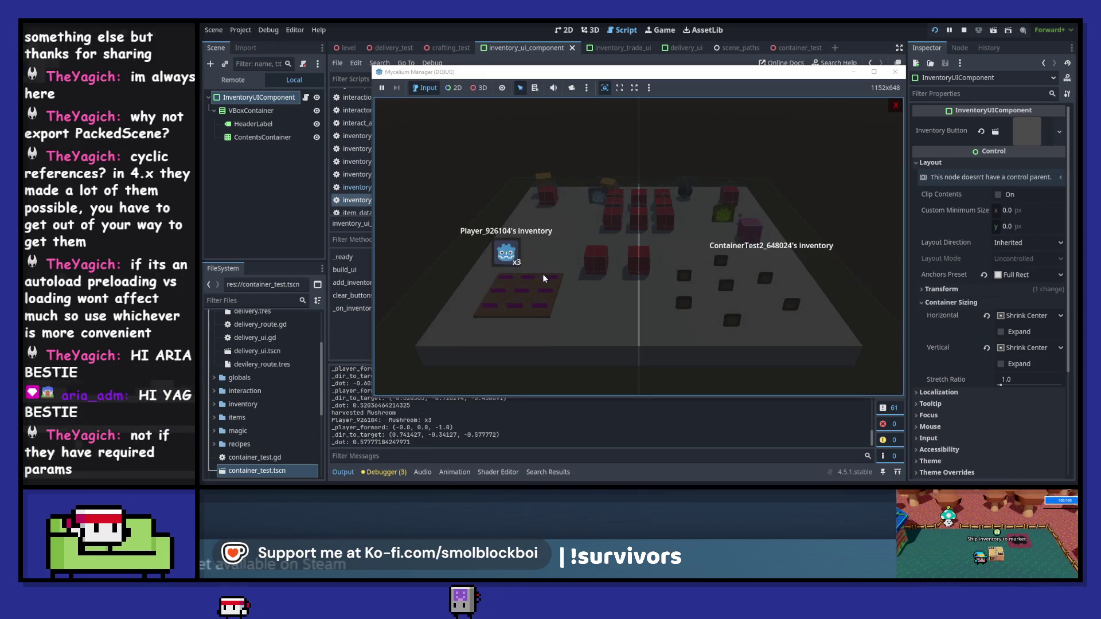
{"action": "left_click", "coordinate": [505, 252]}
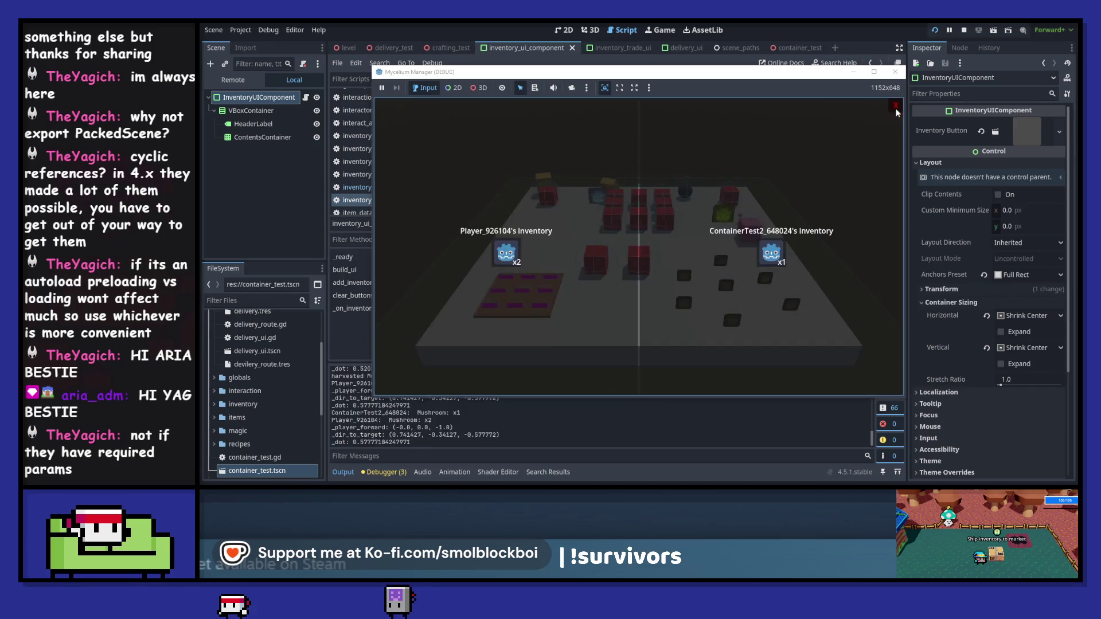
{"action": "left_click", "coordinate": [895, 107]}
{"action": "key", "text": "d"}
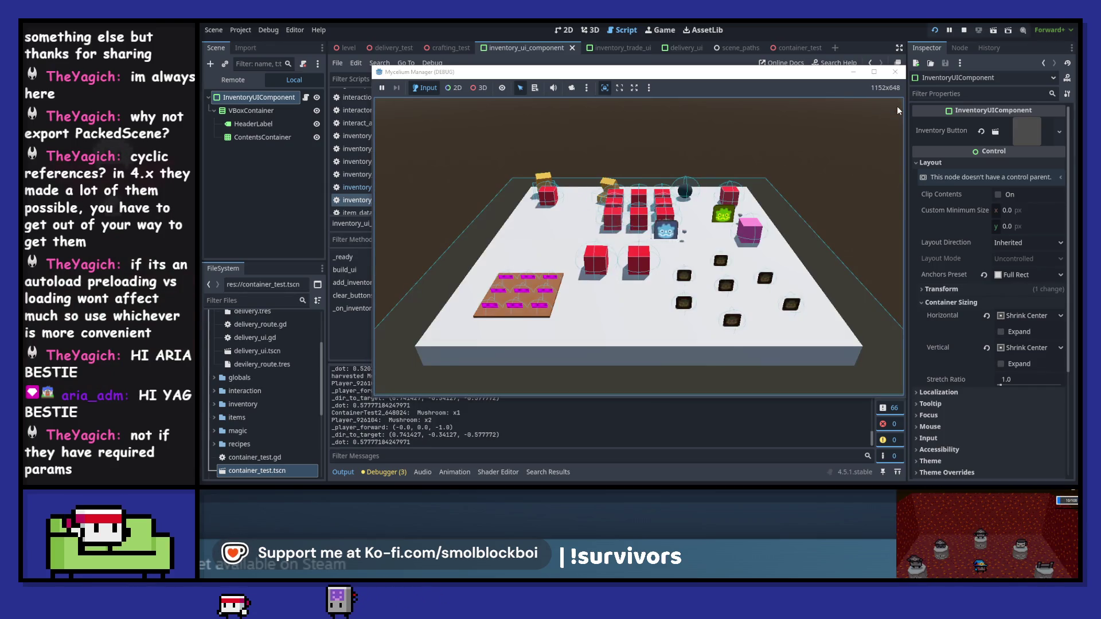
{"action": "key", "text": "e"}
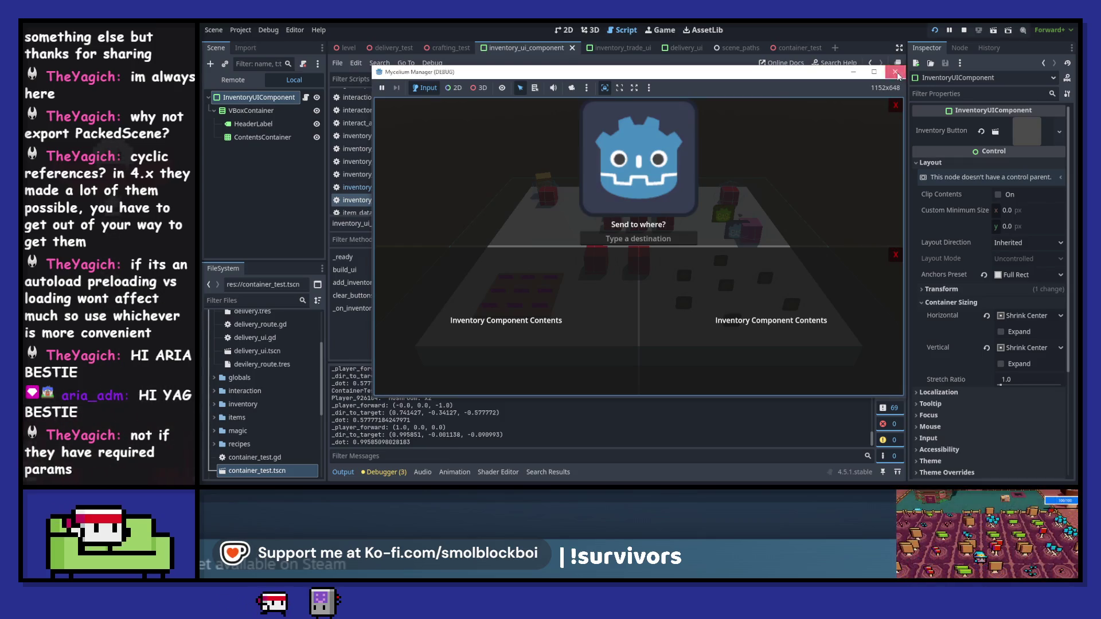
{"action": "left_click", "coordinate": [894, 72]}
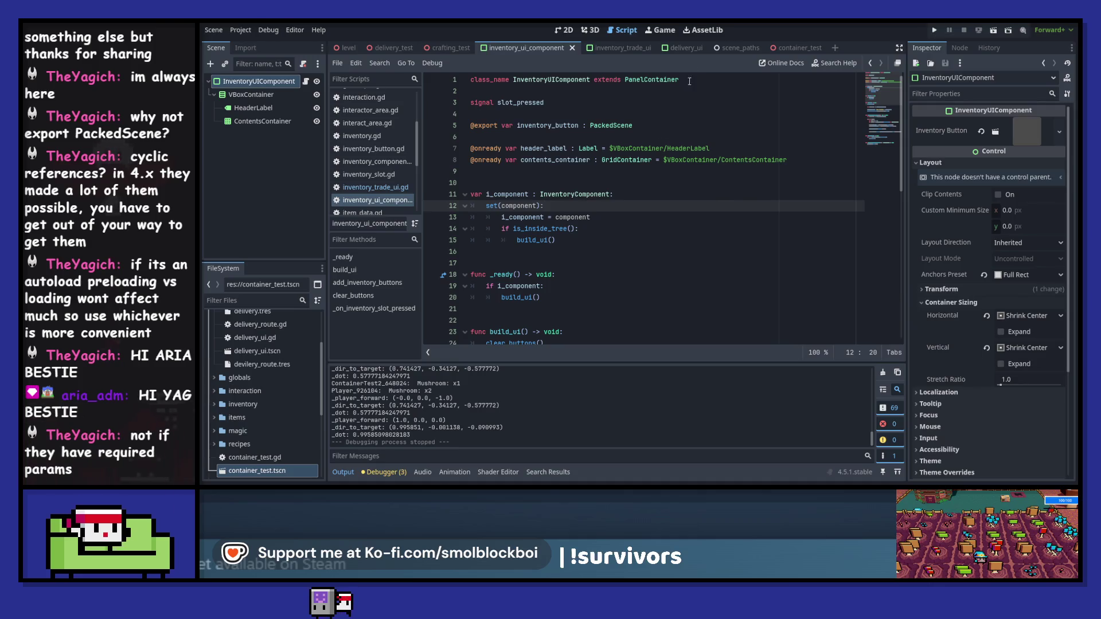
In delivery_ui.gd, add a debug print(inventory_trade_ui.inventory_1) after the inventory assignments.
{"action": "left_click", "coordinate": [682, 47]}
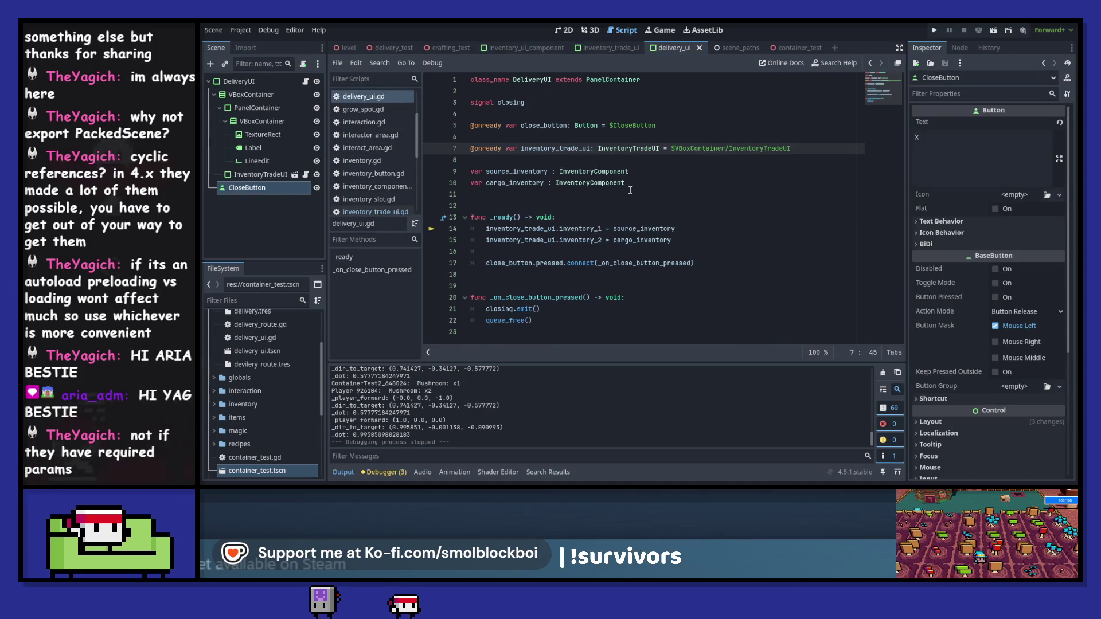
{"action": "left_click", "coordinate": [607, 251]}
{"action": "key", "text": "Return"}
{"action": "key", "text": "Return"}
{"action": "key", "text": "Up"}
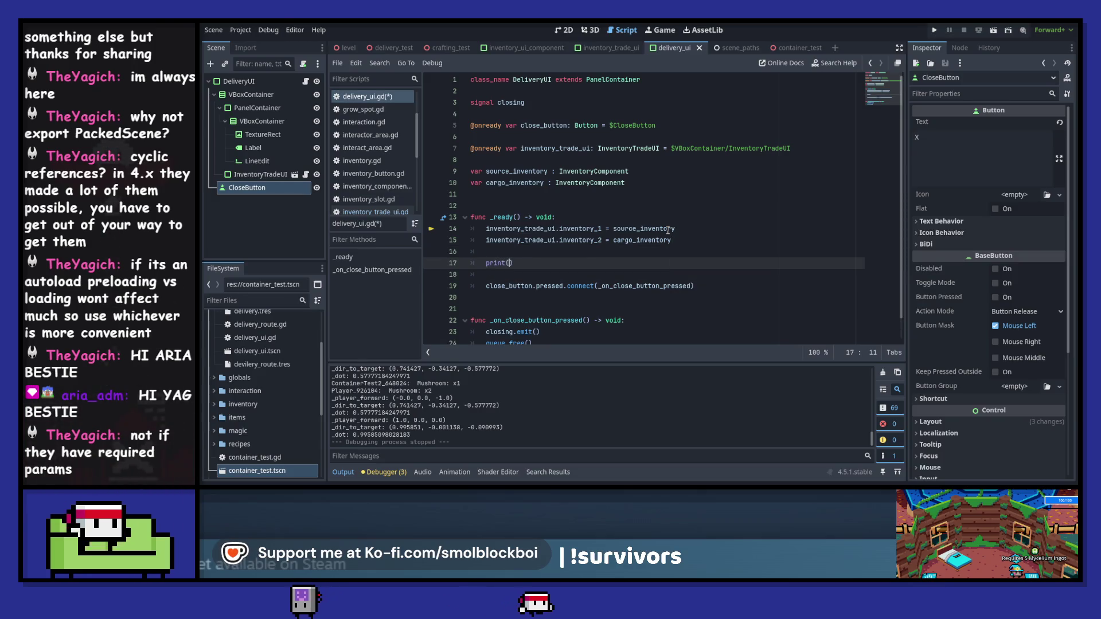
{"action": "type", "text": "print("}
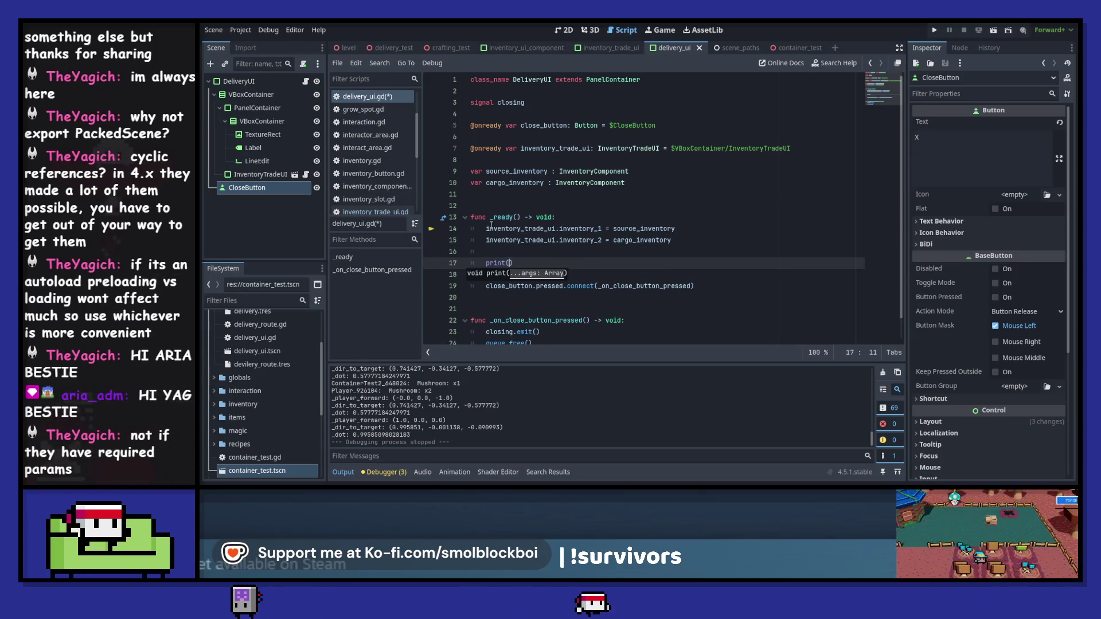
{"action": "left_click_drag", "start_coordinate": [487, 229], "coordinate": [591, 228]}
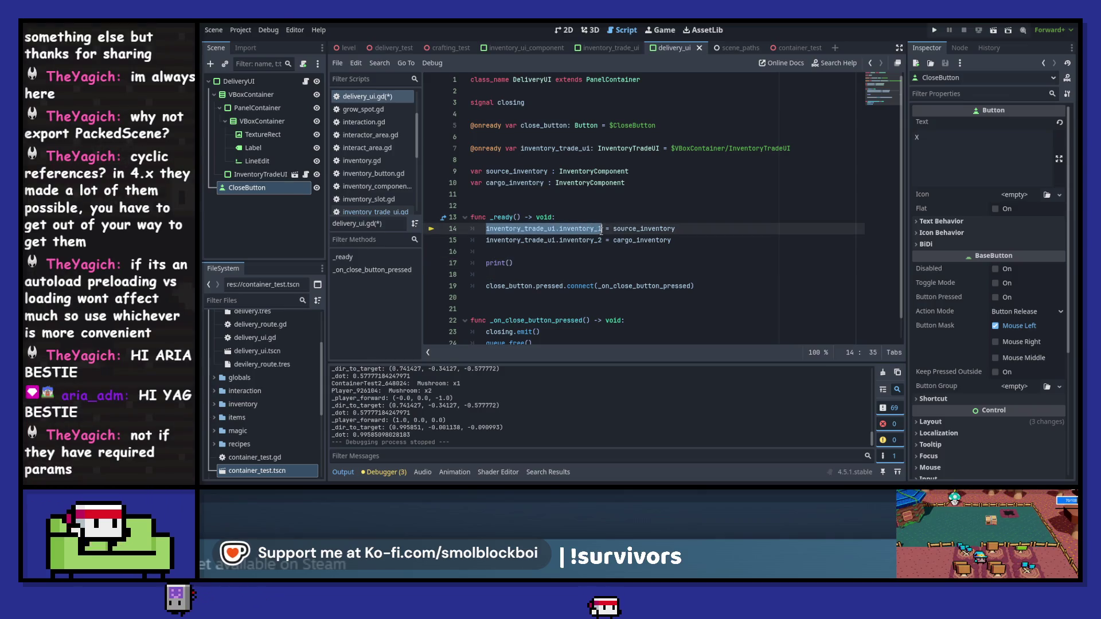
{"action": "key", "text": "ctrl+c"}
{"action": "left_click", "coordinate": [506, 263]}
{"action": "key", "text": "ctrl+v"}
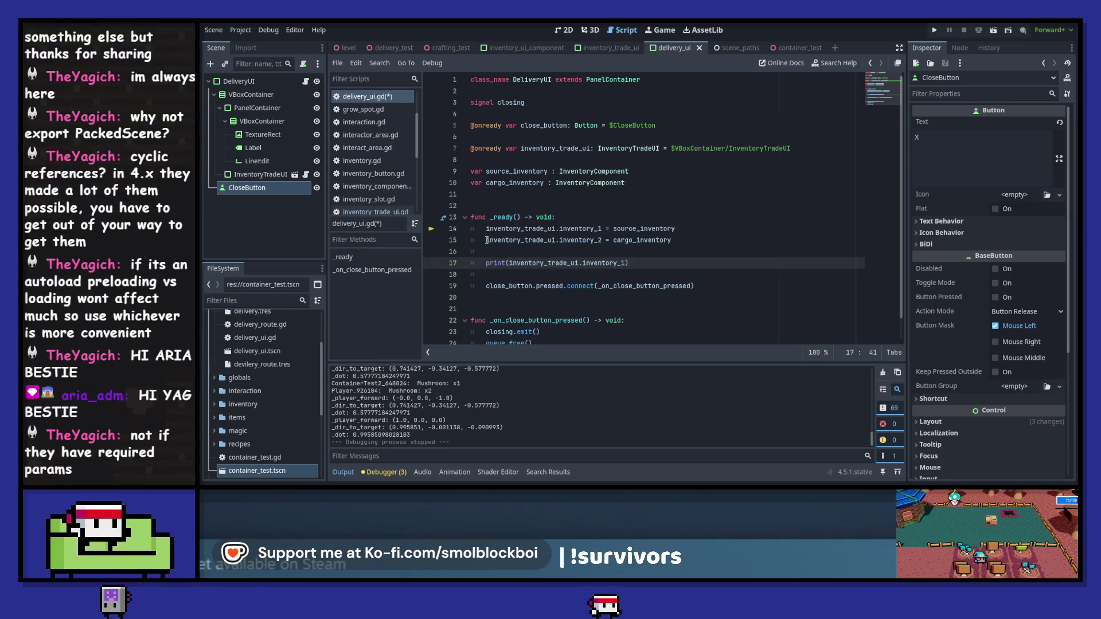
Remove the temporary print statement, save, and run the game again.
{"action": "left_click_drag", "start_coordinate": [487, 240], "coordinate": [605, 239]}
{"action": "key", "text": "ctrl+z"}
{"action": "key", "text": "ctrl+z"}
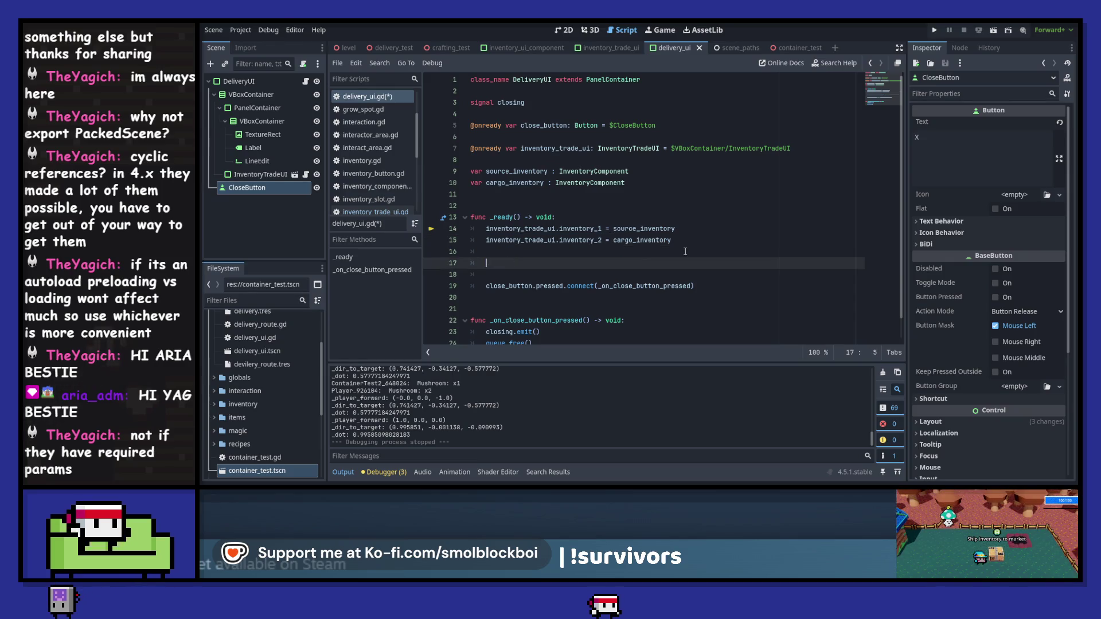
{"action": "key", "text": "ctrl+z"}
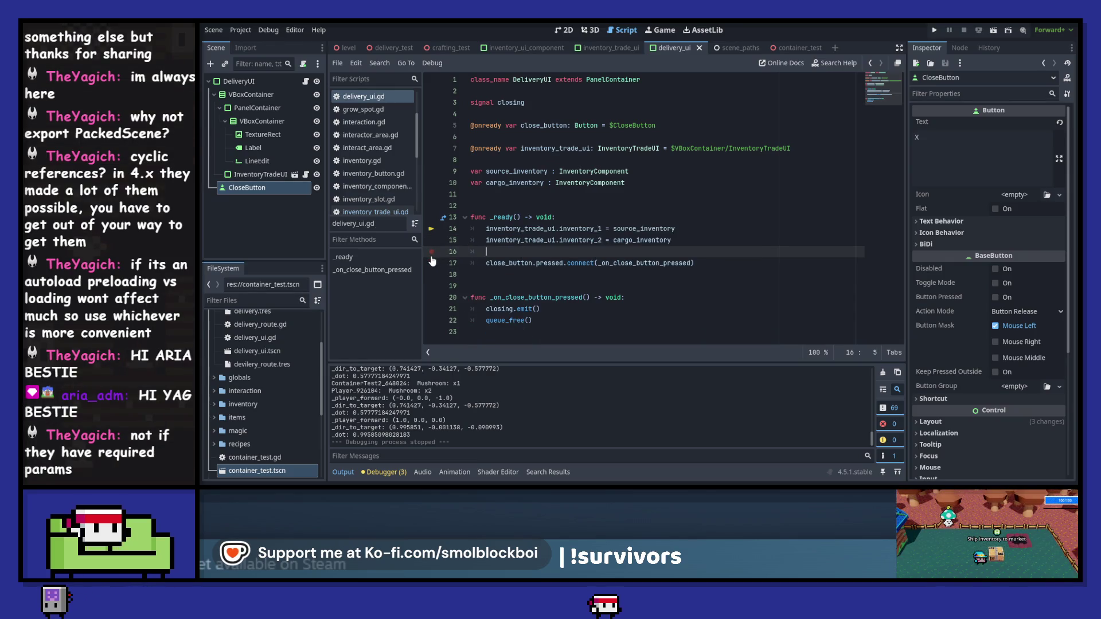
{"action": "key", "text": "F5"}
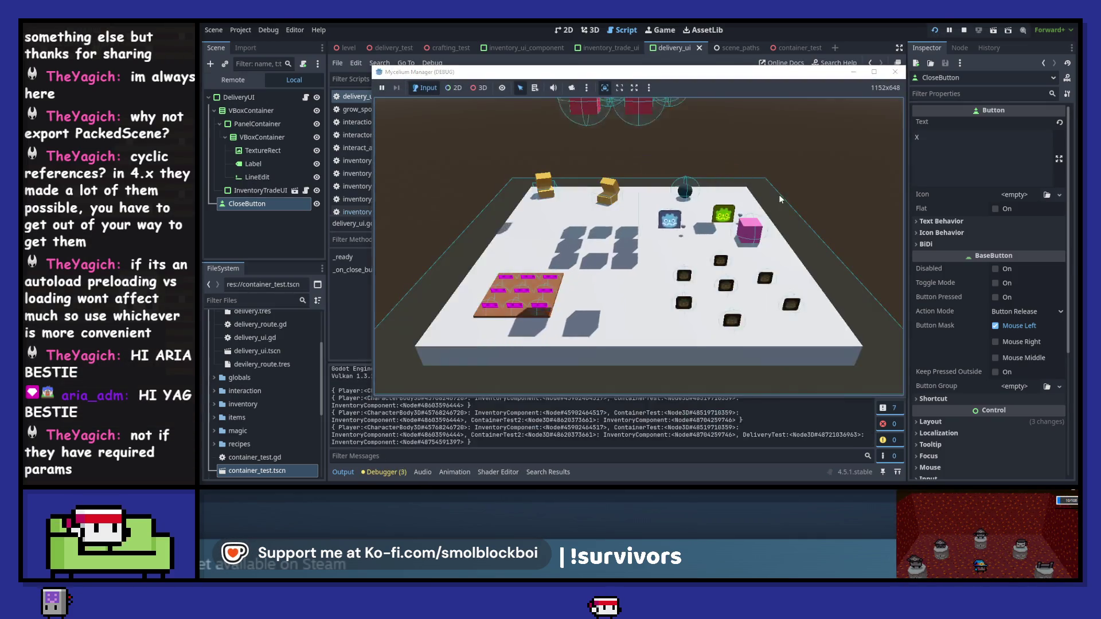
Open the delivery overlay, then stop and relaunch the game for debugging.
{"action": "key", "text": "e"}
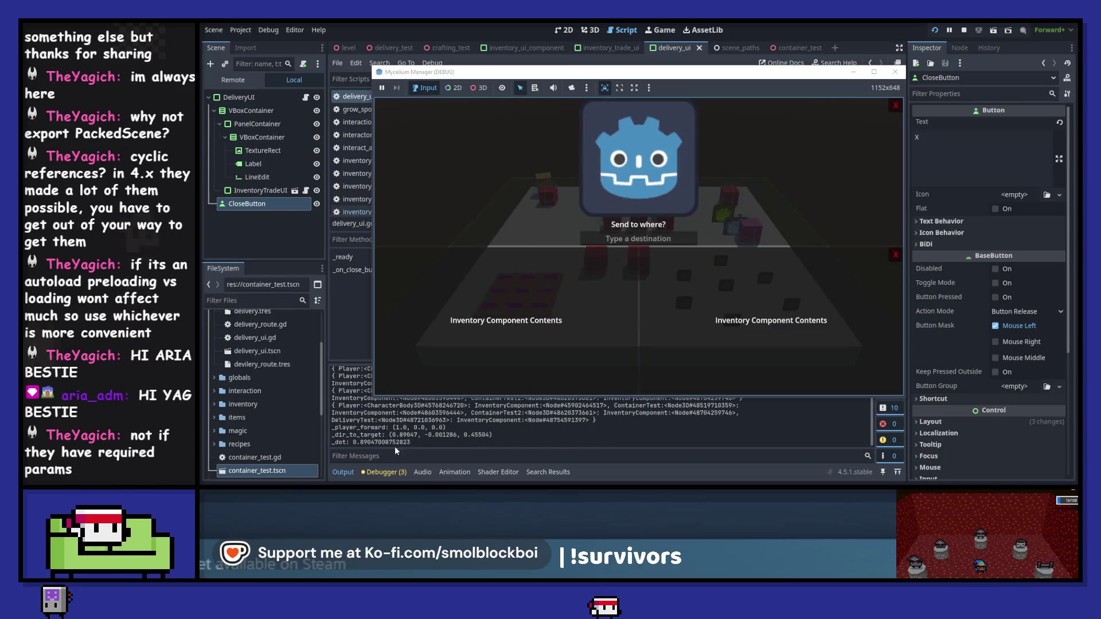
{"action": "left_click", "coordinate": [894, 72]}
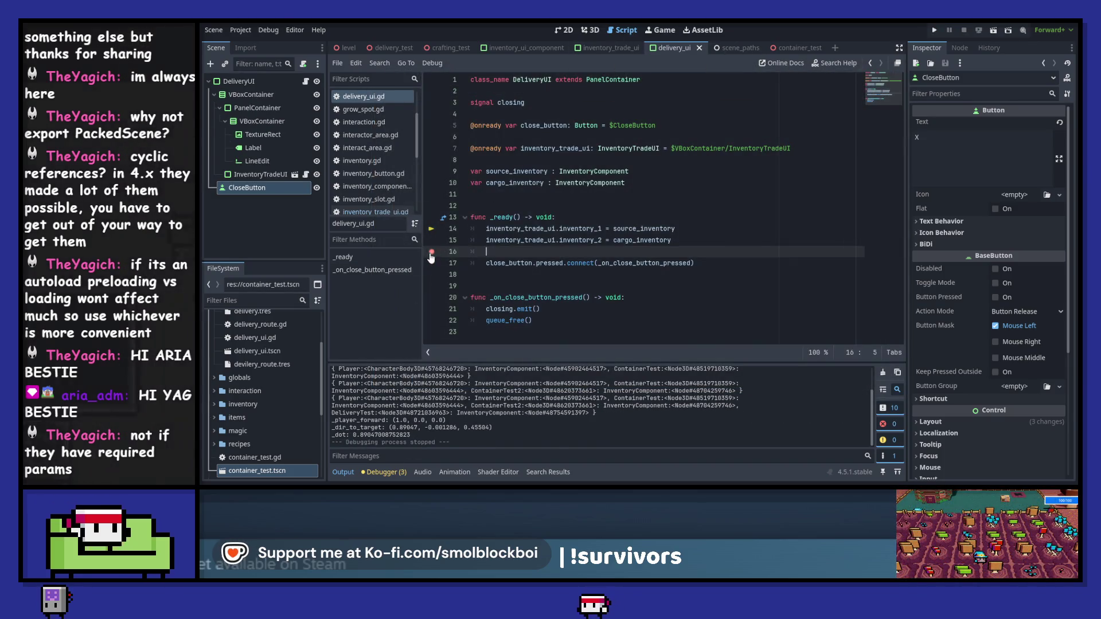
{"action": "key", "text": "F5"}
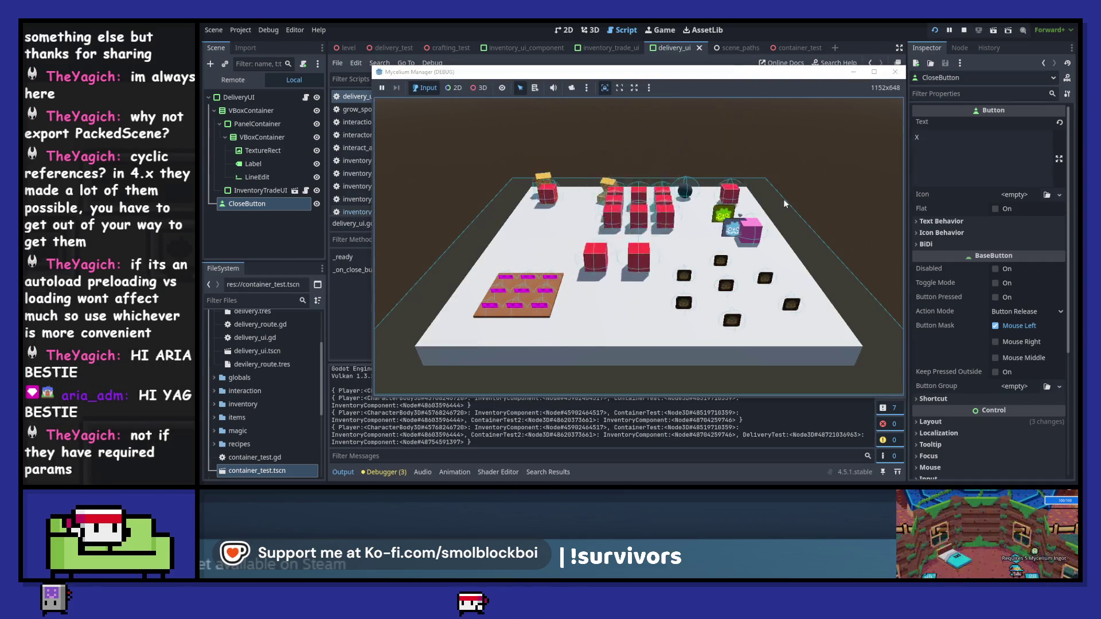
Hit the line 17 breakpoint, confirm source_inventory is an InventoryComponent, and stop debugging.
{"action": "key", "text": "e"}
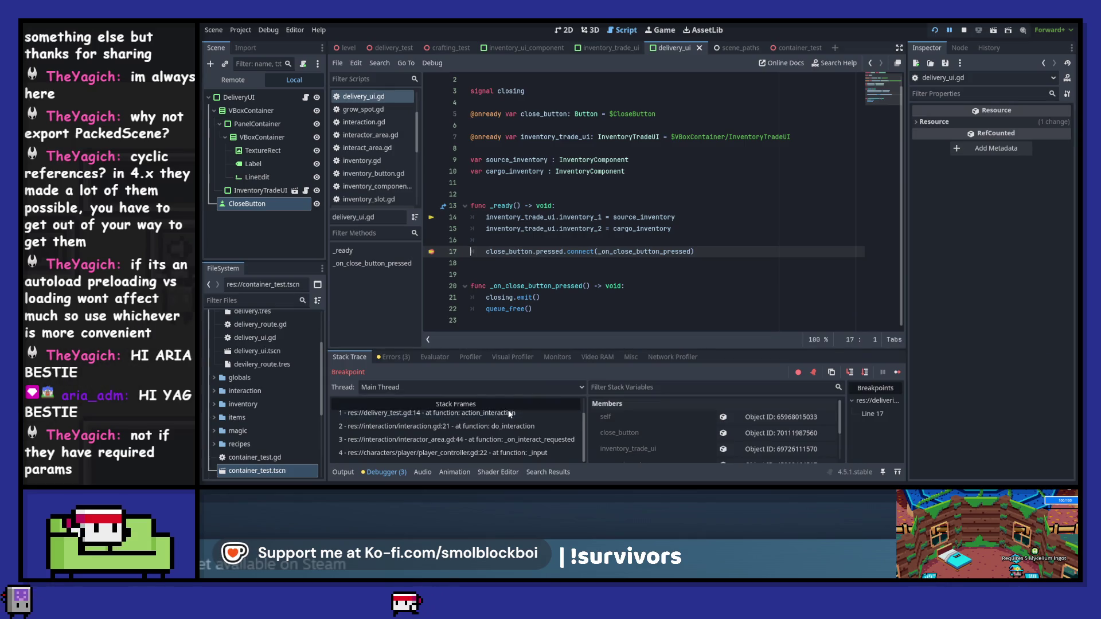
{"action": "scroll", "coordinate": [518, 414], "scroll_direction": "up", "scroll_amount": 1}
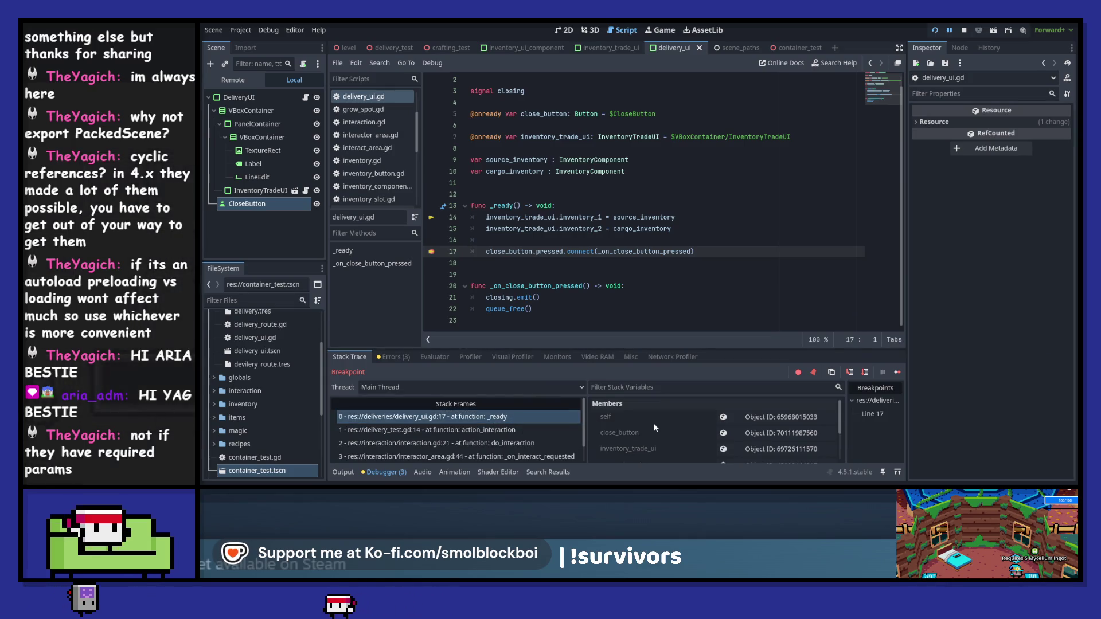
{"action": "scroll", "coordinate": [652, 422], "scroll_direction": "down", "scroll_amount": 1}
{"action": "scroll", "coordinate": [652, 422], "scroll_direction": "down", "scroll_amount": 1}
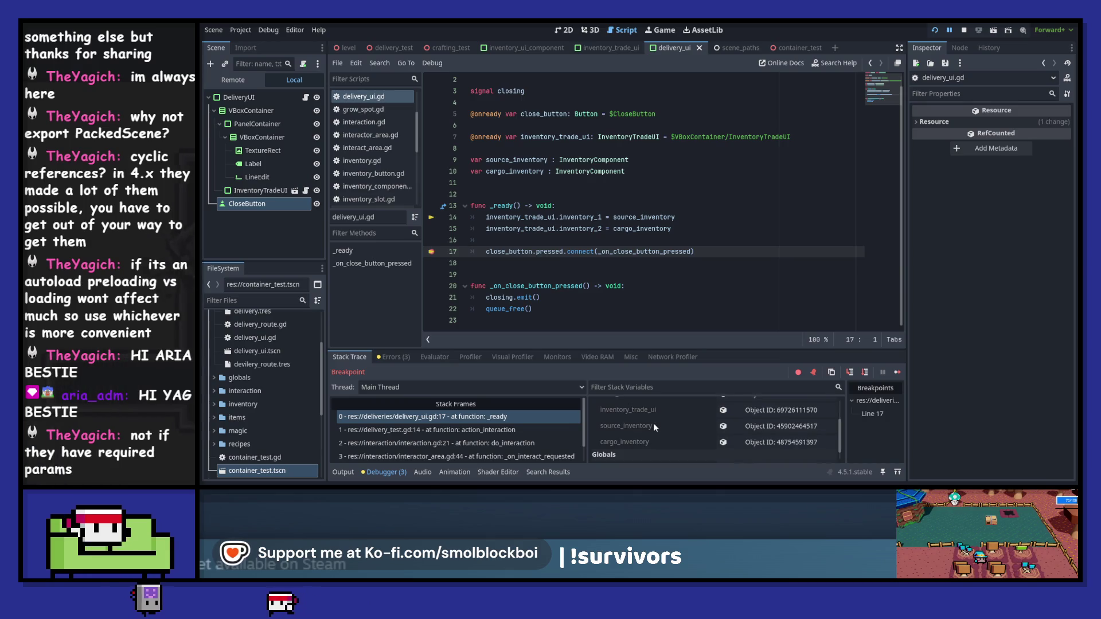
{"action": "left_click", "coordinate": [813, 426]}
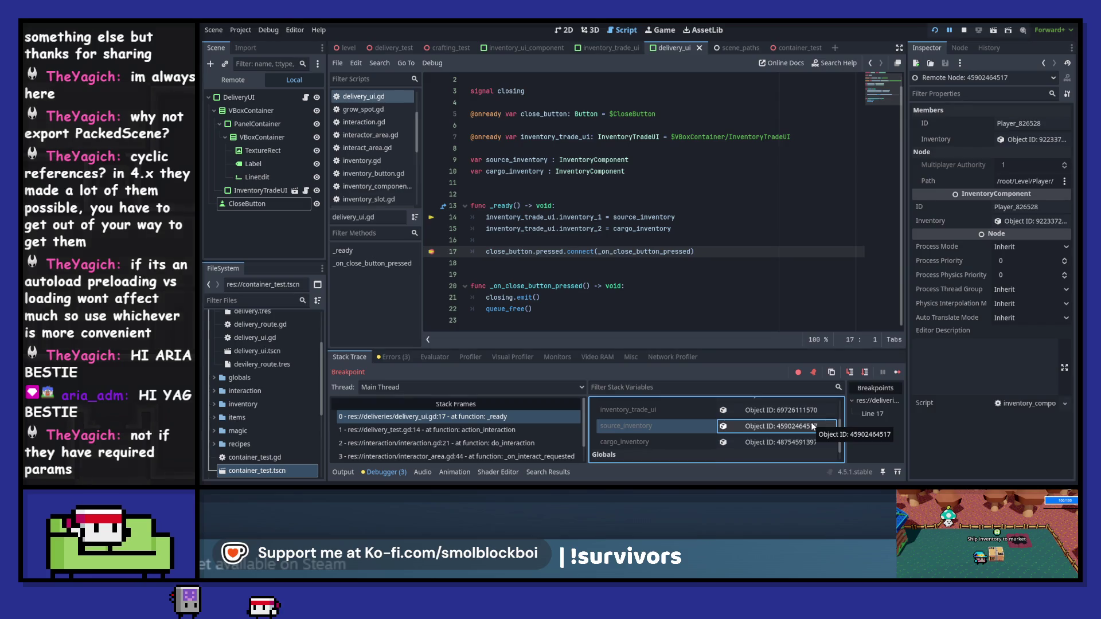
{"action": "key", "text": "F8"}
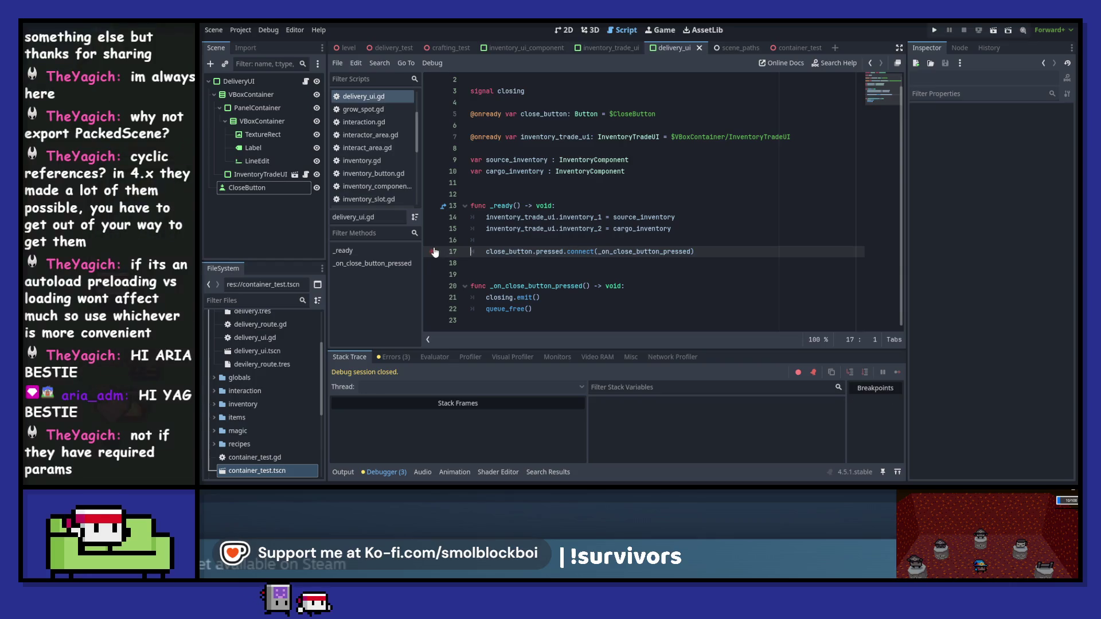
{"action": "mouse_move", "coordinate": [590, 219]}
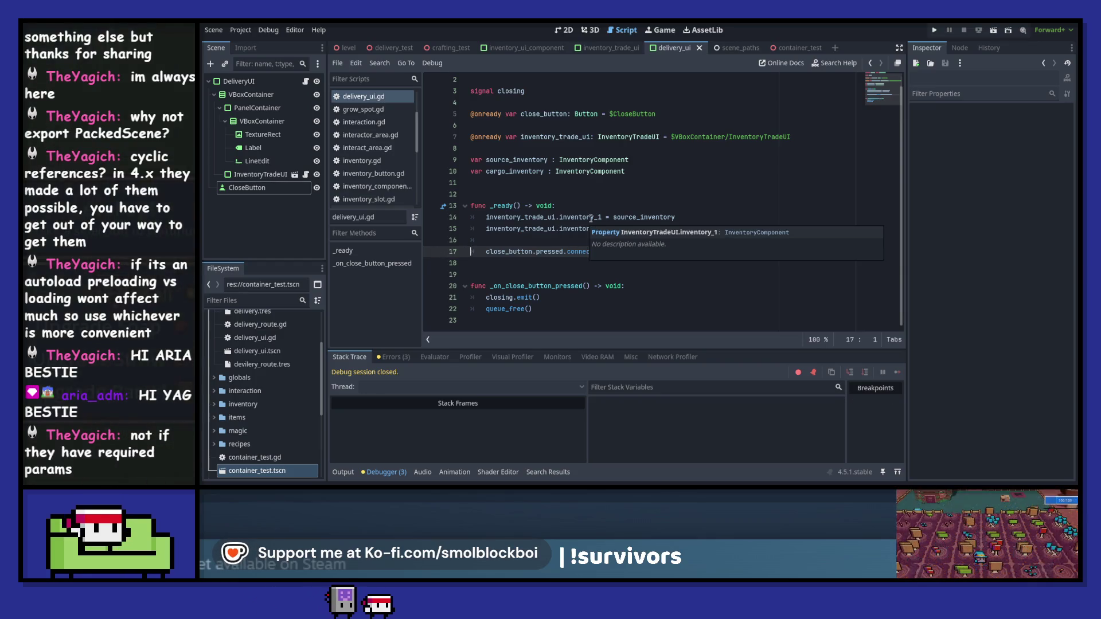
{"action": "left_click", "coordinate": [582, 217], "text": "ctrl"}
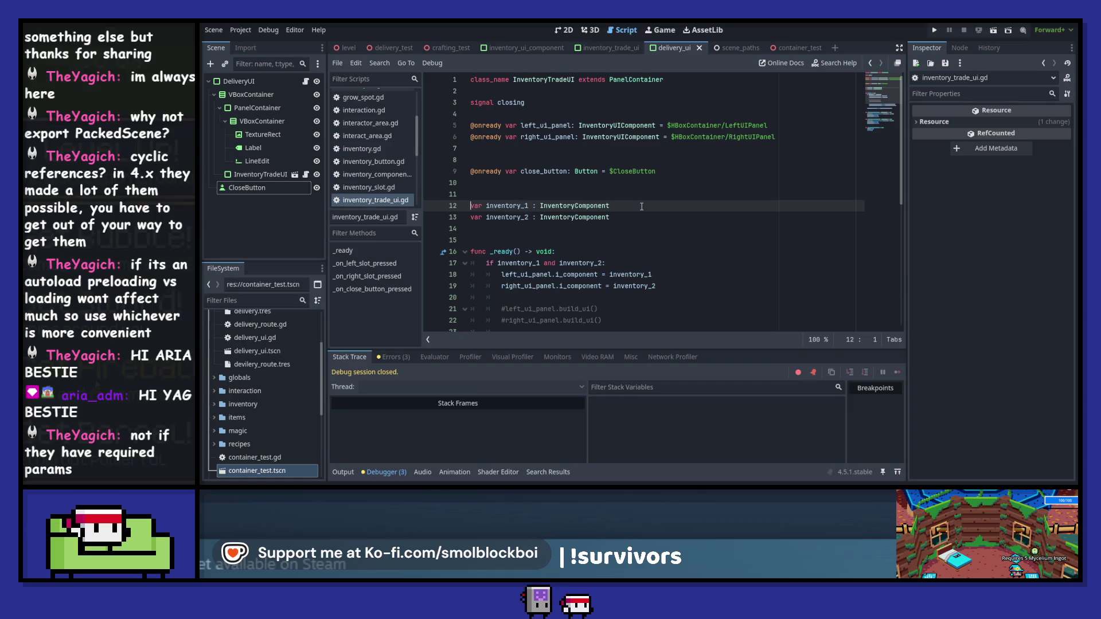
{"action": "scroll", "coordinate": [641, 206], "scroll_direction": "down", "scroll_amount": 1}
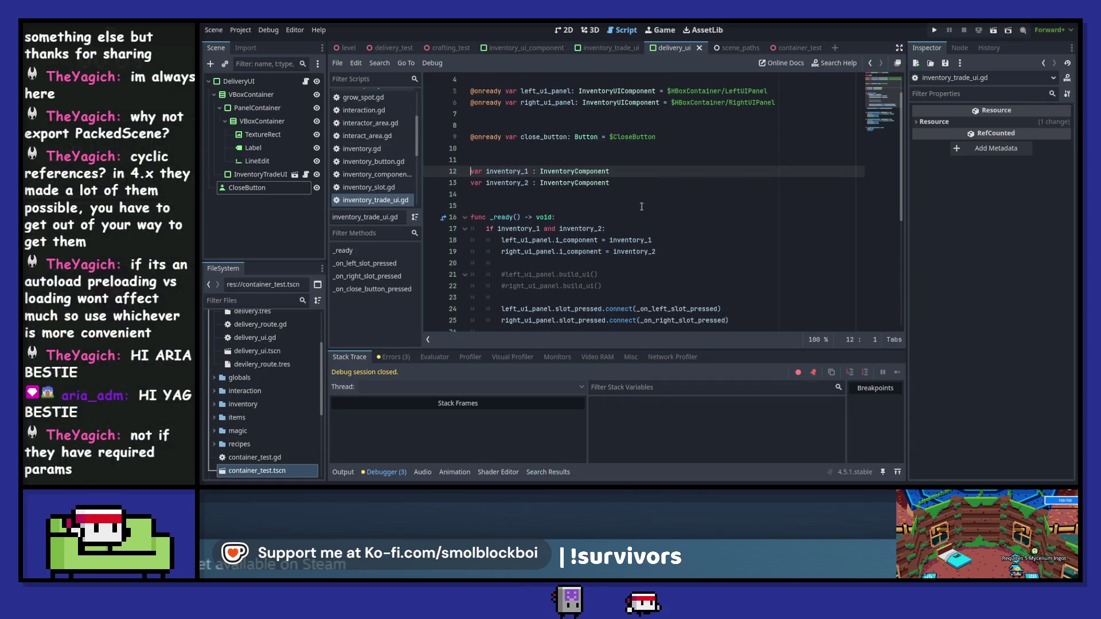
{"action": "scroll", "coordinate": [641, 207], "scroll_direction": "down", "scroll_amount": 1}
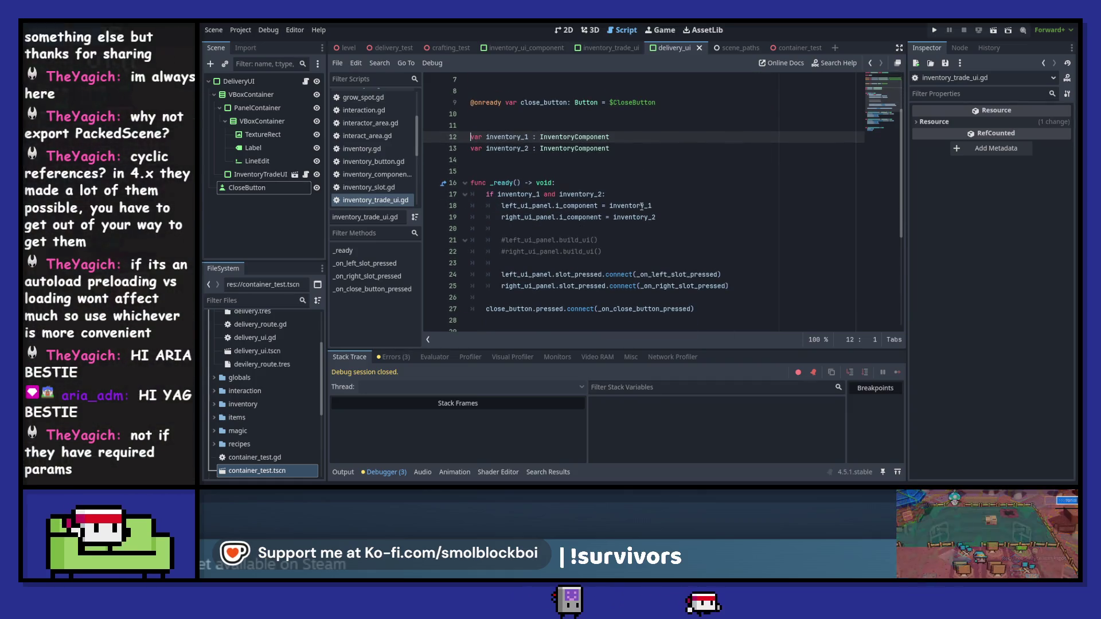
{"action": "key", "text": "F5"}
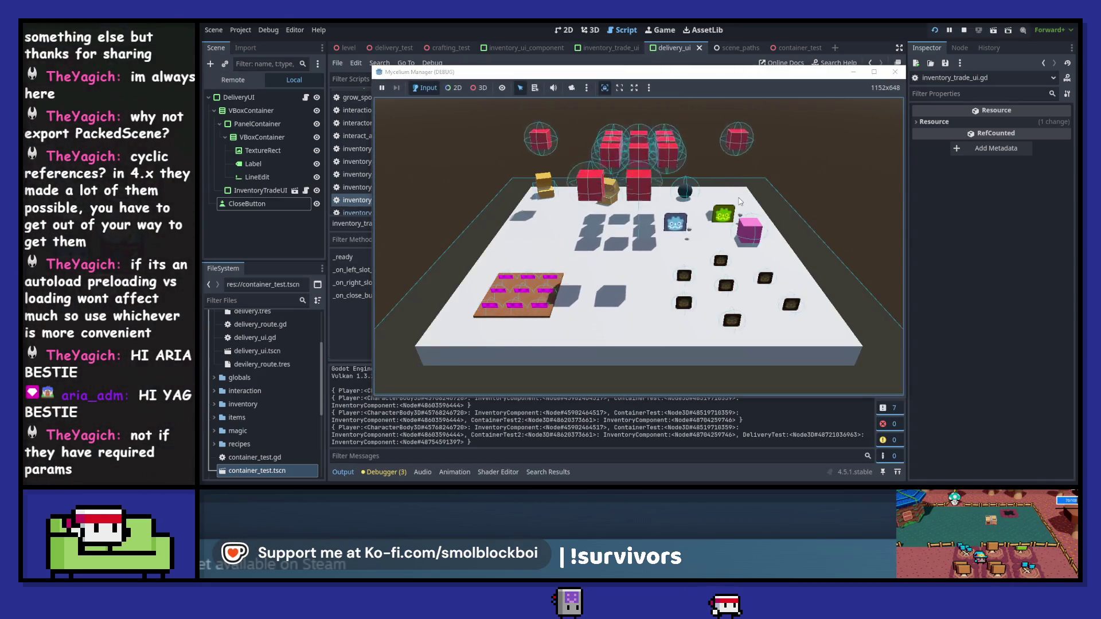
{"action": "key", "text": "e"}
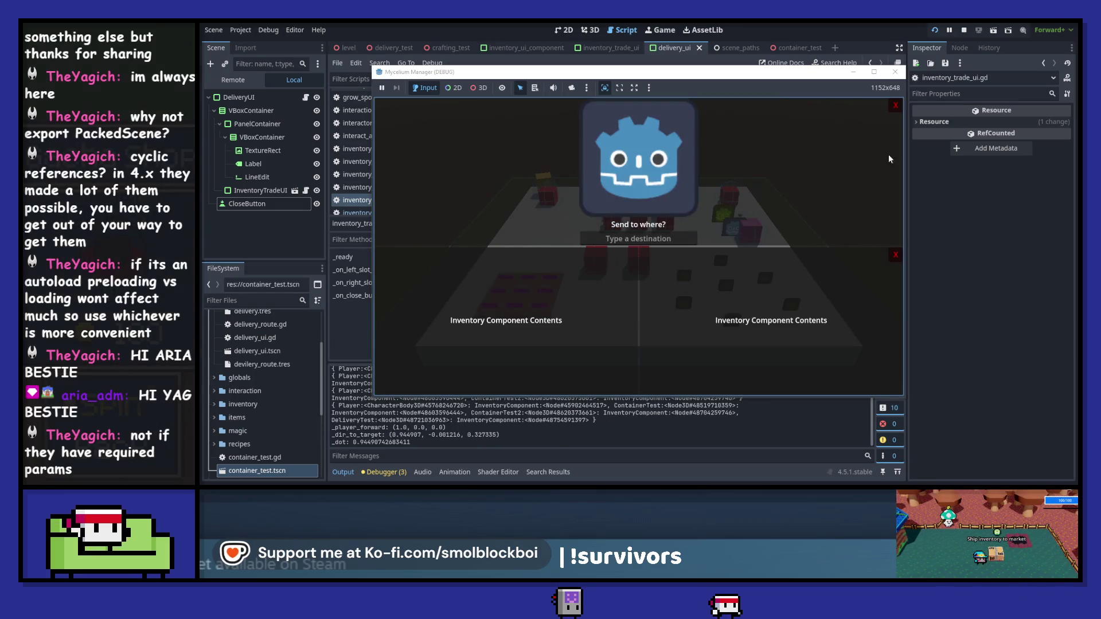
{"action": "key", "text": "F8"}
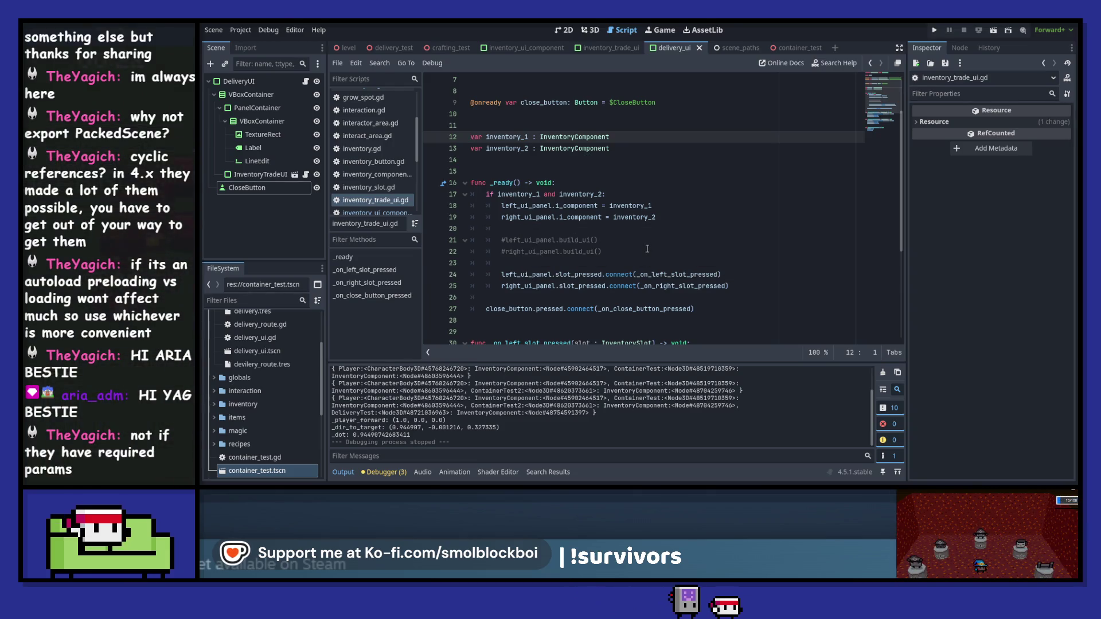
{"action": "scroll", "coordinate": [646, 248], "scroll_direction": "down", "scroll_amount": 5}
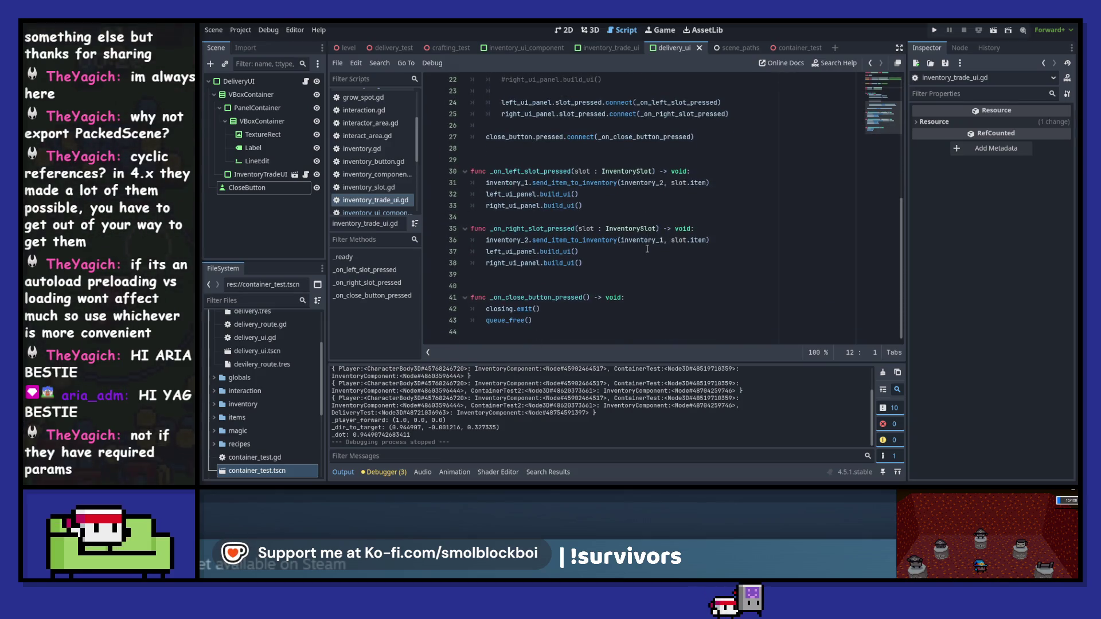
Add an empty 'func build_ui() -> void:' with a pass placeholder and save.
{"action": "scroll", "coordinate": [646, 248], "scroll_direction": "up", "scroll_amount": 1}
{"action": "left_click", "coordinate": [528, 195]}
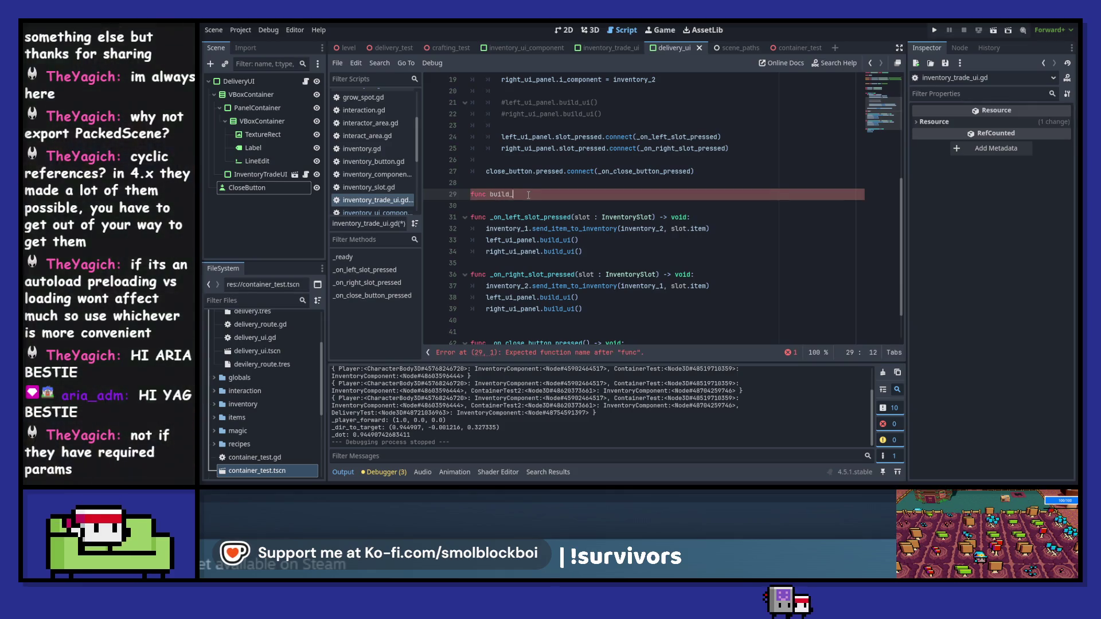
{"action": "type", "text": "ui()"}
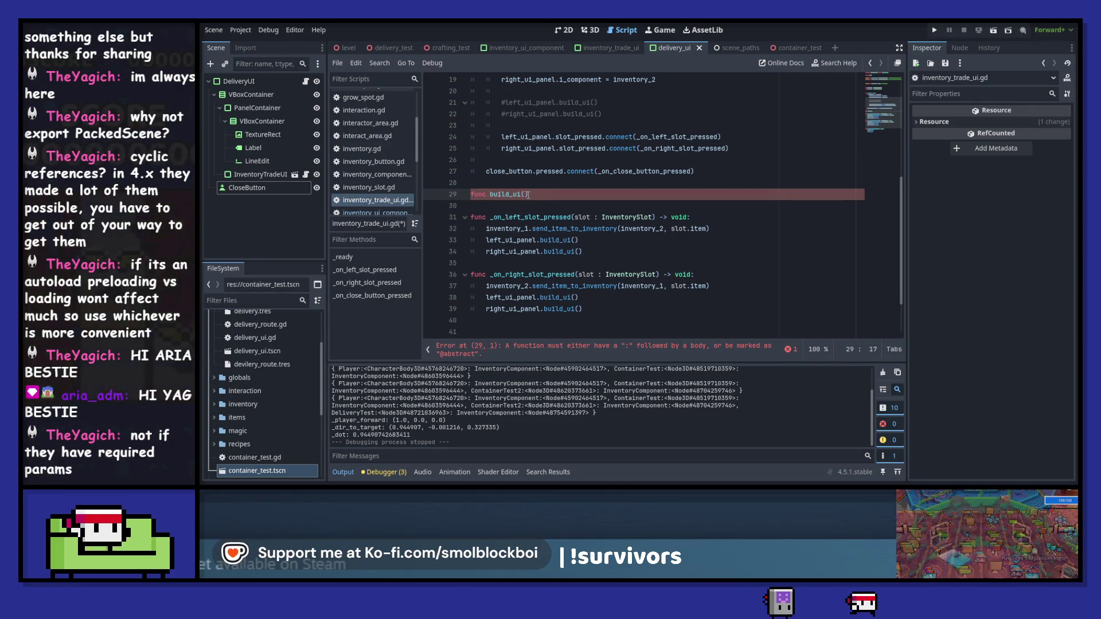
{"action": "type", "text": " -> void:"}
{"action": "key", "text": "Return"}
{"action": "type", "text": "pass"}
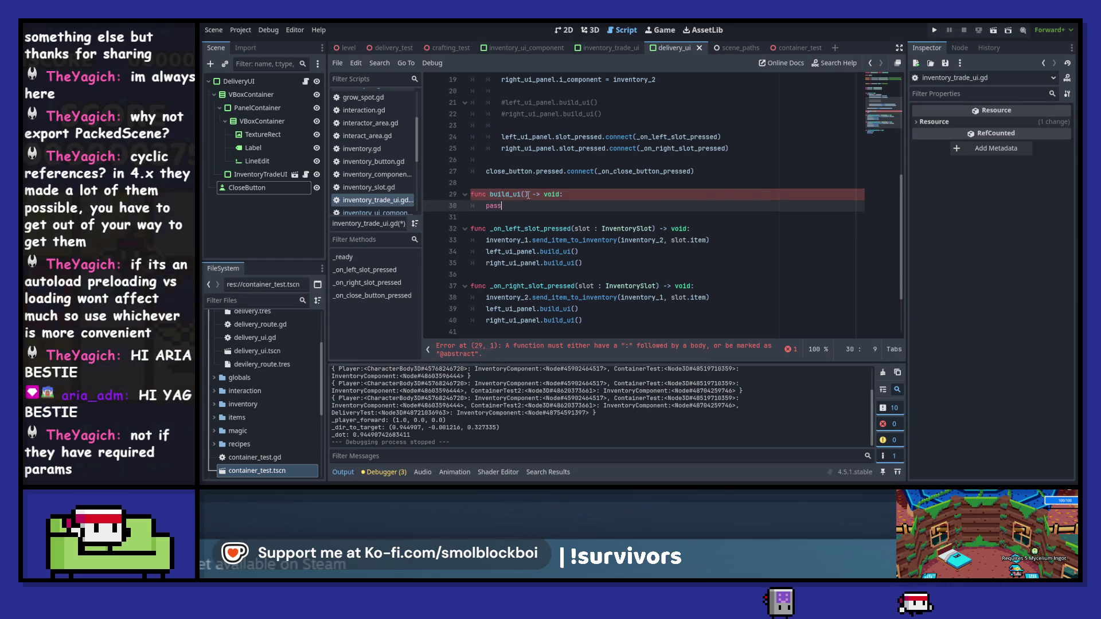
{"action": "key", "text": "ctrl+s"}
Copy the panel setup lines 18–25 from _ready into build_ui and dedent them.
{"action": "scroll", "coordinate": [533, 194], "scroll_direction": "up", "scroll_amount": 2}
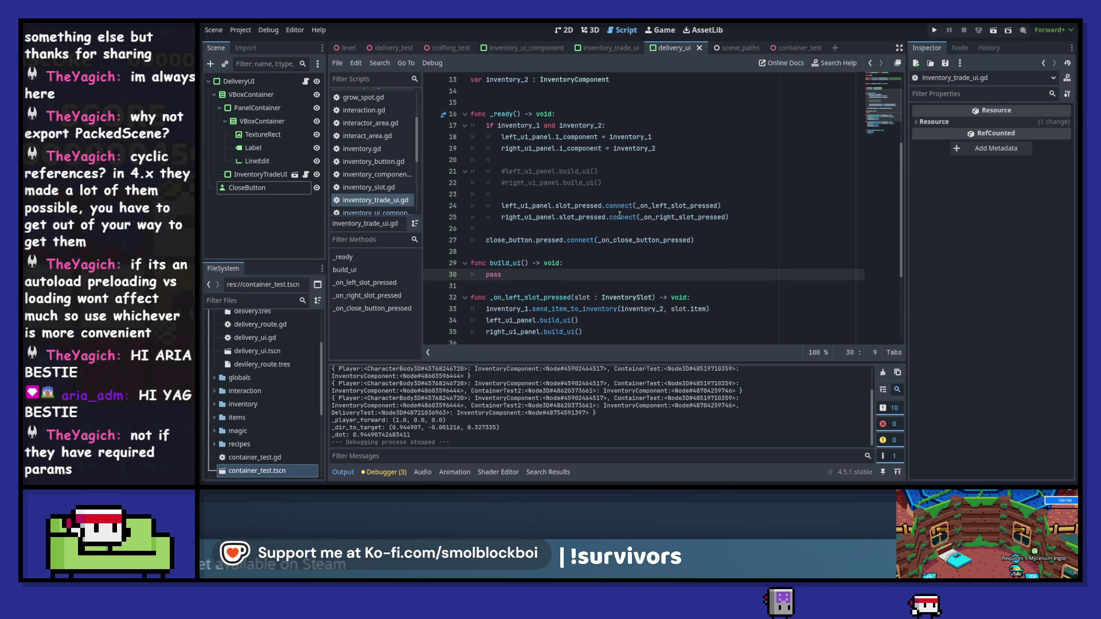
{"action": "left_click", "coordinate": [735, 218]}
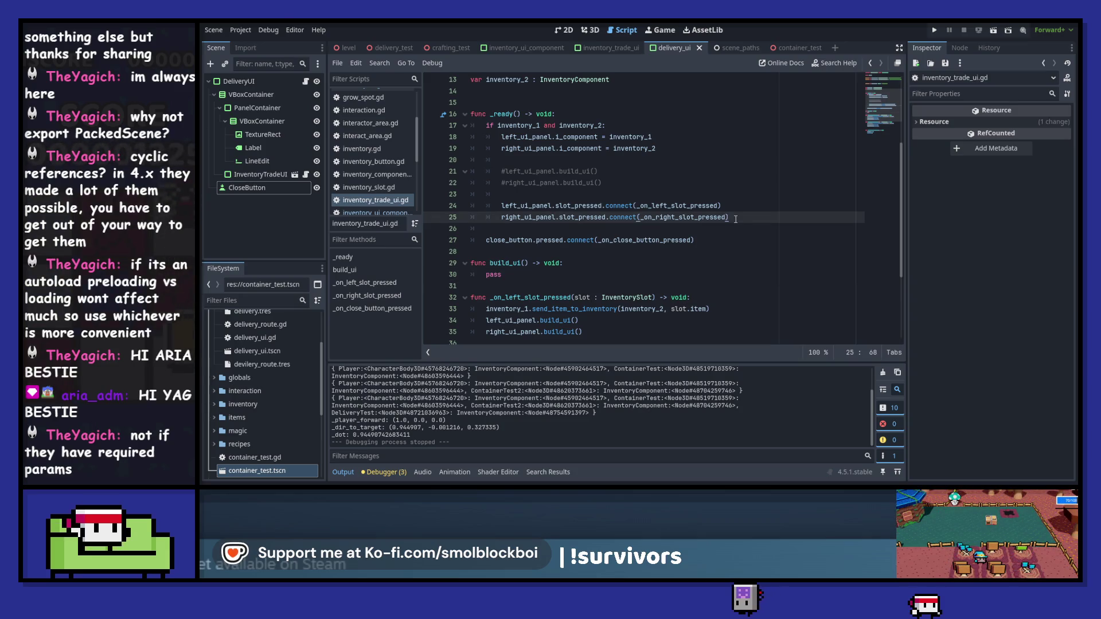
{"action": "mouse_move", "coordinate": [736, 218]}
{"action": "left_mouse_down"}
{"action": "mouse_move", "coordinate": [448, 148]}
{"action": "mouse_move", "coordinate": [444, 137]}
{"action": "left_mouse_up"}
{"action": "key", "text": "ctrl+c"}
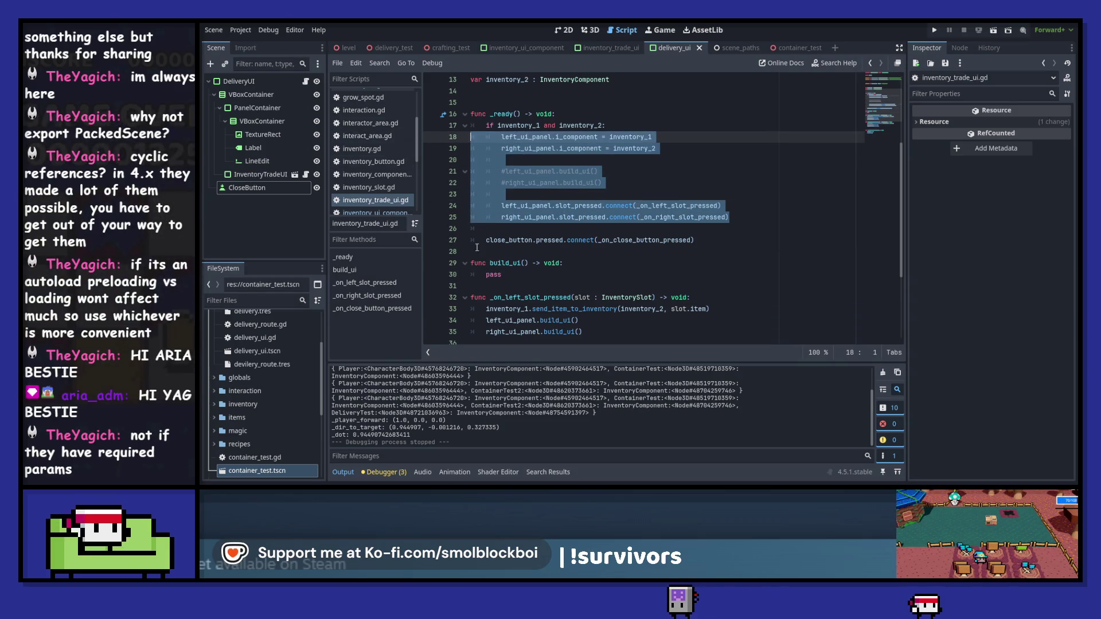
{"action": "left_click", "coordinate": [502, 274]}
{"action": "left_click", "coordinate": [444, 278], "text": "shift"}
{"action": "key", "text": "ctrl+v"}
{"action": "mouse_move", "coordinate": [502, 252]}
{"action": "left_mouse_down"}
{"action": "mouse_move", "coordinate": [505, 309]}
{"action": "mouse_move", "coordinate": [528, 333]}
{"action": "left_mouse_up"}
{"action": "key", "text": "shift+Tab"}
Replace the old setup code in _ready with a build_ui() call and tidy the spacing.
{"action": "left_click_drag", "start_coordinate": [490, 240], "coordinate": [528, 240]}
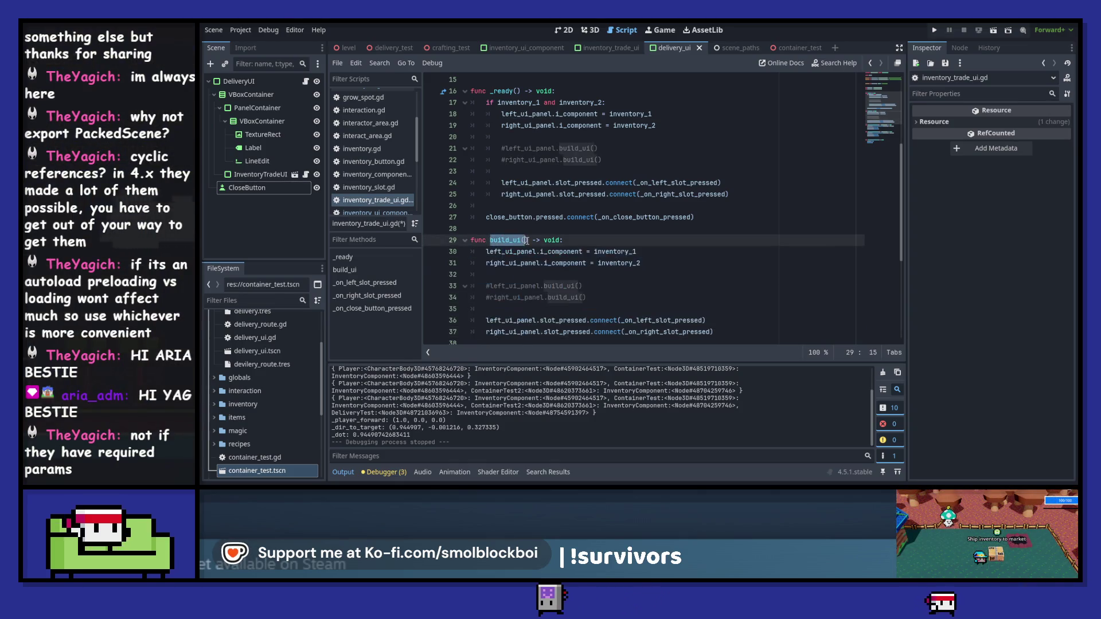
{"action": "key", "text": "ctrl+c"}
{"action": "left_click_drag", "start_coordinate": [740, 195], "coordinate": [501, 114]}
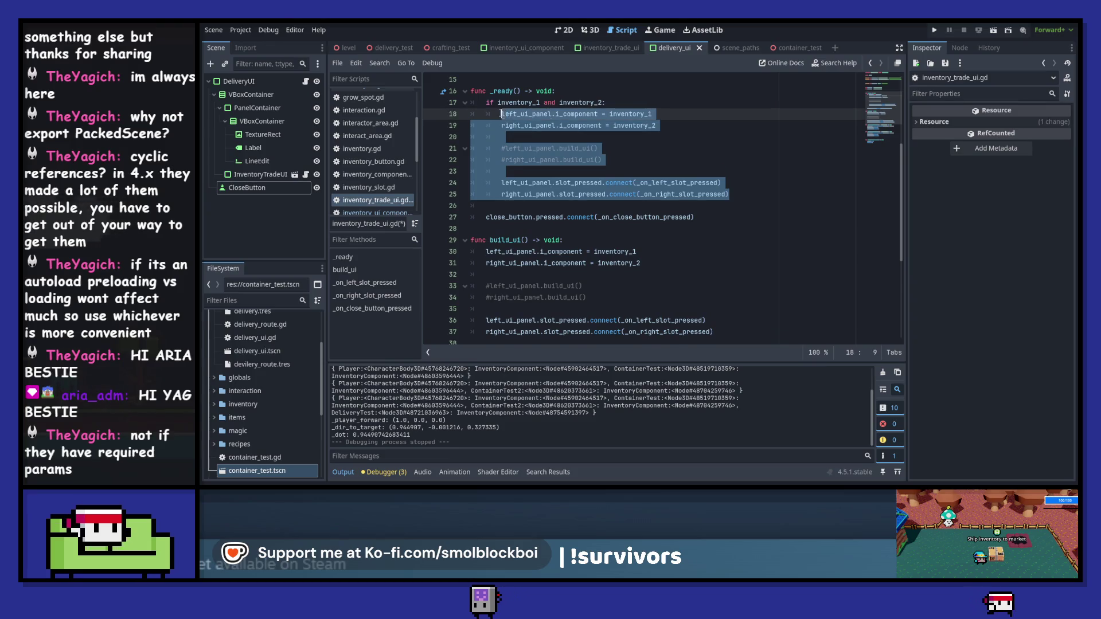
{"action": "key", "text": "ctrl+v"}
{"action": "left_click", "coordinate": [545, 148]}
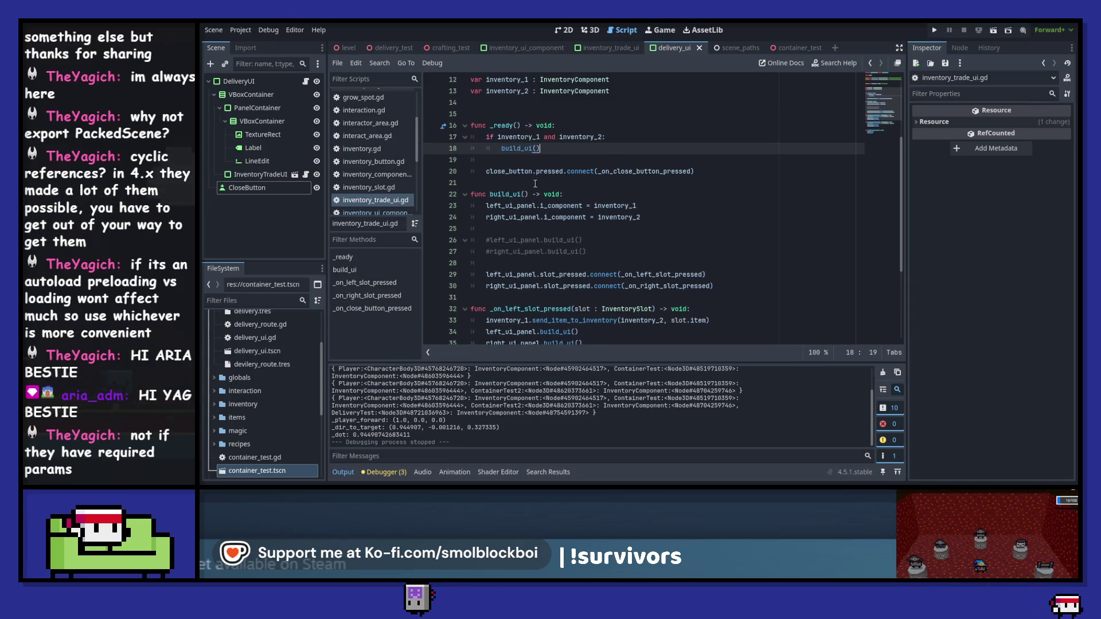
{"action": "scroll", "coordinate": [526, 229], "scroll_direction": "up", "scroll_amount": 1}
{"action": "key", "text": "Return"}
{"action": "left_click", "coordinate": [526, 309]}
{"action": "key", "text": "Return"}
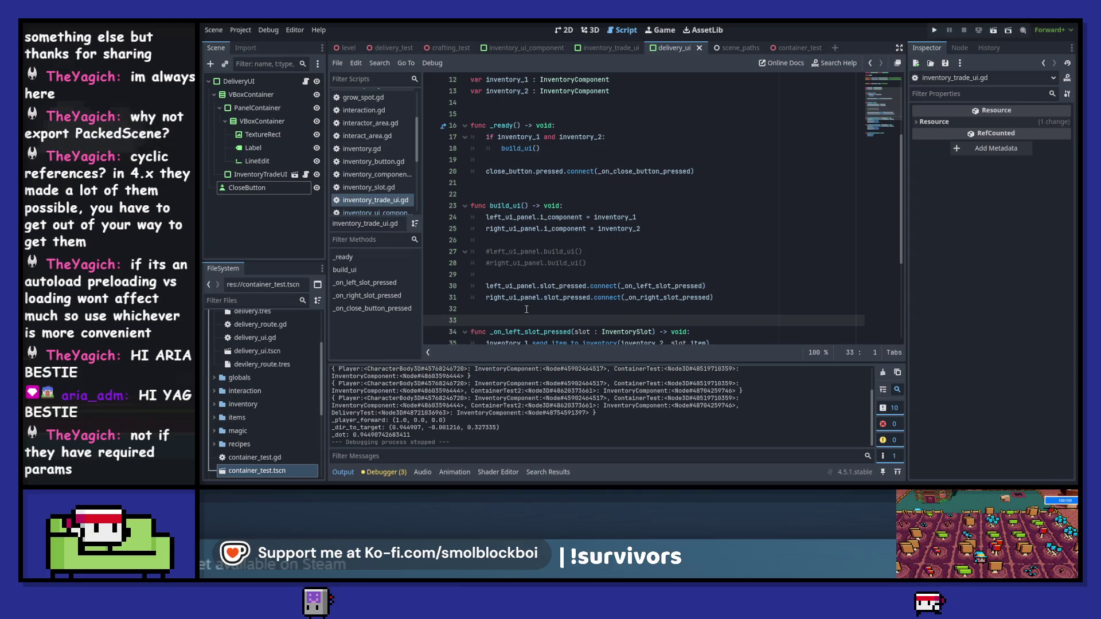
{"action": "left_click", "coordinate": [524, 277]}
Guard the left panel's connect call with 'if not left_ui_panel.slot_pressed.is_connected(...)' and indent it.
{"action": "key", "text": "Down"}
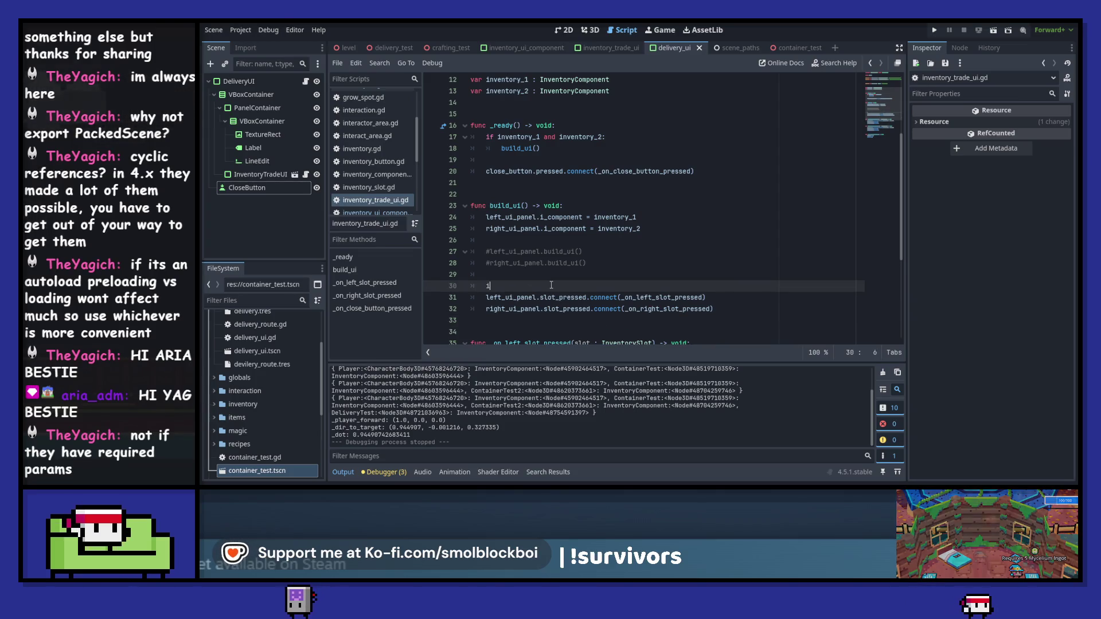
{"action": "type", "text": "i"}
{"action": "key", "text": "Escape"}
{"action": "key", "text": "Return"}
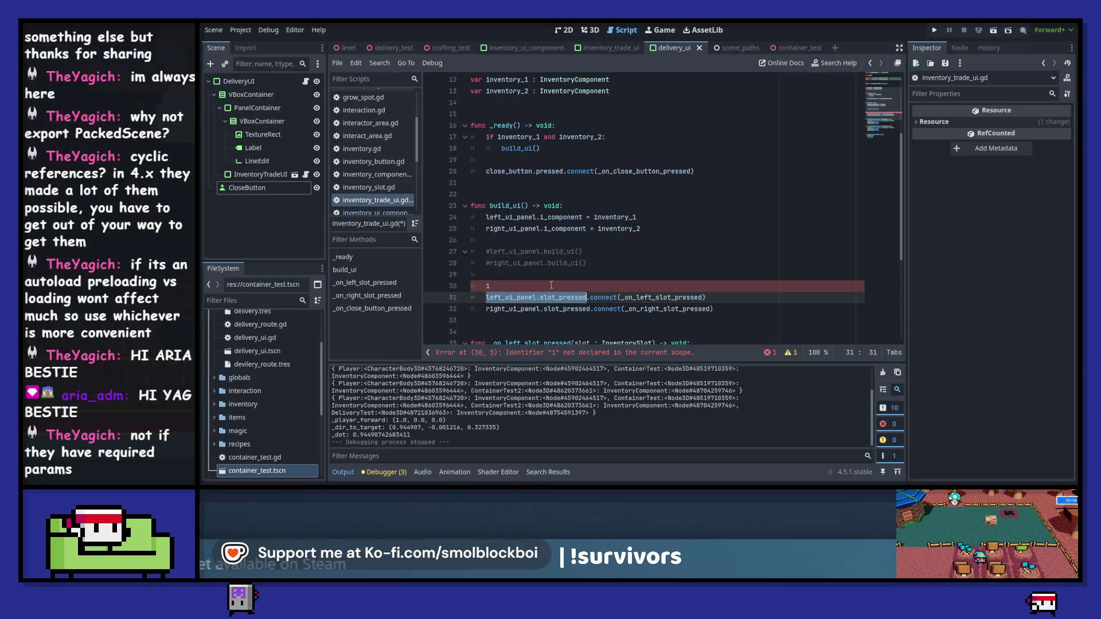
{"action": "left_click", "coordinate": [551, 285]}
{"action": "type", "text": "f left_ui_panel.slot_pressed."}
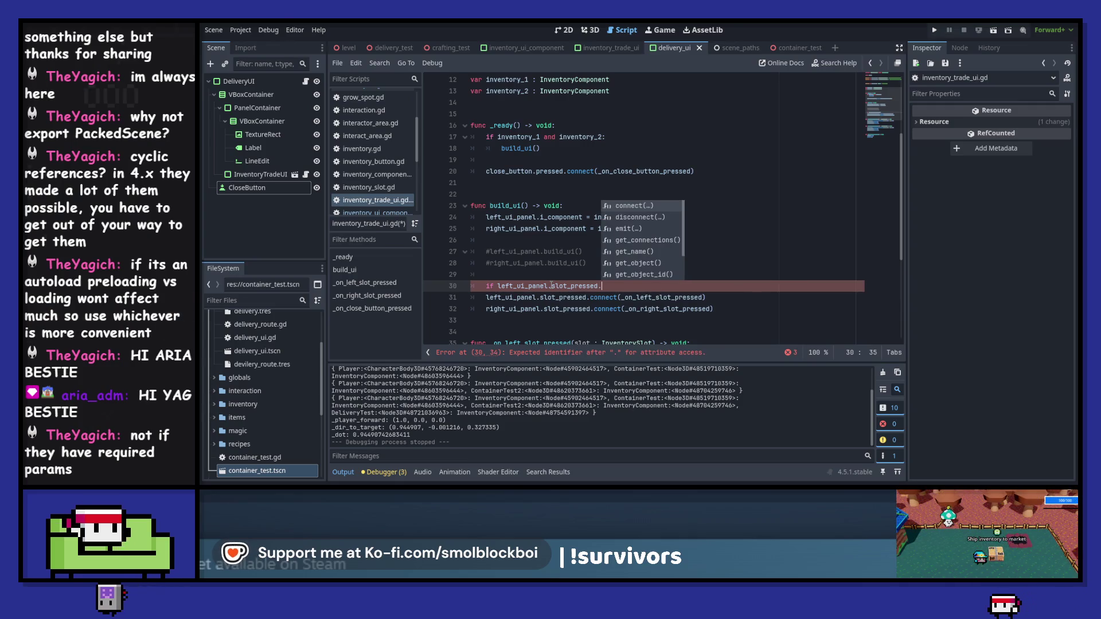
{"action": "type", "text": "is_c"}
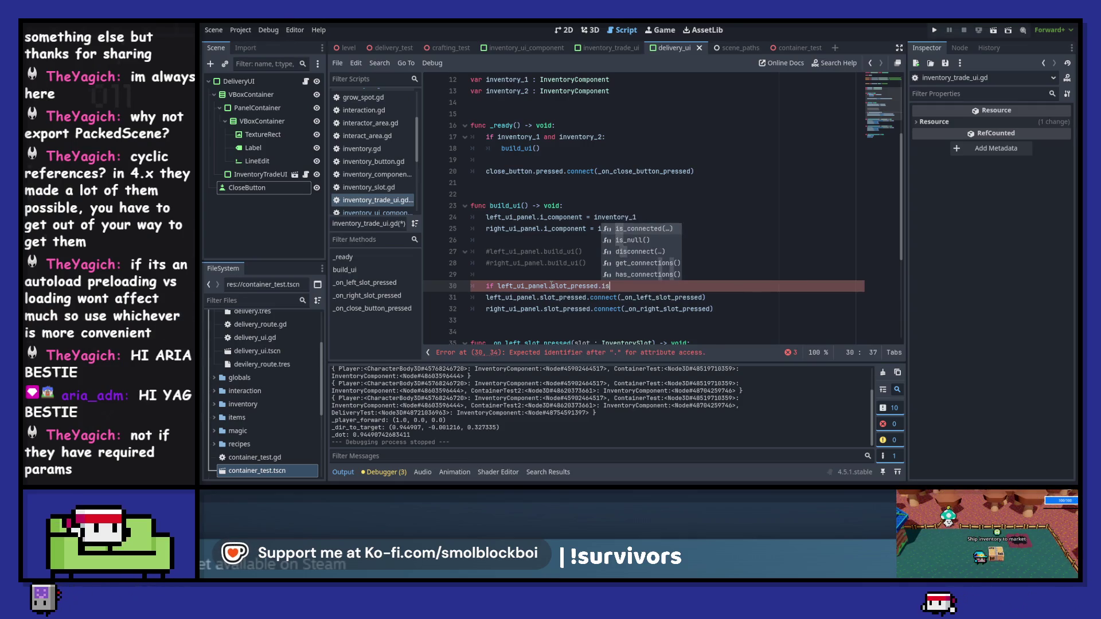
{"action": "key", "text": "Return"}
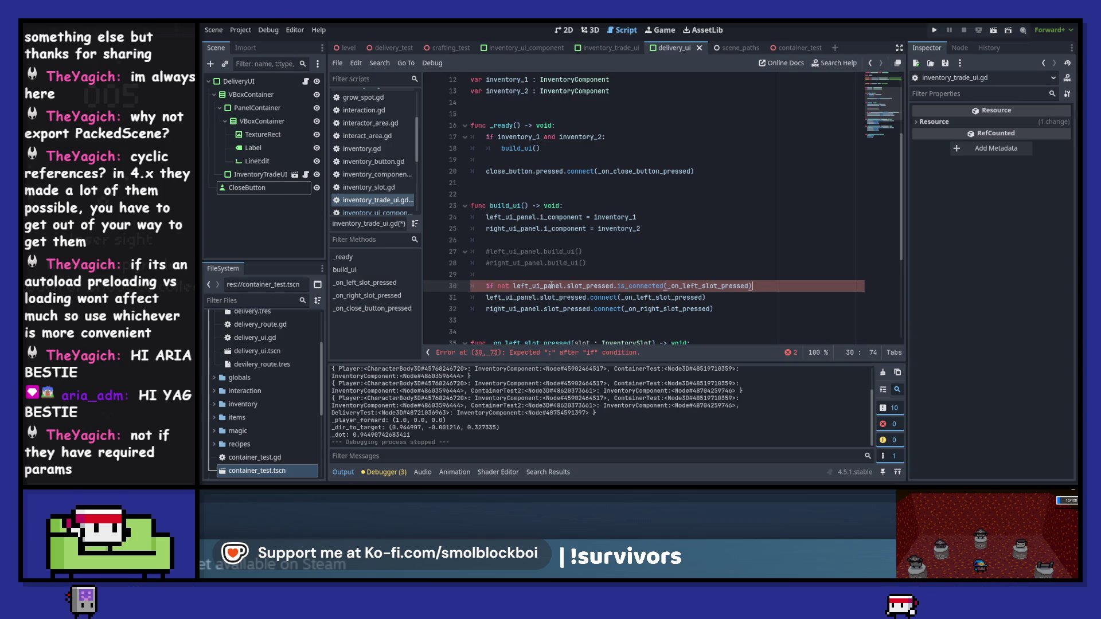
{"action": "type", "text": ":"}
{"action": "key", "text": "Down"}
{"action": "key", "text": "Tab"}
Add the matching is_connected guard for the right panel using _on_right_slot_pressed and save.
{"action": "key", "text": "Up"}
{"action": "key", "text": "ctrl+shift+d"}
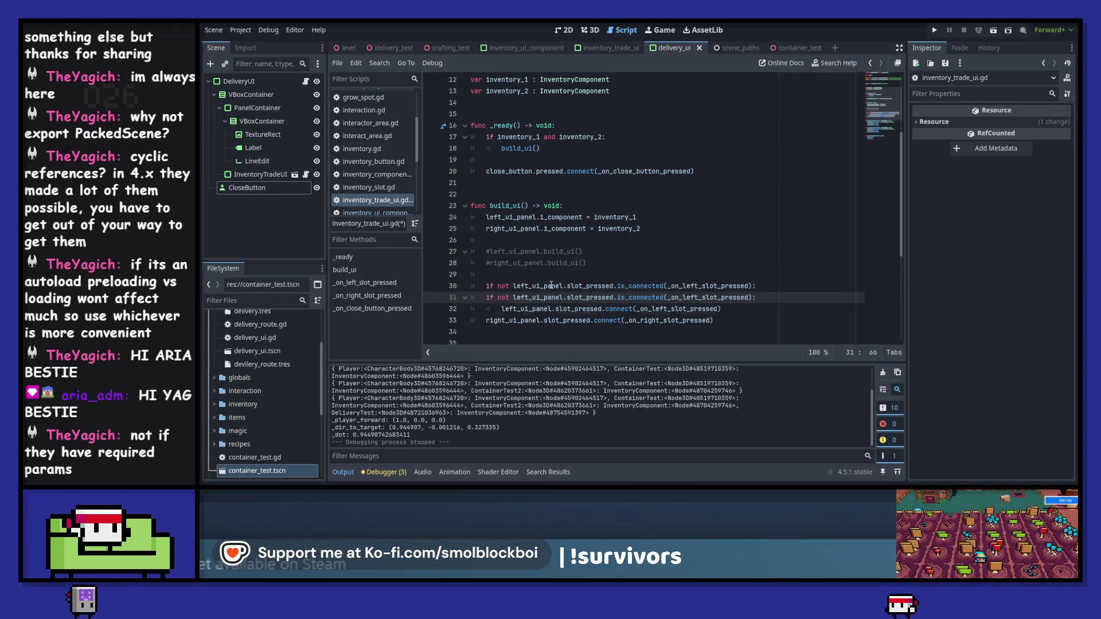
{"action": "key", "text": "alt+Down"}
{"action": "key", "text": "Down"}
{"action": "key", "text": "Home"}
{"action": "key", "text": "Tab"}
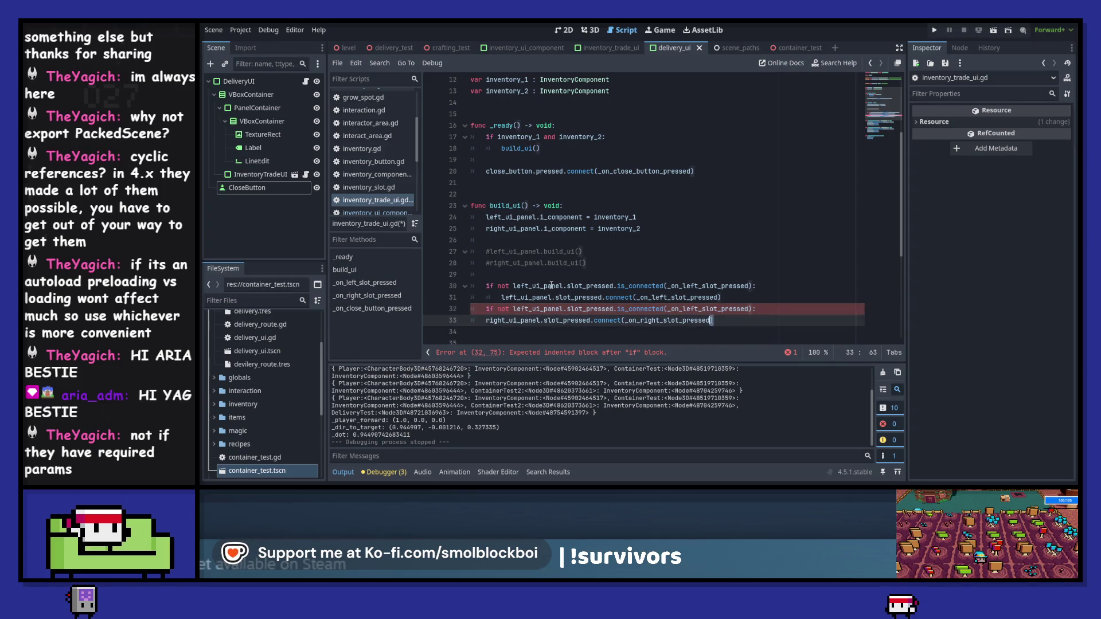
{"action": "key", "text": "End"}
{"action": "key", "text": "ctrl+Left"}
{"action": "key", "text": "ctrl+Left"}
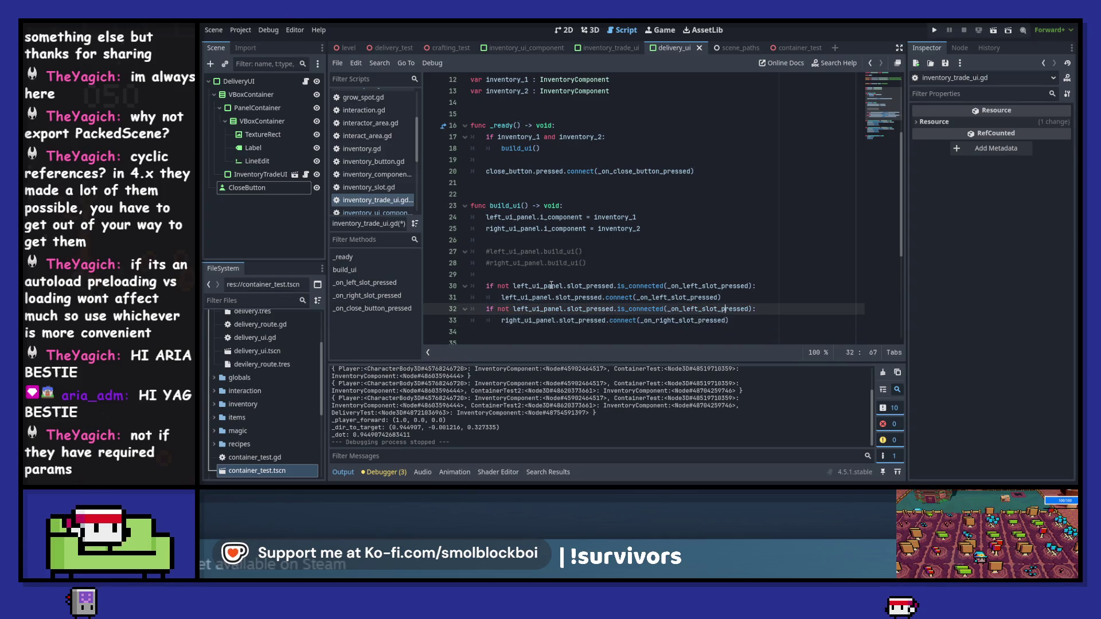
{"action": "key", "text": "Up"}
{"action": "key", "text": "End"}
{"action": "key", "text": "Left"}
{"action": "key", "text": "Left"}
{"action": "key", "text": "ctrl+shift+Left"}
{"action": "type", "text": "_on_r"}
{"action": "key", "text": "Return"}
{"action": "key", "text": "ctrl+s"}
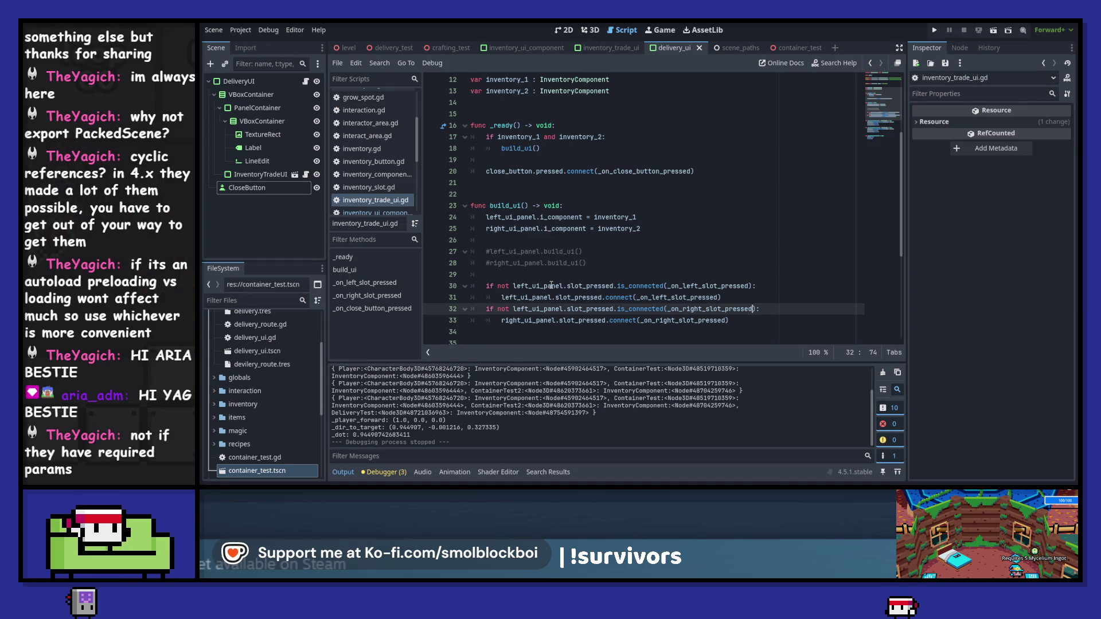
{"action": "scroll", "coordinate": [591, 262], "scroll_direction": "up", "scroll_amount": 2}
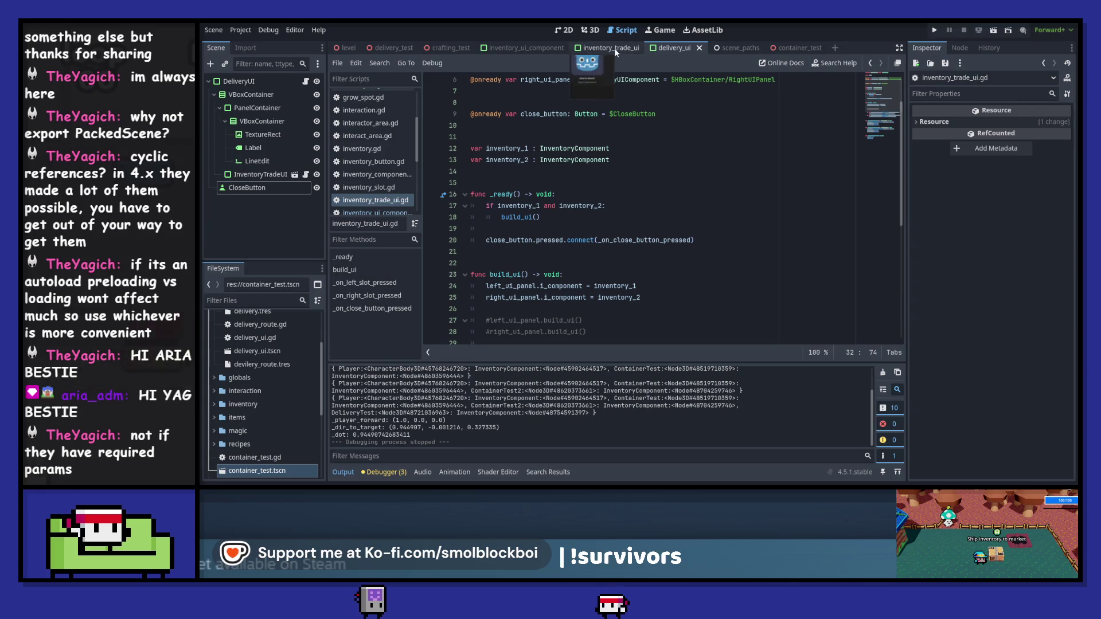
{"action": "left_click", "coordinate": [305, 81]}
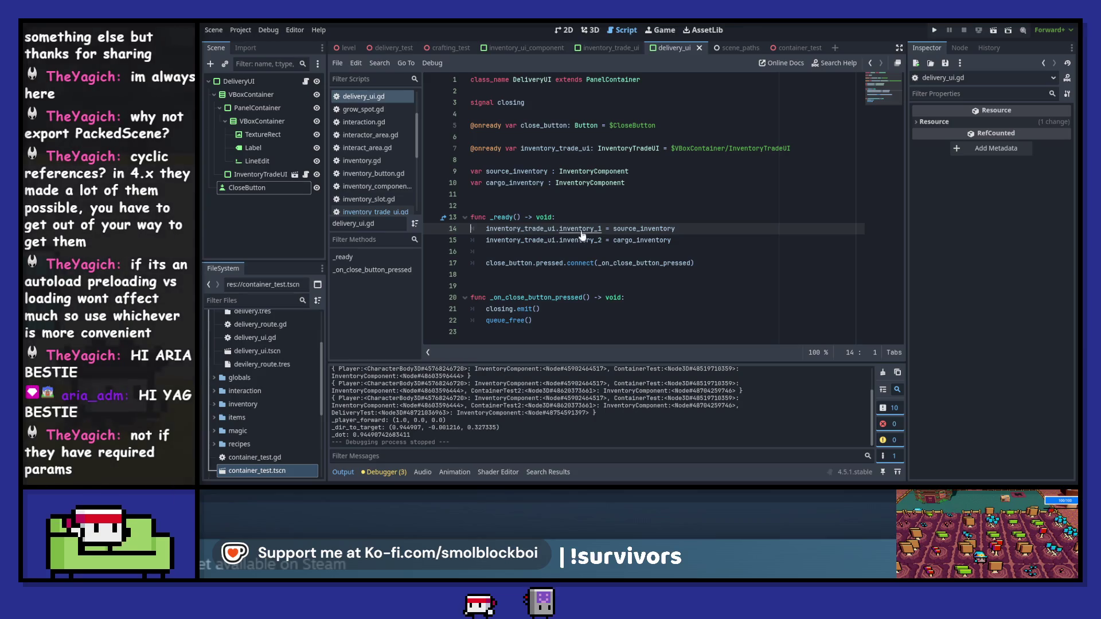
Rename the build_ui function definition on line 23 to build_both_ui.
{"action": "left_click", "coordinate": [585, 229], "text": "ctrl"}
{"action": "scroll", "coordinate": [681, 252], "scroll_direction": "down", "scroll_amount": 2}
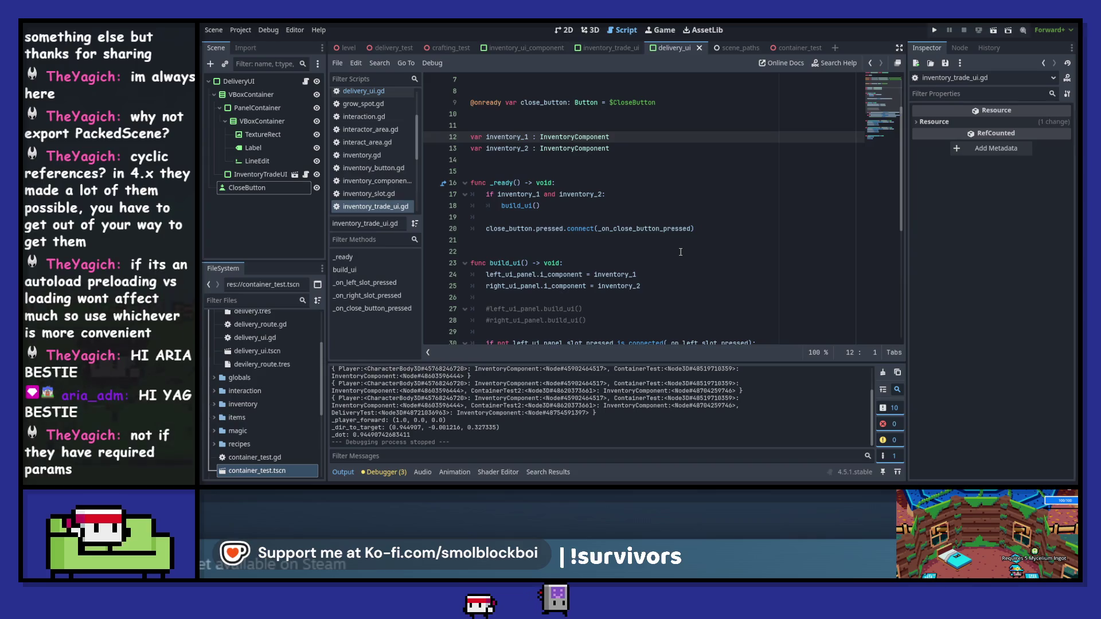
{"action": "scroll", "coordinate": [680, 252], "scroll_direction": "down", "scroll_amount": 2}
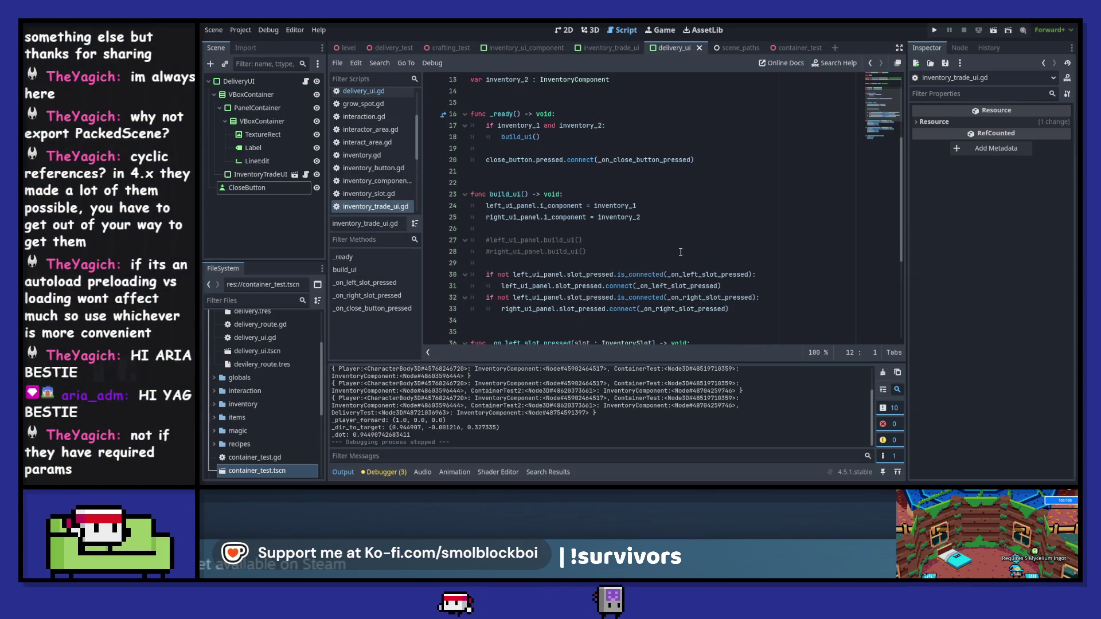
{"action": "left_click", "coordinate": [688, 320]}
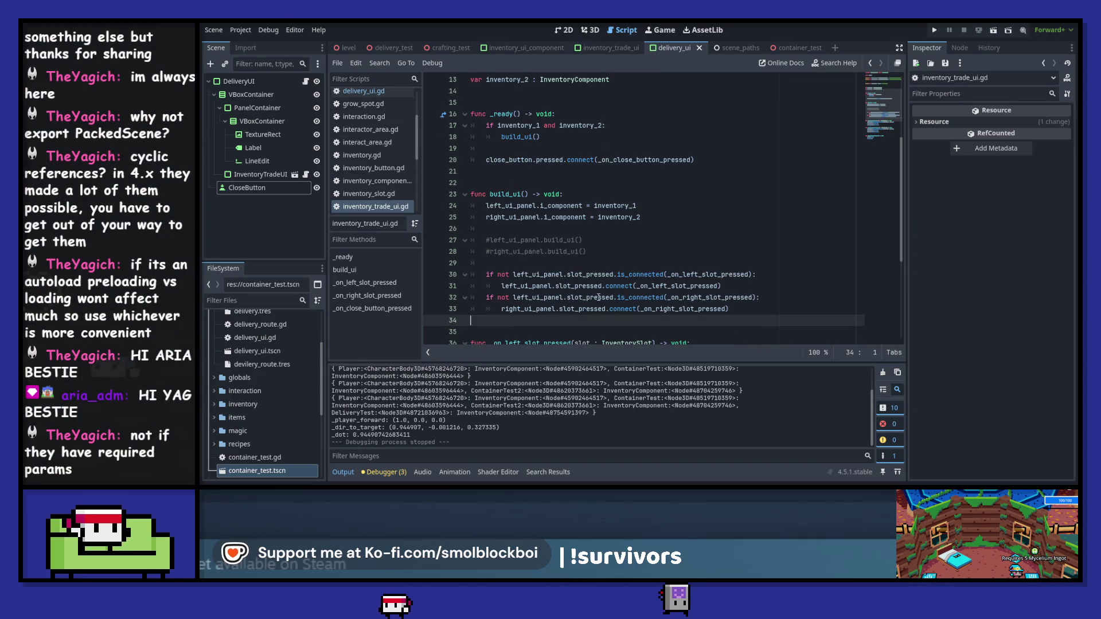
{"action": "scroll", "coordinate": [763, 219], "scroll_direction": "down", "scroll_amount": 1}
{"action": "left_click", "coordinate": [514, 161]}
{"action": "type", "text": "ll"}
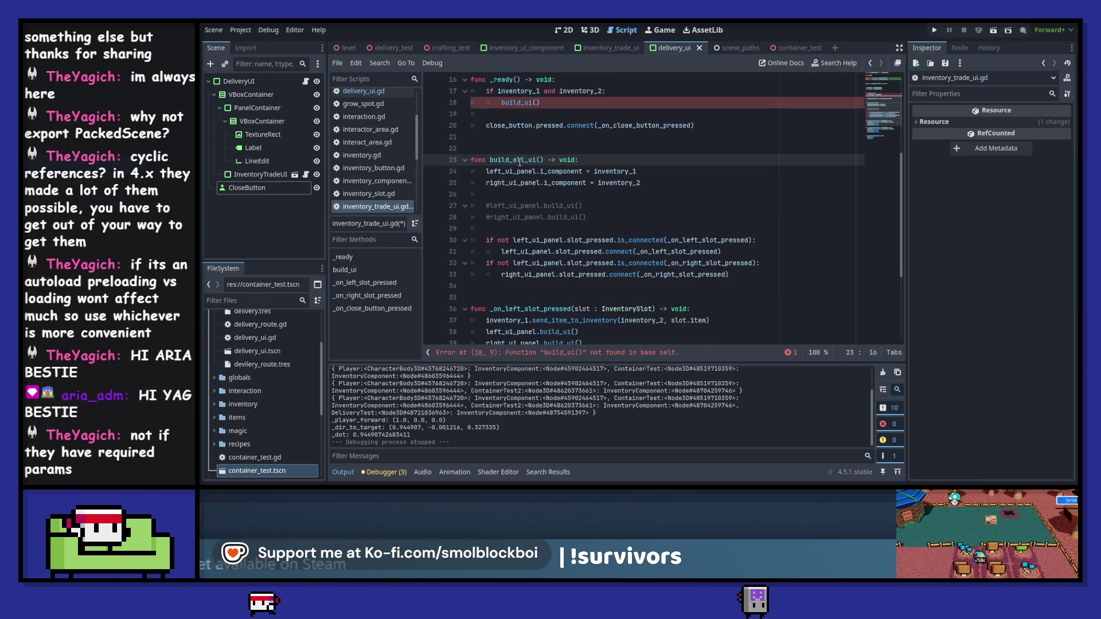
{"action": "key", "text": "ctrl+z"}
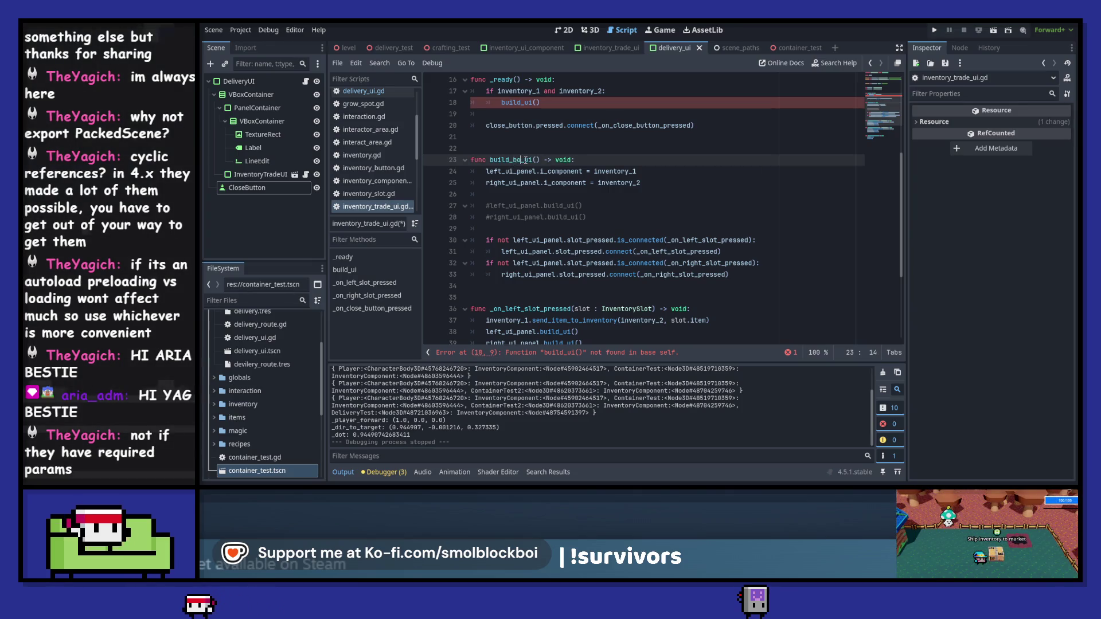
{"action": "type", "text": "th_"}
Change the _ready call to build_both_ui() and begin declaring func build_left_ui() -> void:.
{"action": "double_click", "coordinate": [518, 102]}
{"action": "type", "text": "build_both_ui"}
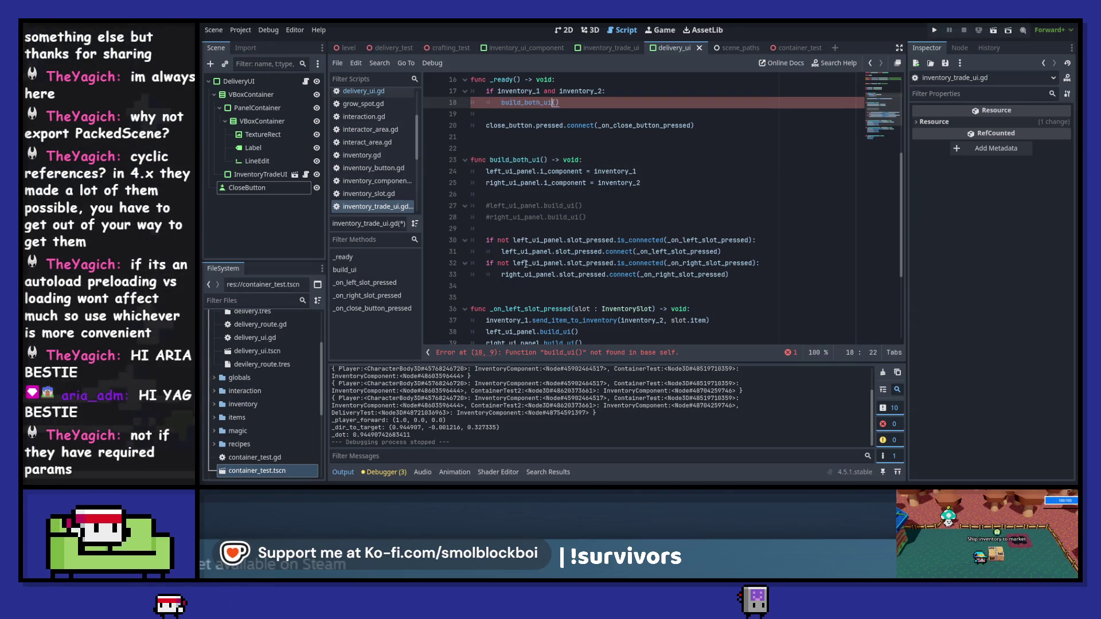
{"action": "left_click", "coordinate": [529, 286]}
{"action": "key", "text": "Return"}
{"action": "type", "text": "func"}
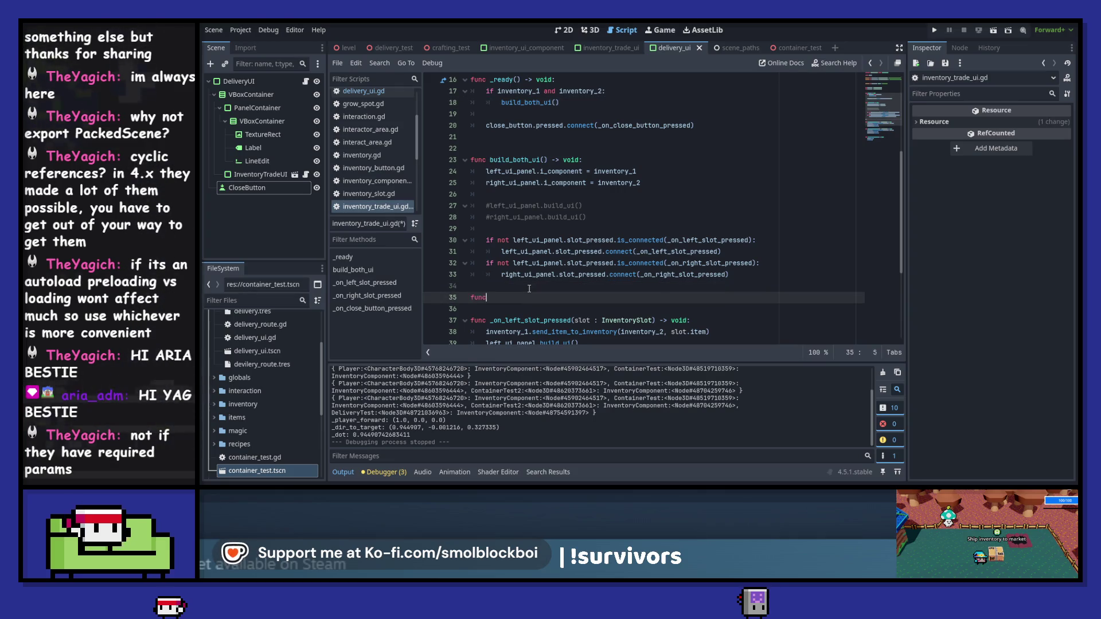
{"action": "type", "text": " build_left_ui("}
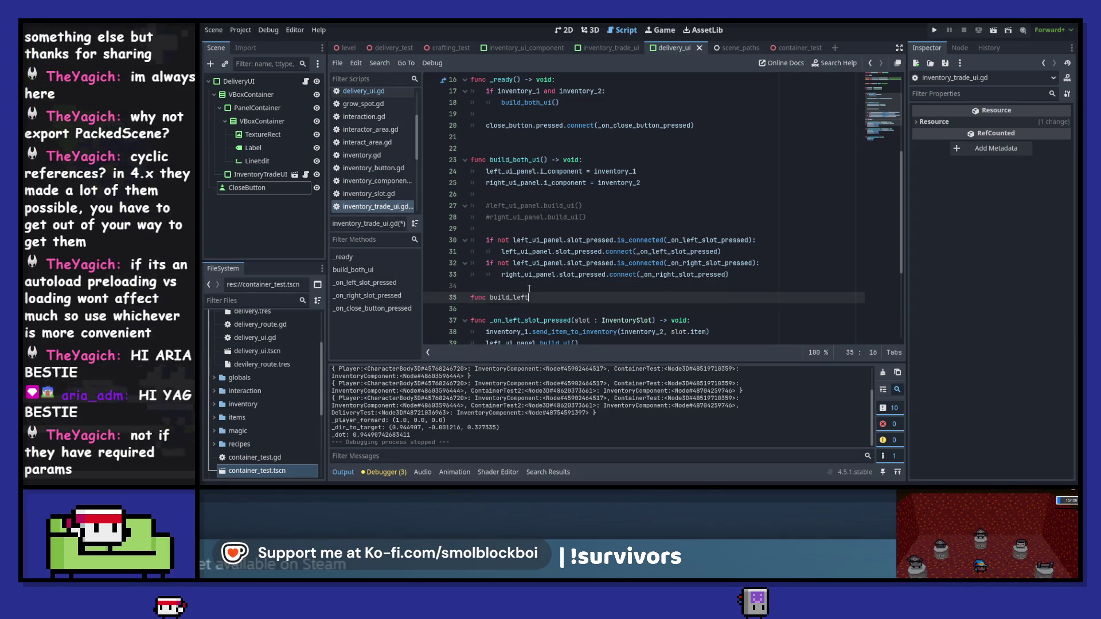
{"action": "type", "text": ") -> void"}
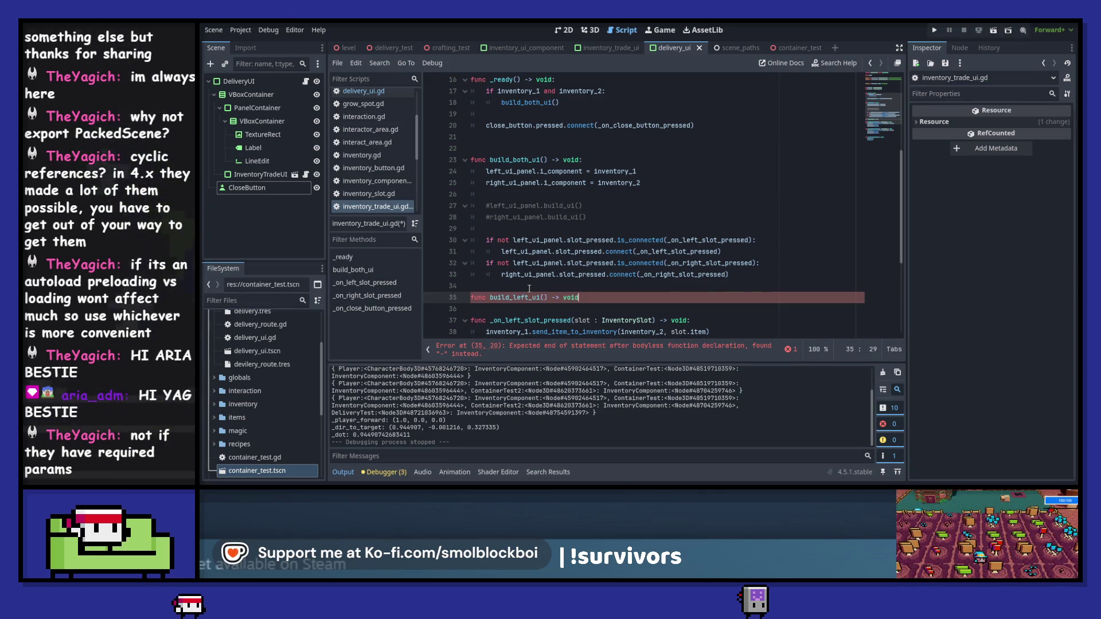
{"action": "type", "text": ":"}
Put the left panel component assignment into the body of build_left_ui.
{"action": "key", "text": "Return"}
{"action": "type", "text": "pa"}
{"action": "key", "text": "ctrl+s"}
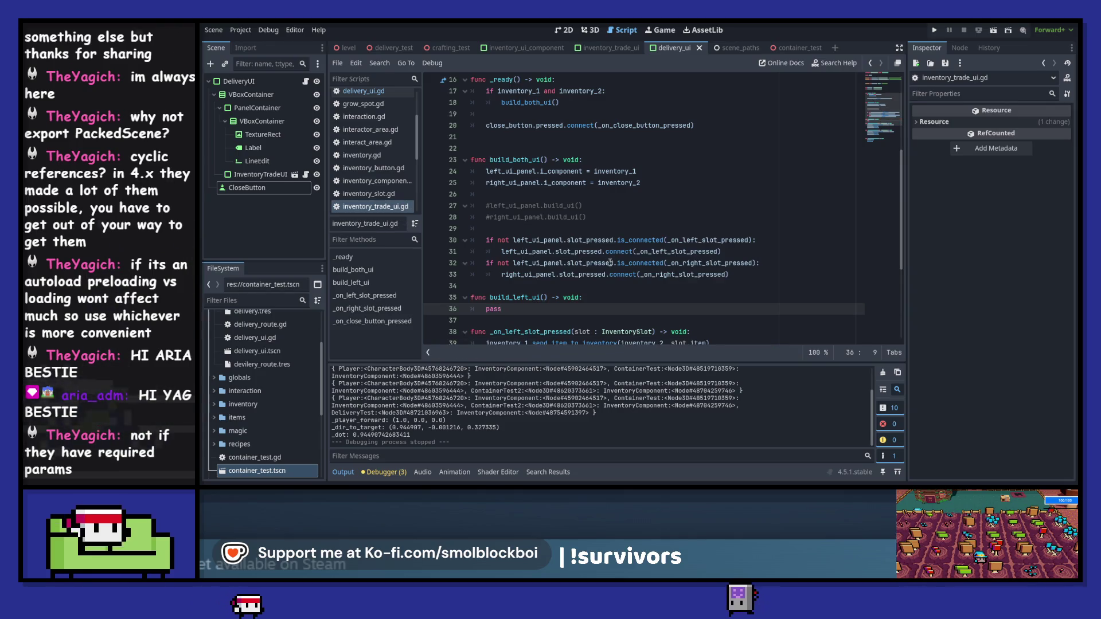
{"action": "left_click_drag", "start_coordinate": [653, 175], "coordinate": [471, 172]}
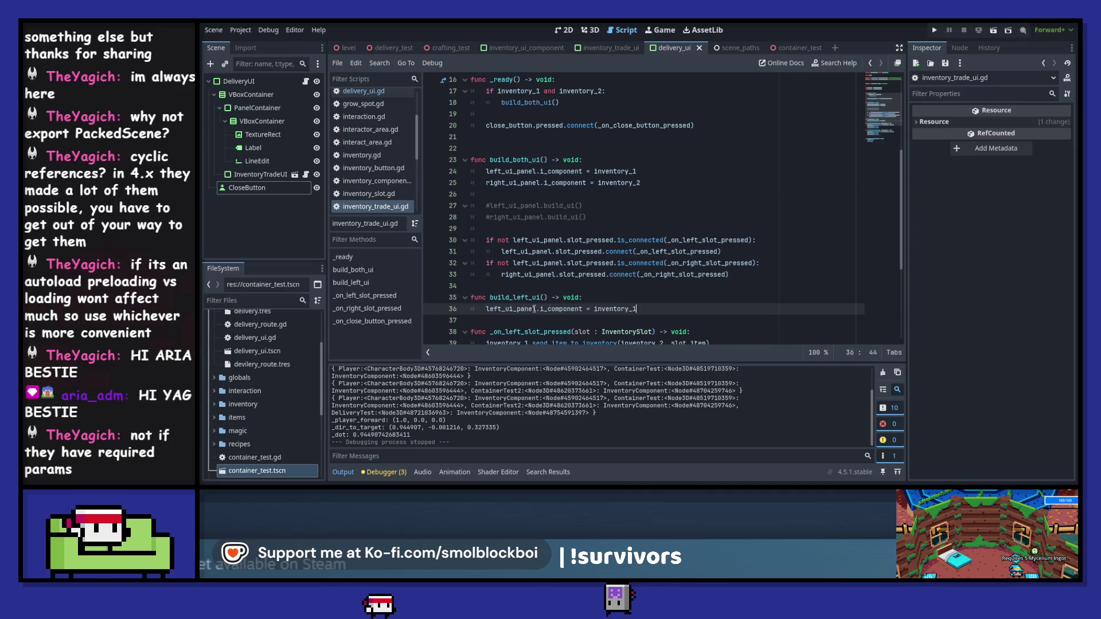
{"action": "key", "text": "Return"}
{"action": "key", "text": "Return"}
{"action": "left_click_drag", "start_coordinate": [583, 206], "coordinate": [482, 207]}
{"action": "left_click", "coordinate": [424, 331]}
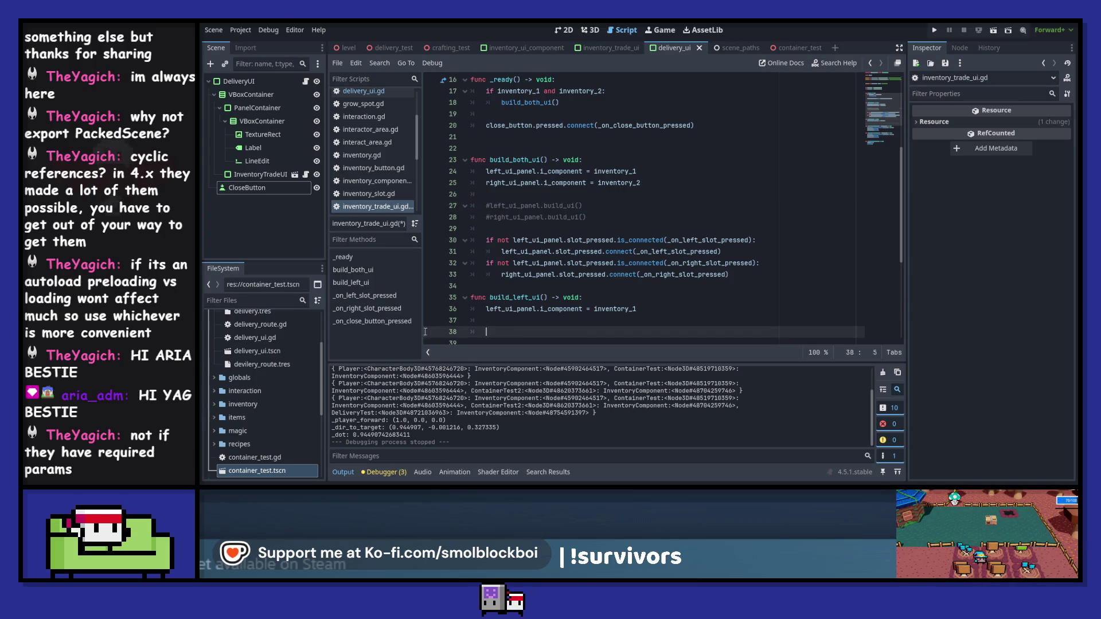
{"action": "left_click_drag", "start_coordinate": [770, 254], "coordinate": [472, 239]}
Add the left slot connection check to build_left_ui and save the script.
{"action": "scroll", "coordinate": [633, 264], "scroll_direction": "down", "scroll_amount": 2}
{"action": "key", "text": "ctrl+c"}
{"action": "left_click", "coordinate": [633, 263]}
{"action": "key", "text": "Down"}
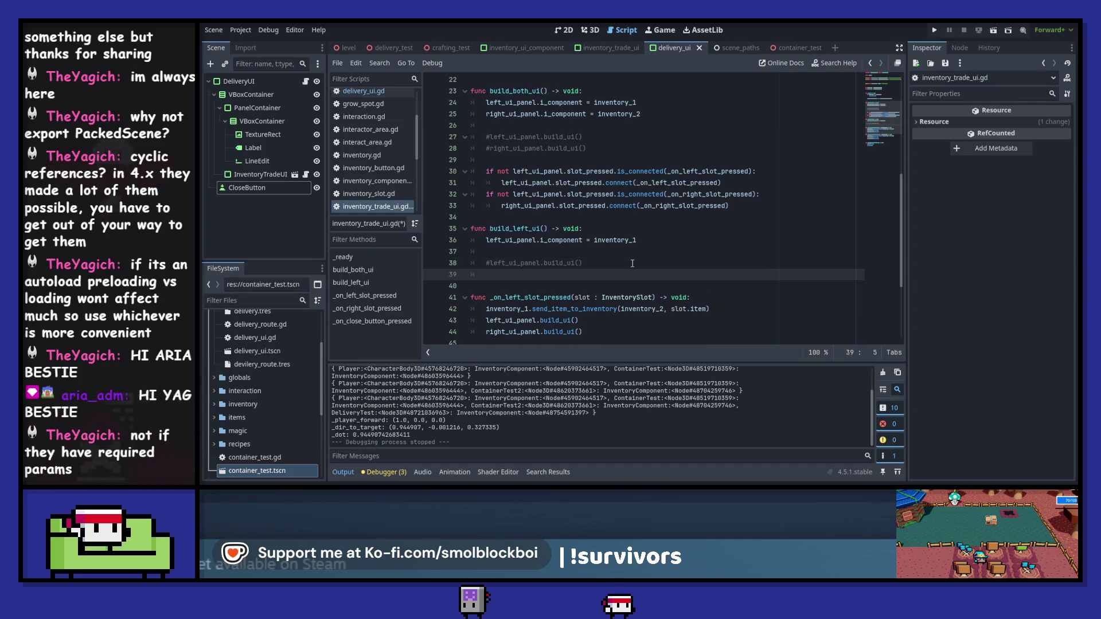
{"action": "key", "text": "Return"}
{"action": "key", "text": "ctrl+v"}
{"action": "key", "text": "ctrl+s"}
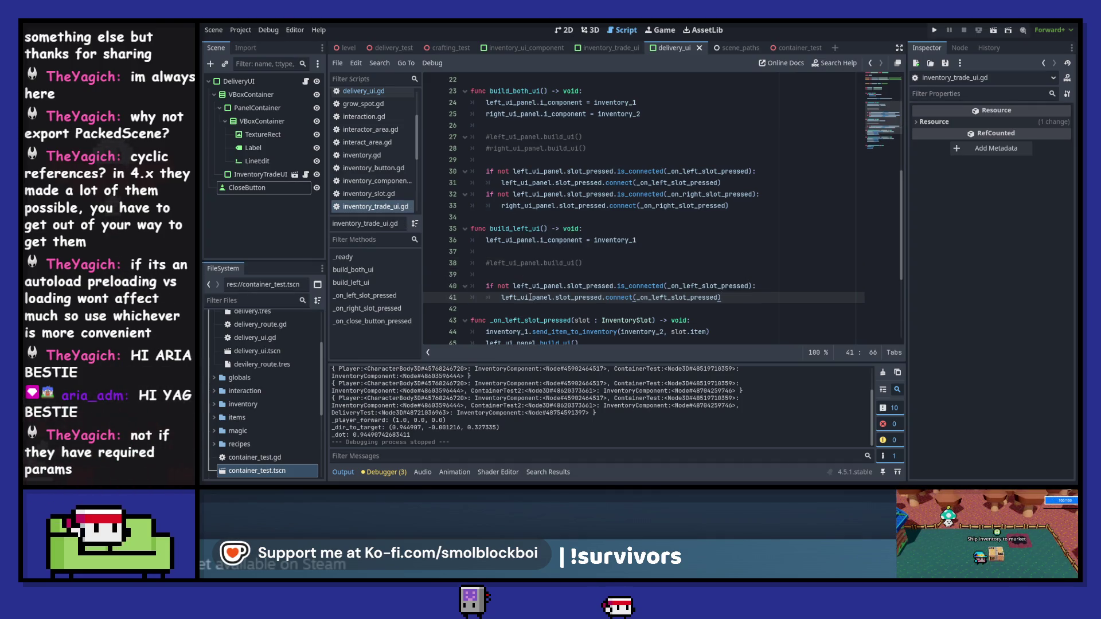
{"action": "key", "text": "Return"}
{"action": "left_click", "coordinate": [527, 218]}
{"action": "key", "text": "Return"}
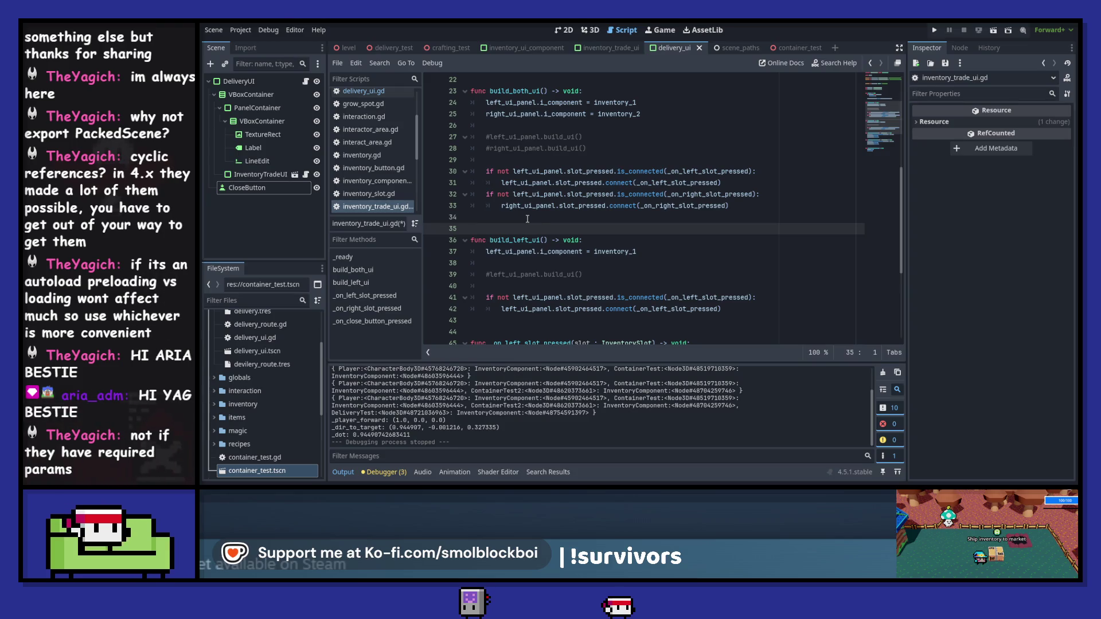
Duplicate build_left_ui below itself and rename the copy to build_right_ui.
{"action": "mouse_move", "coordinate": [721, 309]}
{"action": "left_mouse_down"}
{"action": "mouse_move", "coordinate": [659, 304]}
{"action": "mouse_move", "coordinate": [409, 241]}
{"action": "left_mouse_up"}
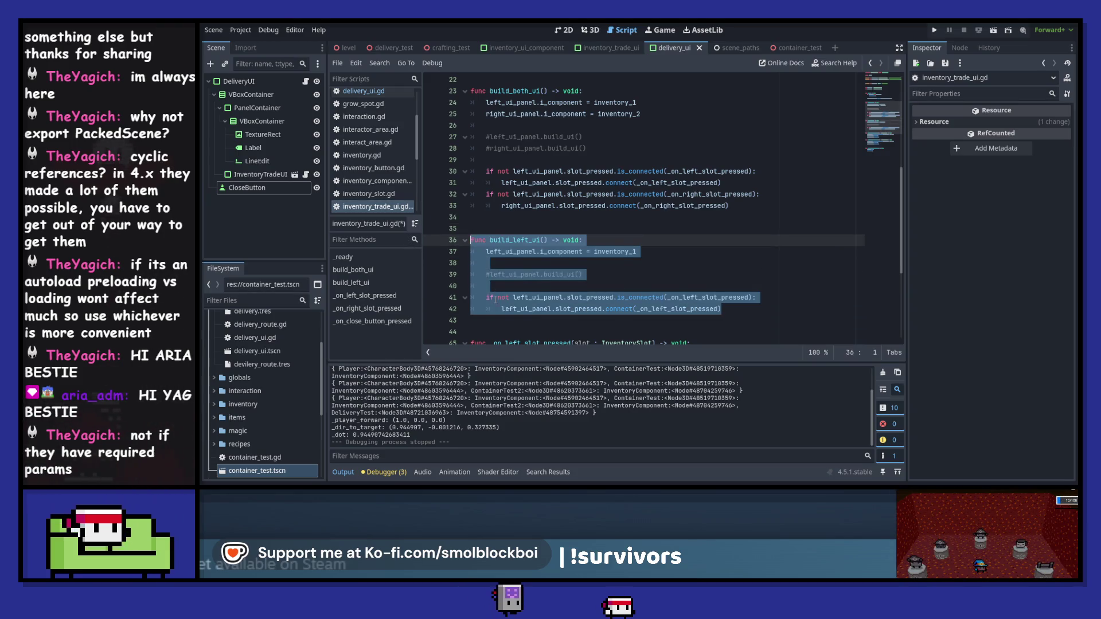
{"action": "key", "text": "ctrl+c"}
{"action": "key", "text": "Down"}
{"action": "key", "text": "Down"}
{"action": "key", "text": "Down"}
{"action": "key", "text": "ctrl+v"}
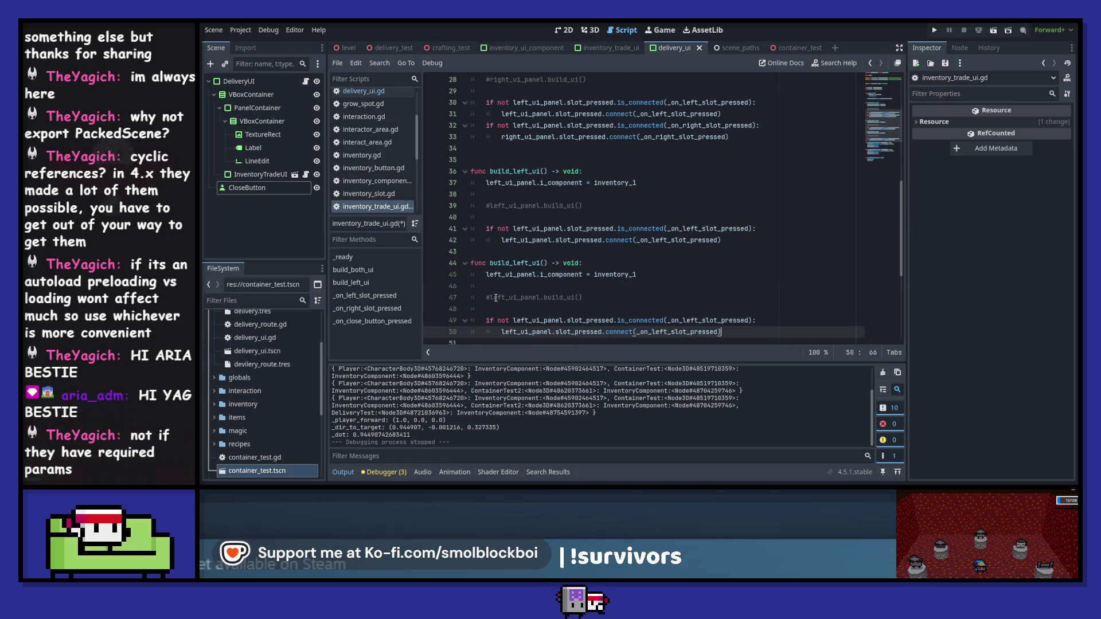
{"action": "key", "text": "Return"}
{"action": "key", "text": "Return"}
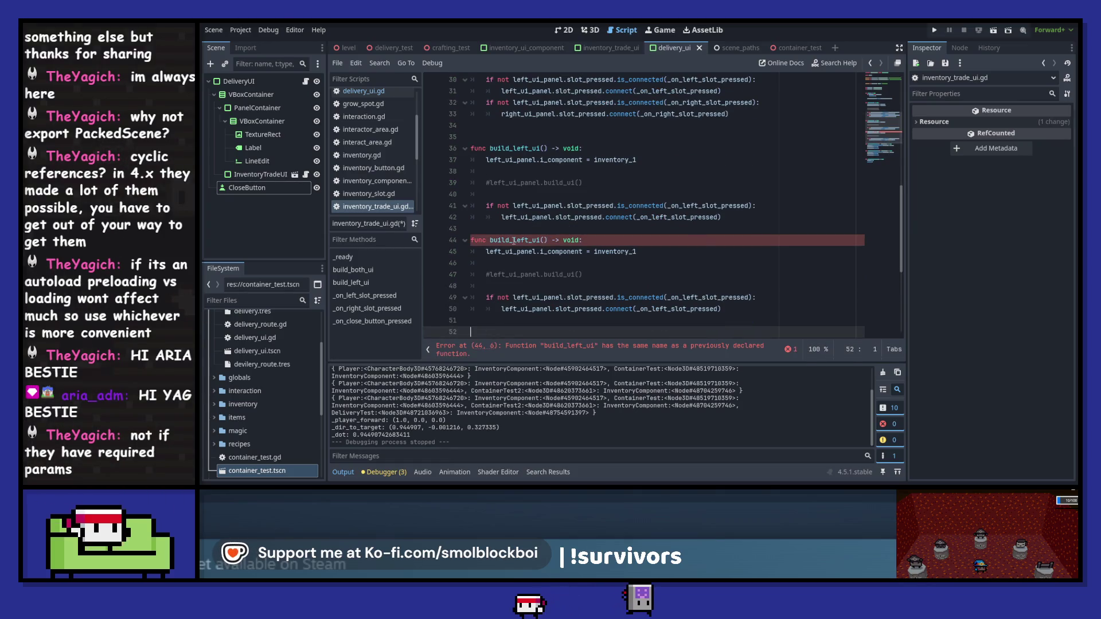
{"action": "left_click", "coordinate": [516, 240]}
{"action": "type", "text": "right"}
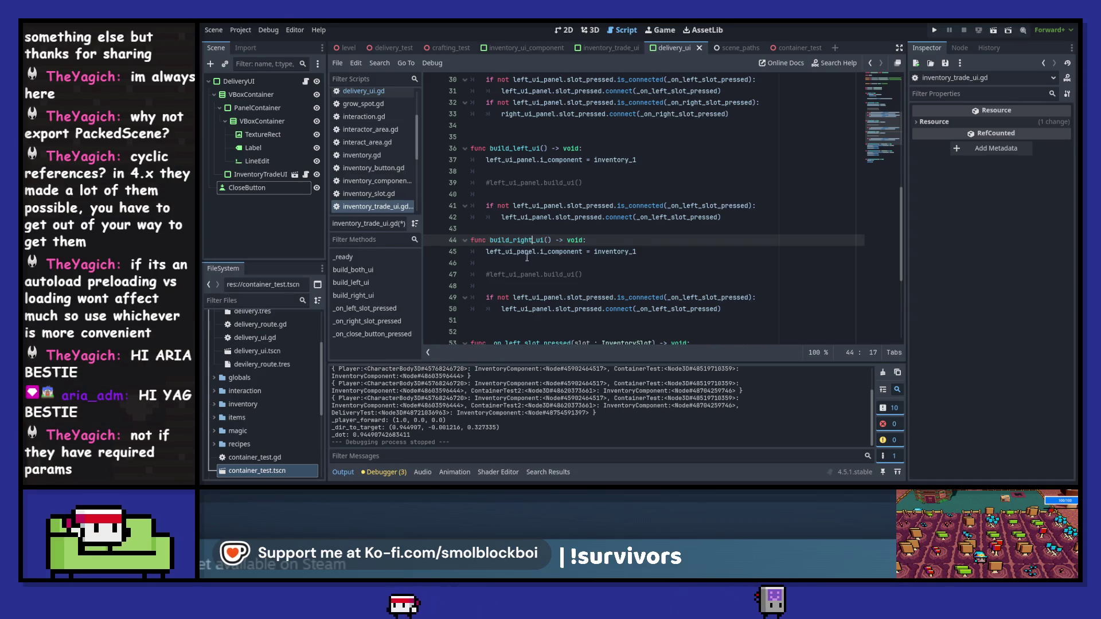
Replace build_right_ui's component assignment with the right panel assignment.
{"action": "scroll", "coordinate": [521, 102], "scroll_direction": "up", "scroll_amount": 2}
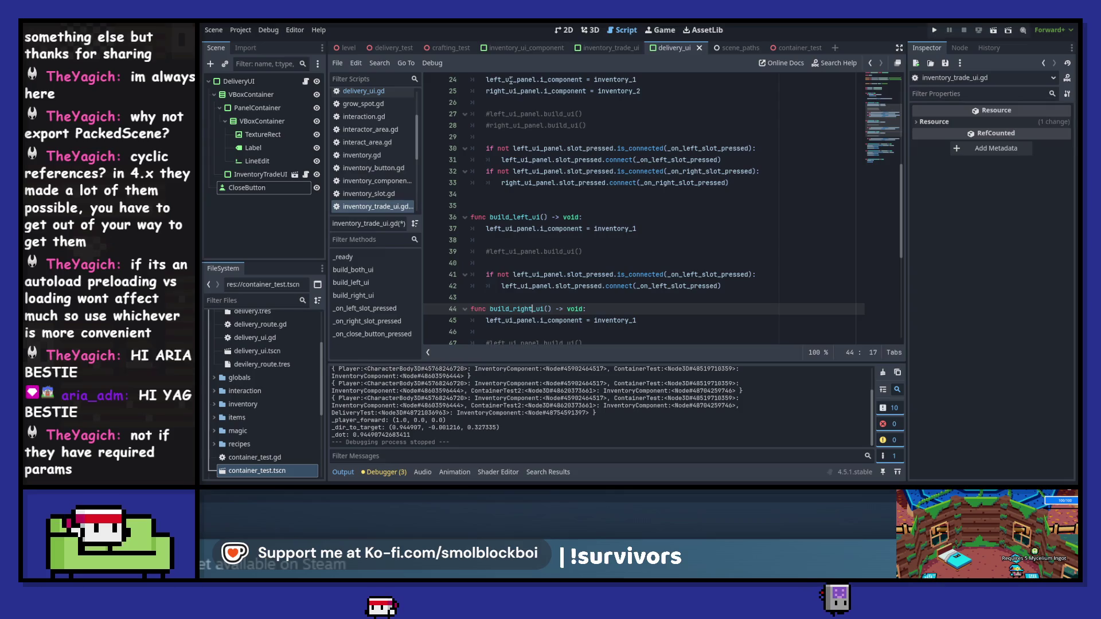
{"action": "scroll", "coordinate": [510, 80], "scroll_direction": "up", "scroll_amount": 2}
{"action": "left_click_drag", "start_coordinate": [640, 125], "coordinate": [483, 128]}
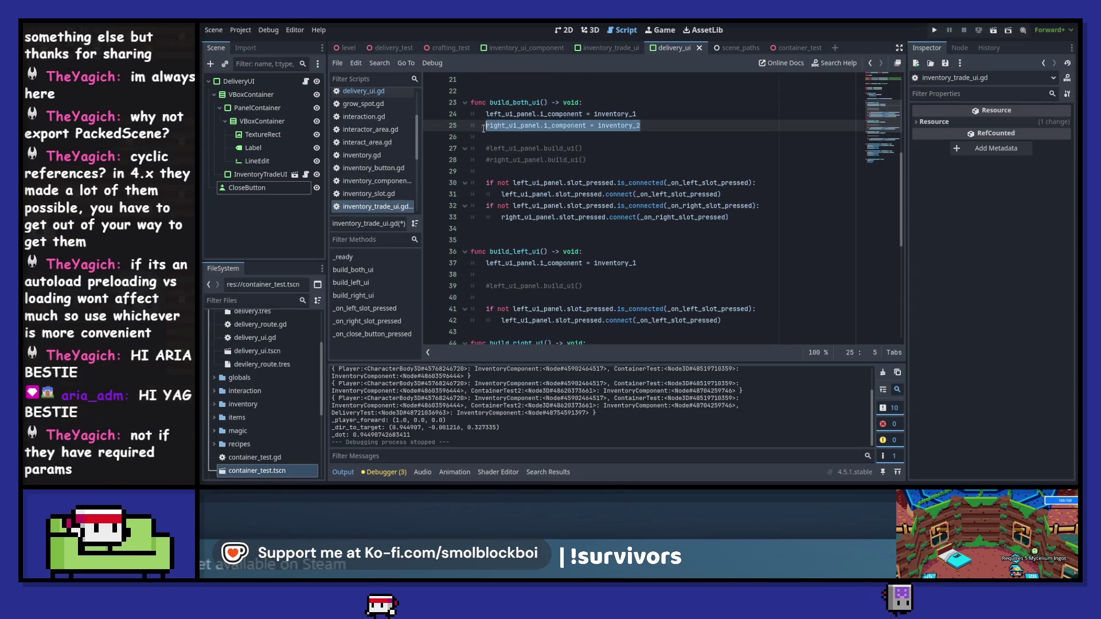
{"action": "scroll", "coordinate": [662, 277], "scroll_direction": "down", "scroll_amount": 2}
{"action": "left_click_drag", "start_coordinate": [660, 287], "coordinate": [485, 286]}
{"action": "key", "text": "ctrl+v"}
Swap in the right slot connection lines, close Project Settings, and select DeliveryUI.
{"action": "left_click_drag", "start_coordinate": [729, 148], "coordinate": [517, 148]}
{"action": "left_click_drag", "start_coordinate": [445, 148], "coordinate": [441, 145]}
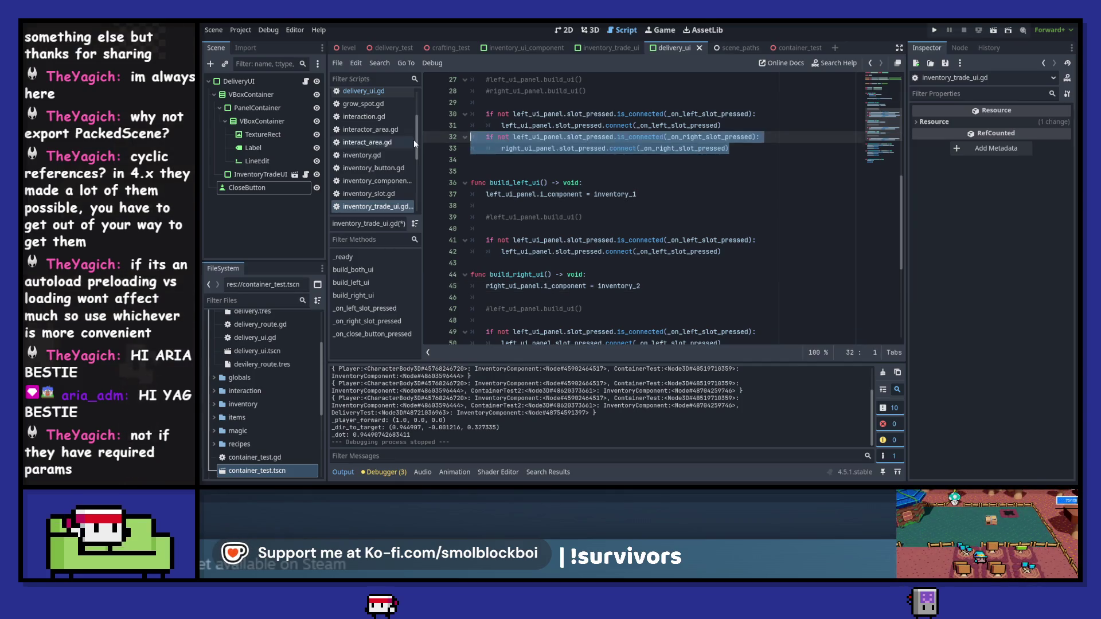
{"action": "scroll", "coordinate": [717, 271], "scroll_direction": "down", "scroll_amount": 2}
{"action": "left_click", "coordinate": [733, 276]}
{"action": "scroll", "coordinate": [598, 154], "scroll_direction": "up", "scroll_amount": 3}
{"action": "left_click", "coordinate": [471, 125]}
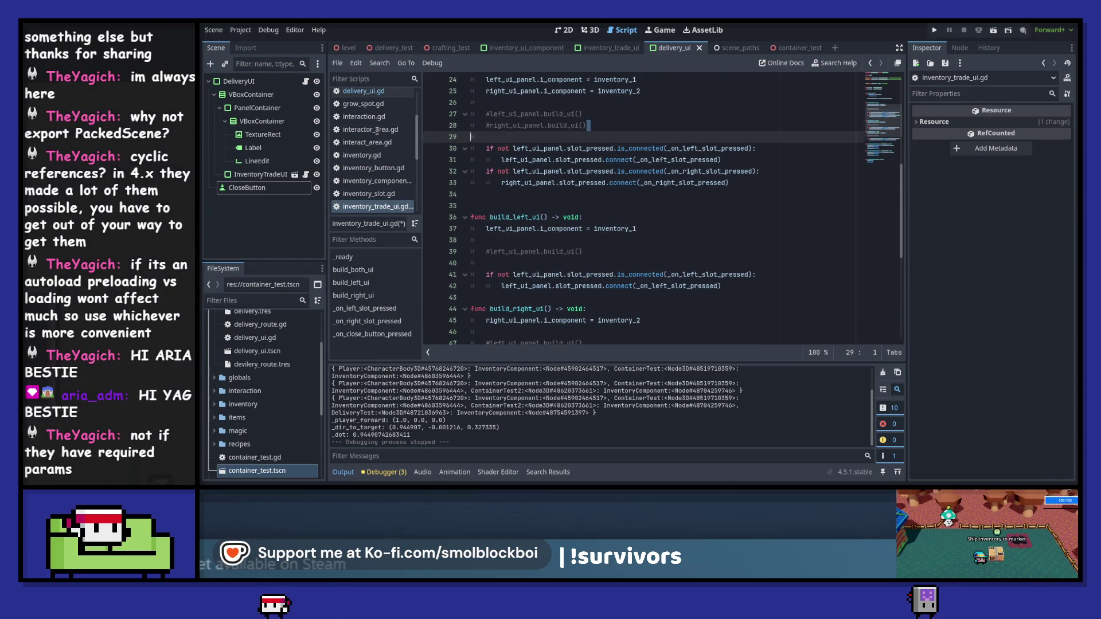
{"action": "scroll", "coordinate": [575, 265], "scroll_direction": "down", "scroll_amount": 2}
{"action": "key", "text": "ctrl+z"}
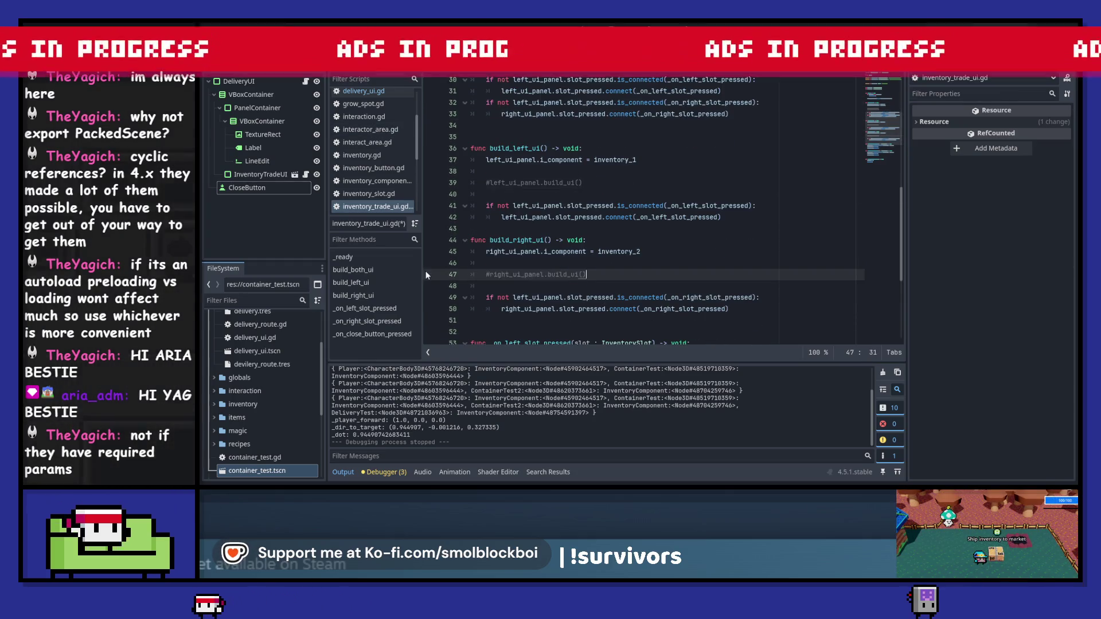
{"action": "scroll", "coordinate": [522, 223], "scroll_direction": "up", "scroll_amount": 3}
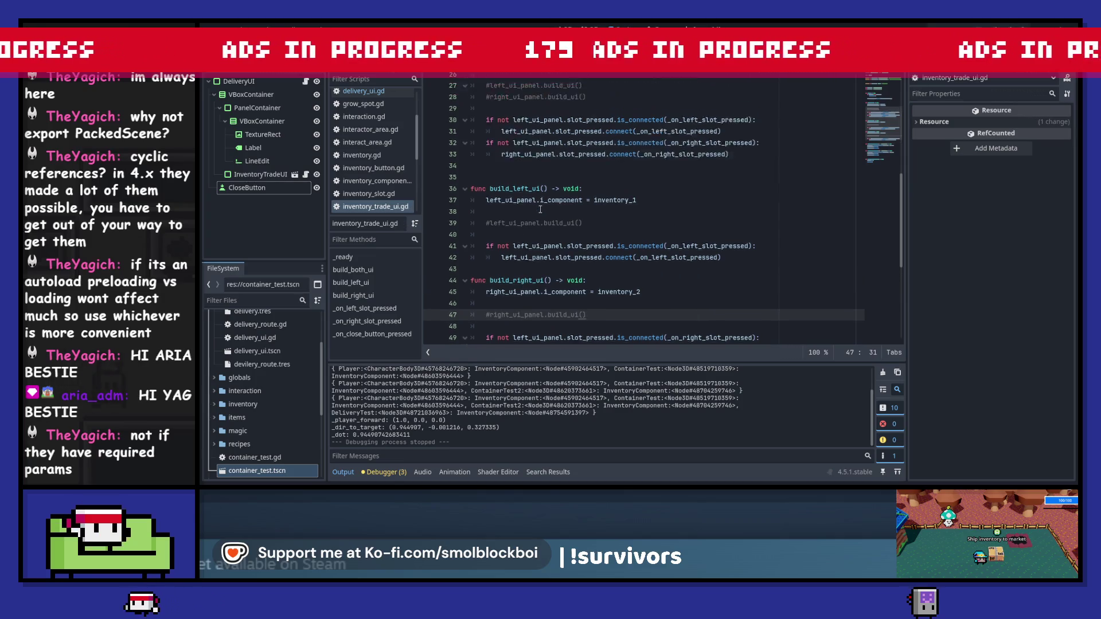
{"action": "scroll", "coordinate": [505, 247], "scroll_direction": "up", "scroll_amount": 1}
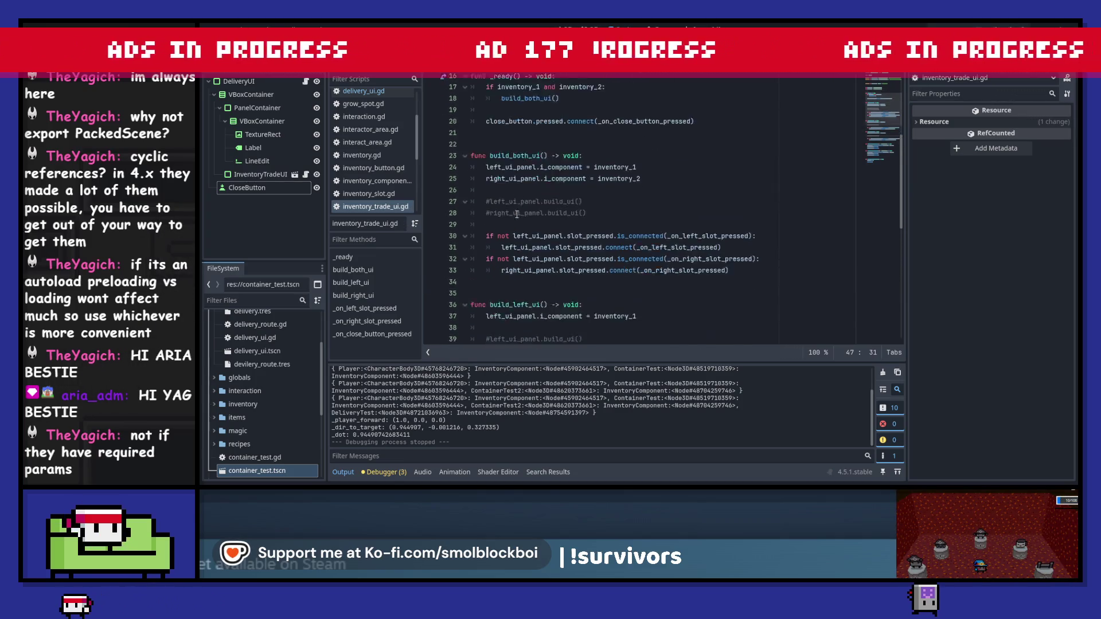
{"action": "left_click", "coordinate": [491, 286]}
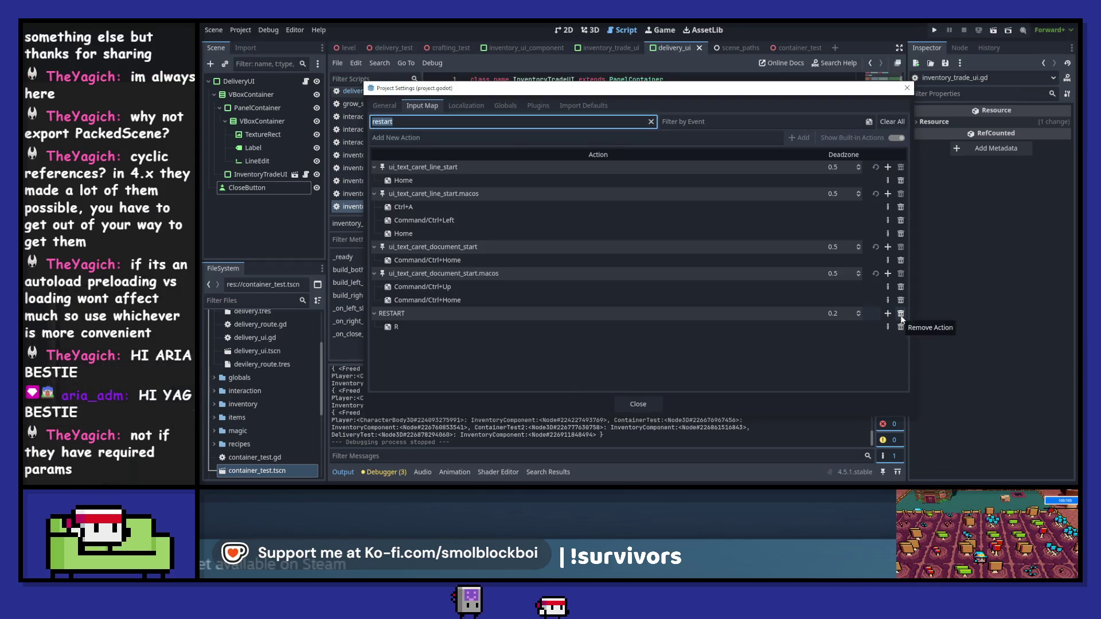
{"action": "left_click", "coordinate": [637, 404]}
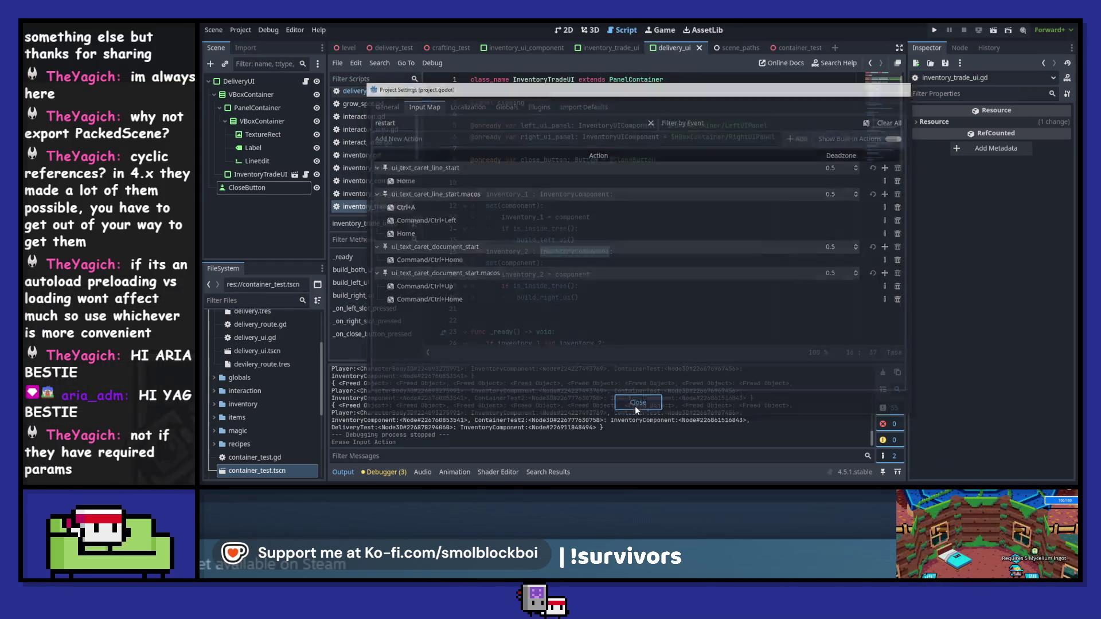
{"action": "left_click", "coordinate": [243, 86]}
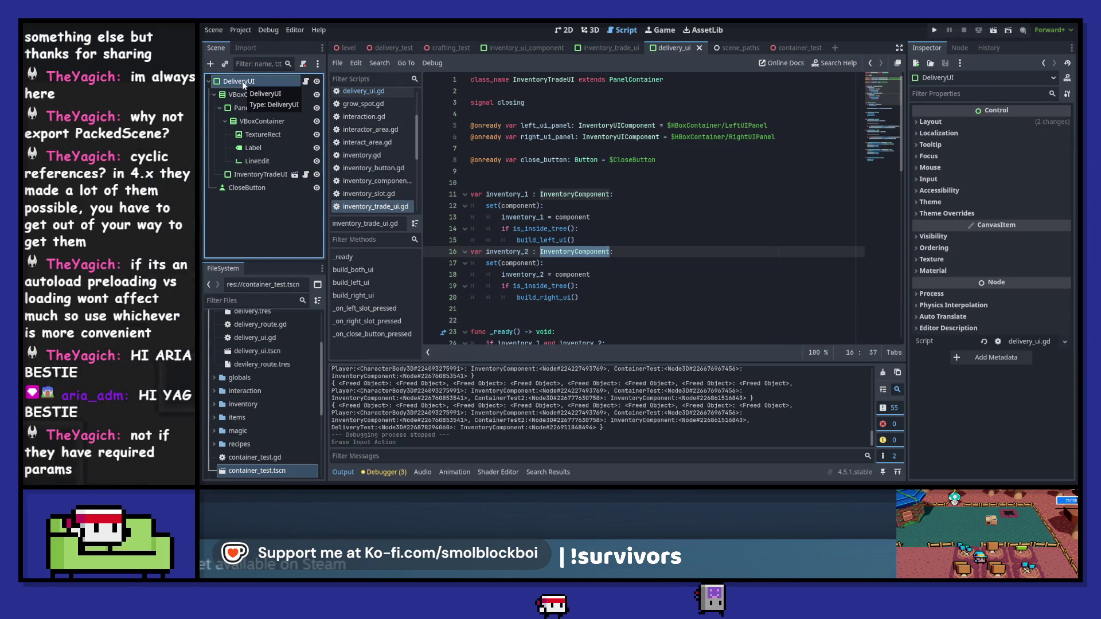
Select the LineEdit node, read its Inspector property tooltips, then launch the game.
{"action": "left_click", "coordinate": [257, 161]}
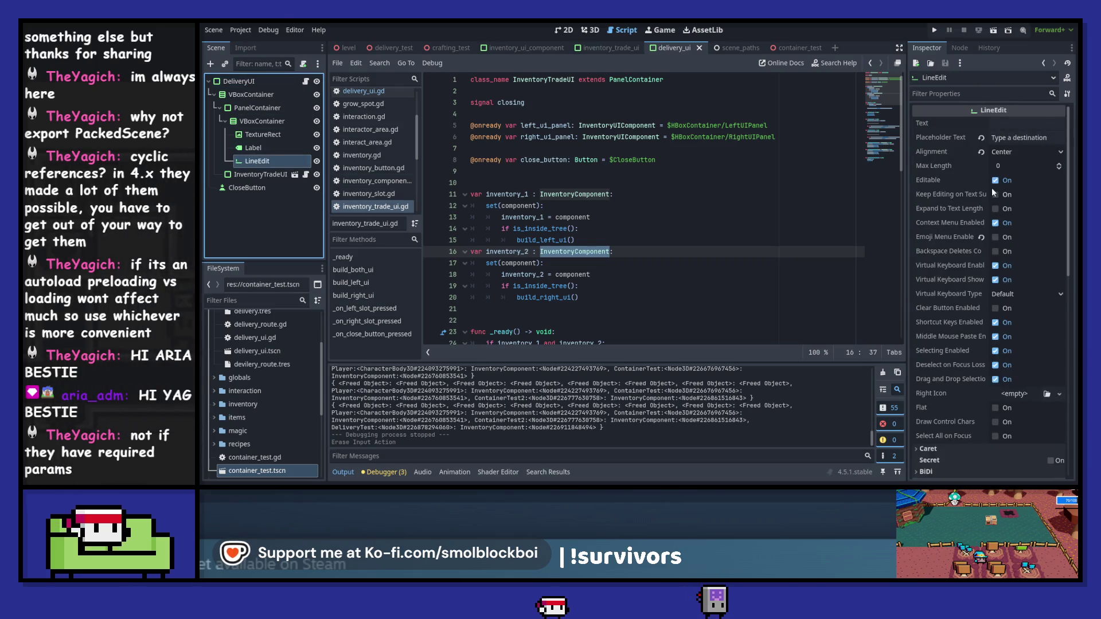
{"action": "mouse_move", "coordinate": [947, 183]}
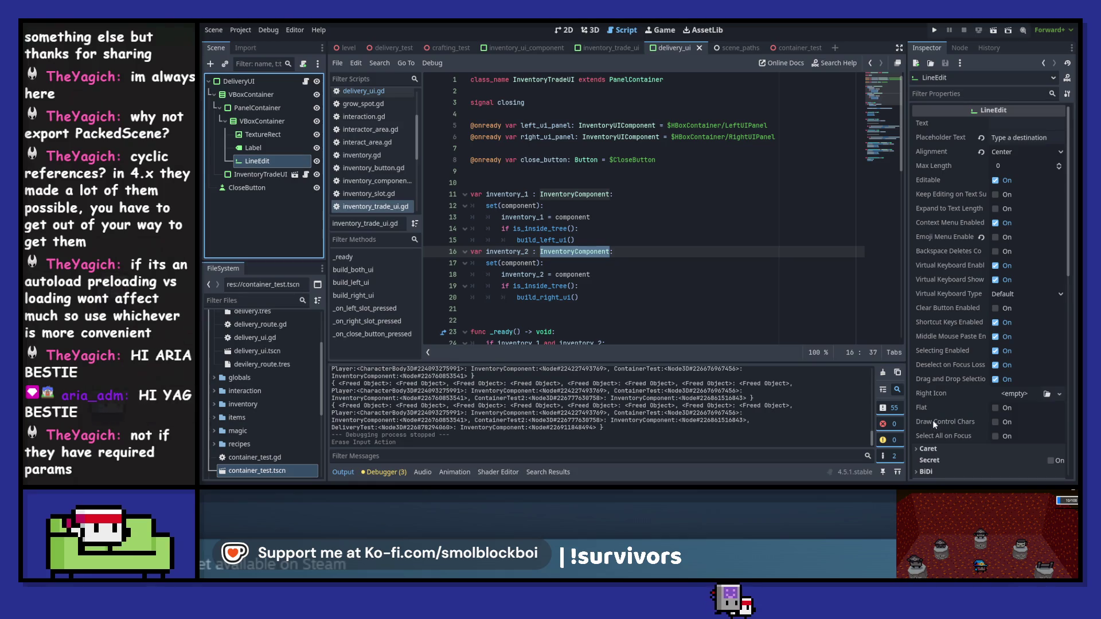
{"action": "mouse_move", "coordinate": [932, 420]}
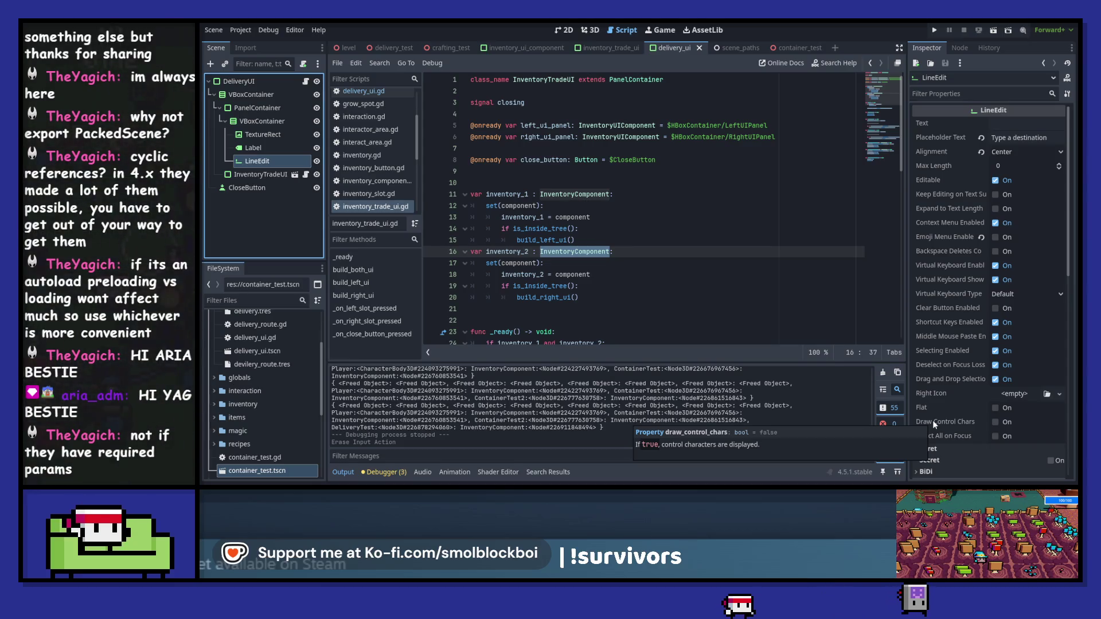
{"action": "left_click", "coordinate": [934, 32]}
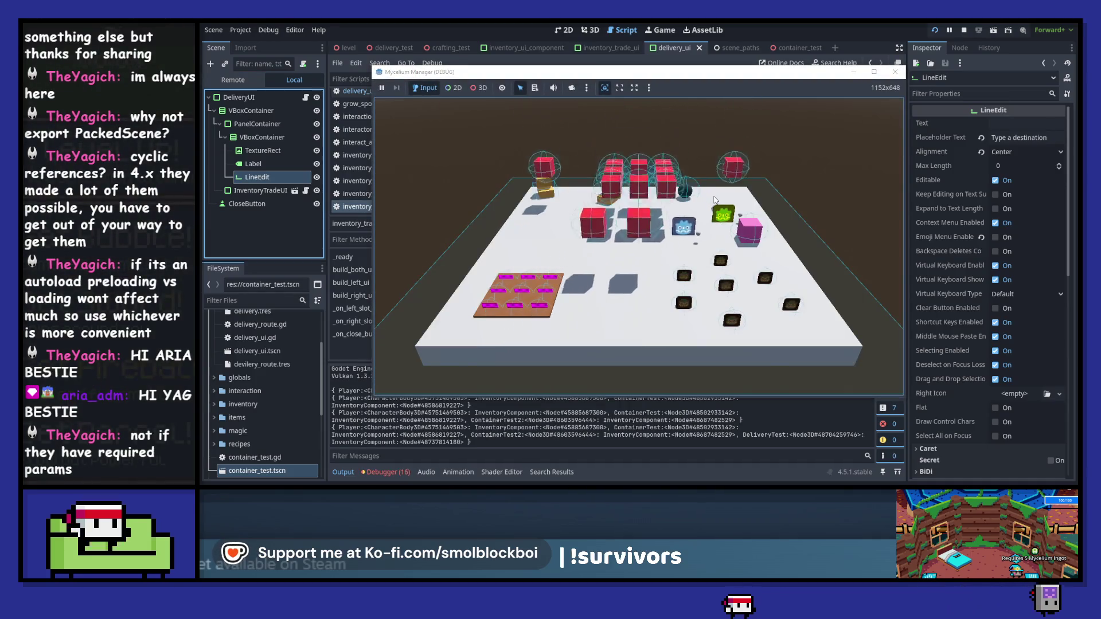
Jump from the RESTART debugger error to level.gd and delete its _input function.
{"action": "left_click", "coordinate": [403, 473]}
{"action": "left_click", "coordinate": [395, 356]}
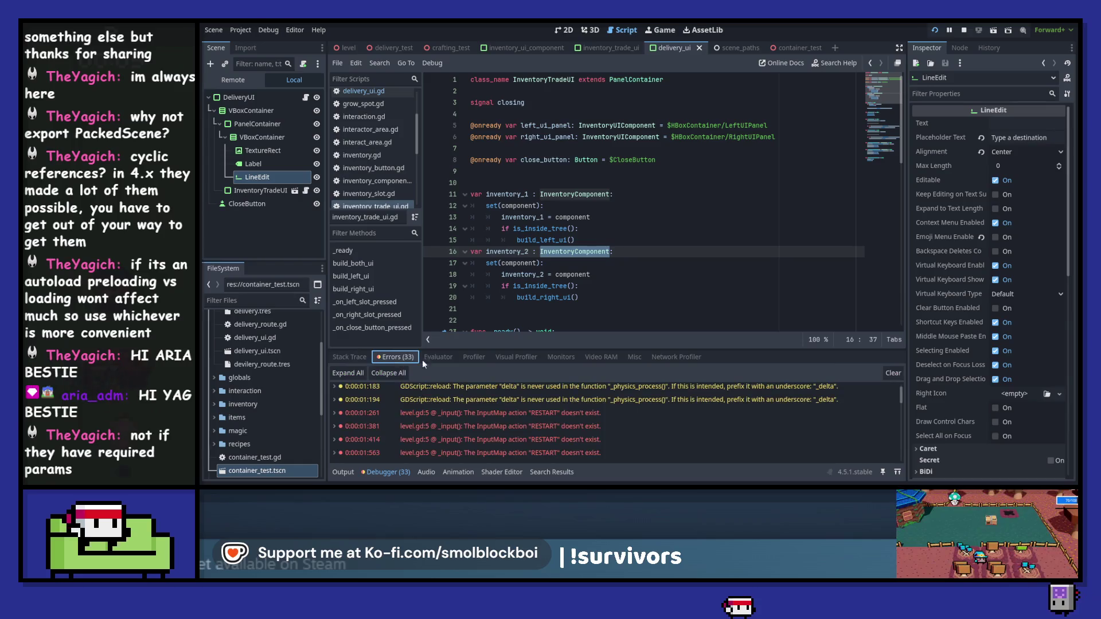
{"action": "left_click", "coordinate": [556, 412]}
{"action": "key", "text": "F8"}
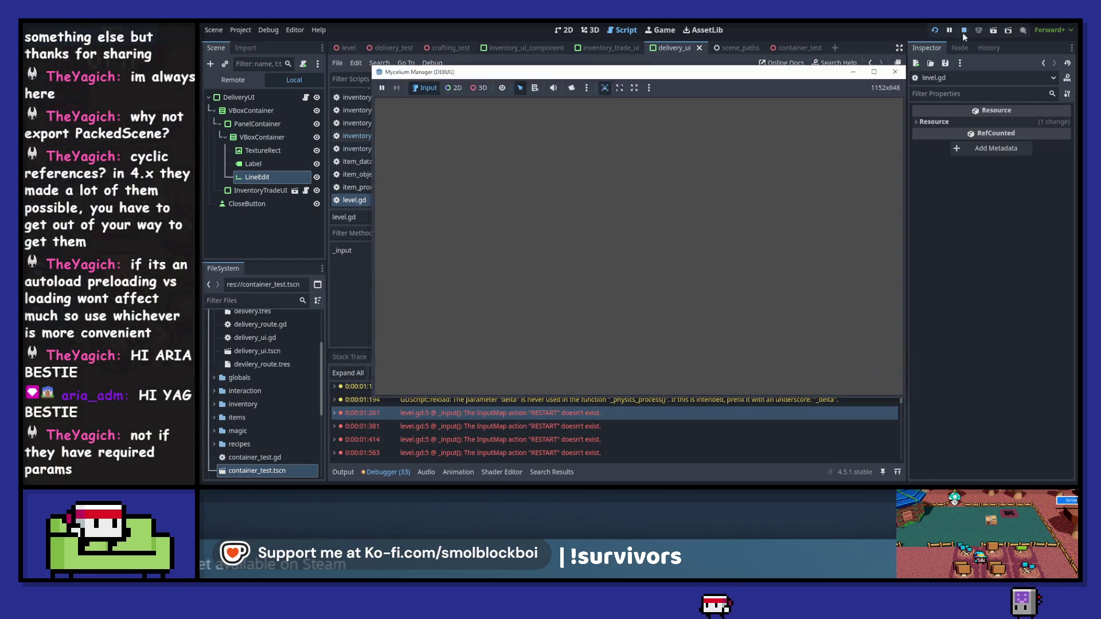
{"action": "mouse_move", "coordinate": [629, 137]}
{"action": "left_mouse_down"}
{"action": "mouse_move", "coordinate": [483, 137]}
{"action": "mouse_move", "coordinate": [436, 117]}
{"action": "left_mouse_up"}
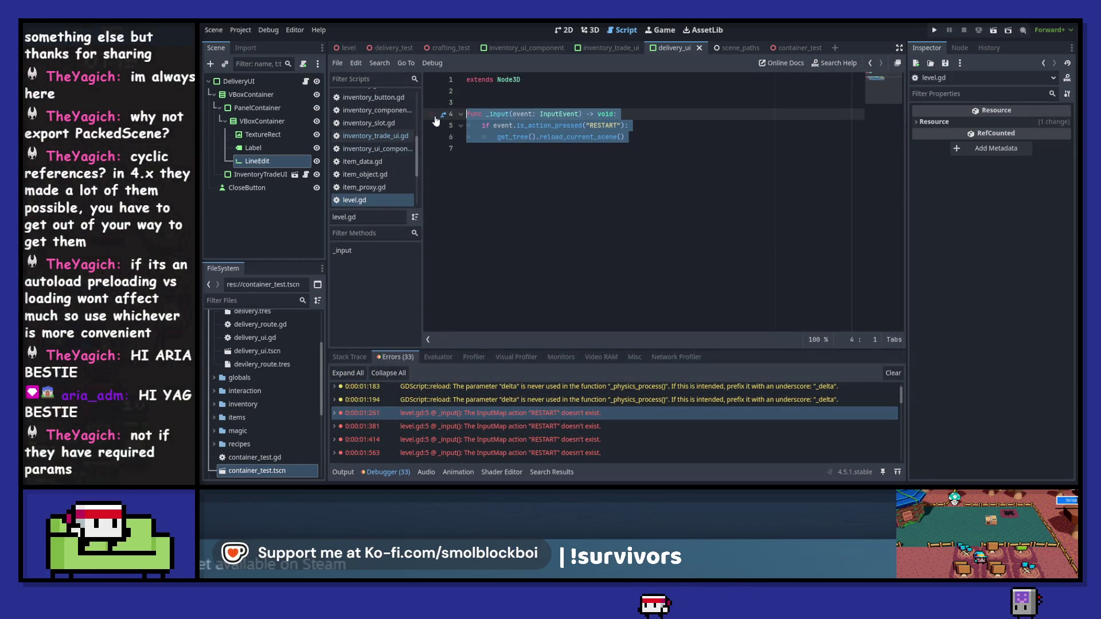
{"action": "key", "text": "BackSpace"}
Run the game, walk to the delivery spot, and open the delivery overlay.
{"action": "key", "text": "F5"}
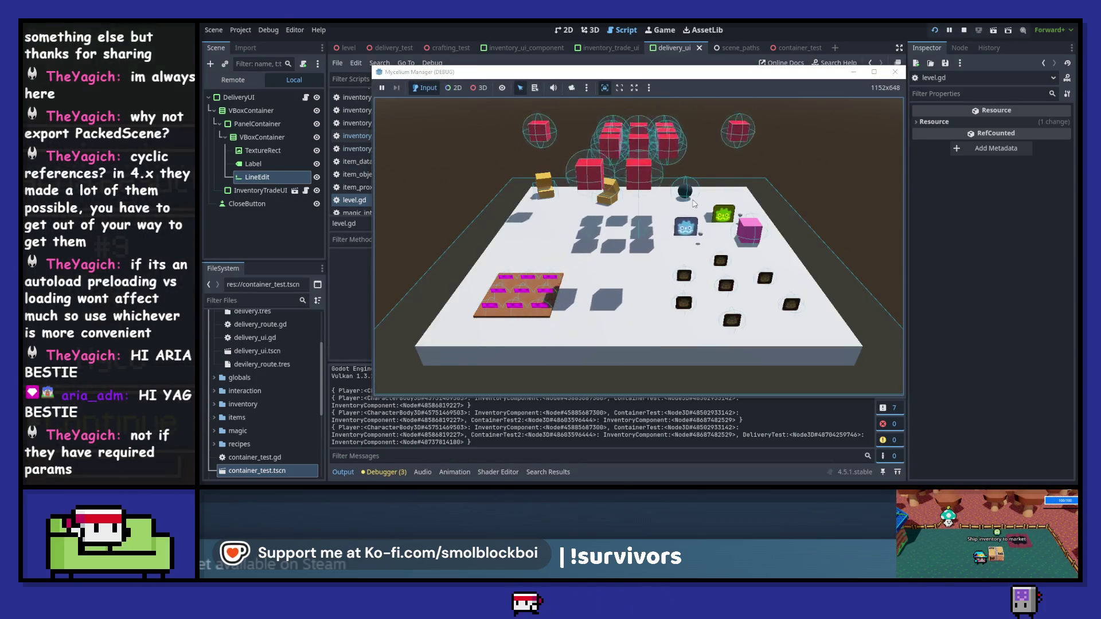
{"action": "key", "text": "s"}
{"action": "key", "text": "w"}
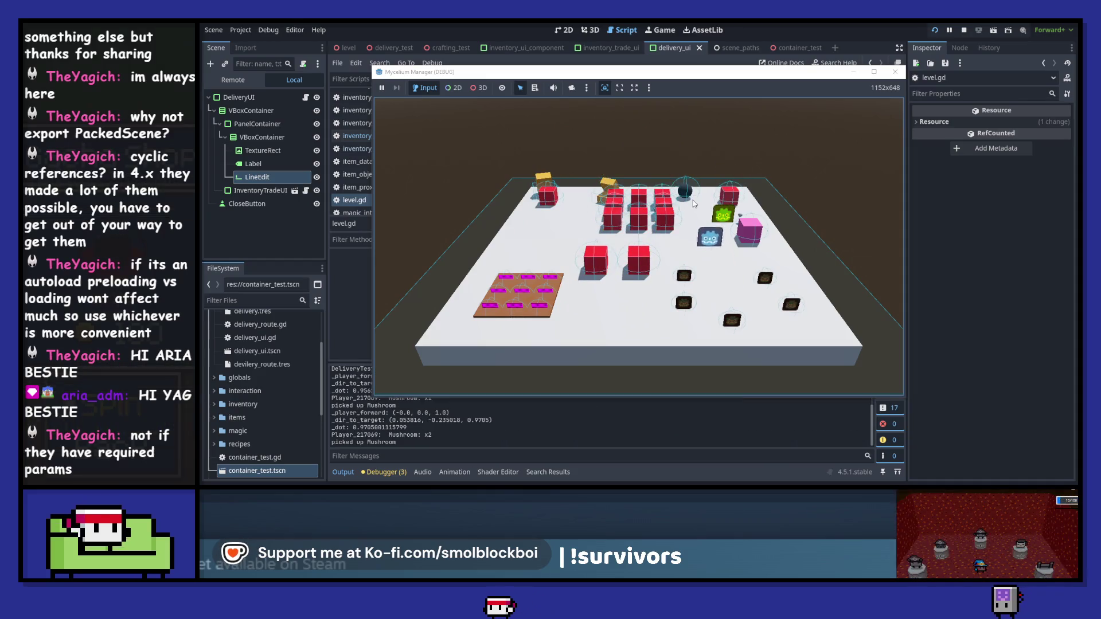
{"action": "key", "text": "e"}
{"action": "left_click", "coordinate": [629, 244]}
{"action": "key", "text": "e"}
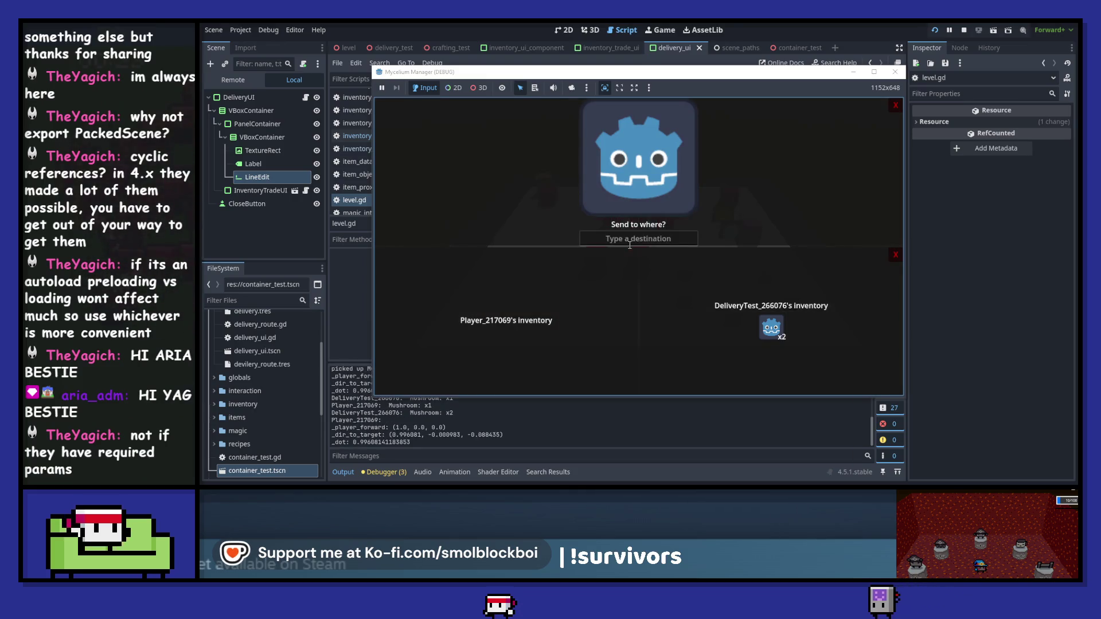
{"action": "left_click", "coordinate": [629, 245]}
Enter 'urmomma' in the destination field, stop the game, and show delivery_ui in 2D.
{"action": "left_click", "coordinate": [804, 201]}
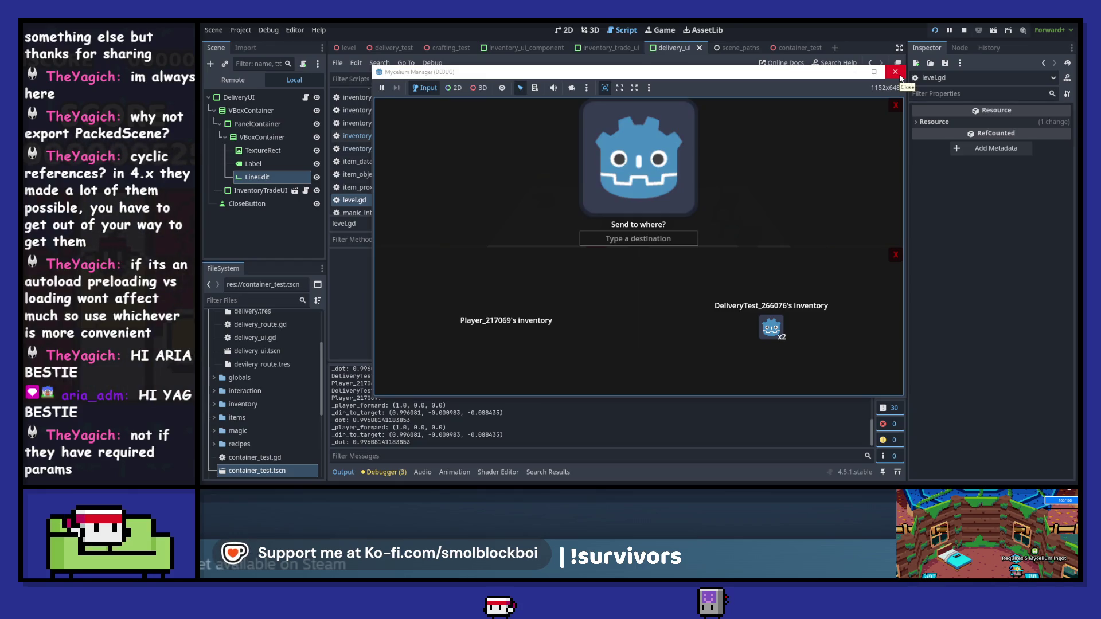
{"action": "left_click", "coordinate": [641, 237]}
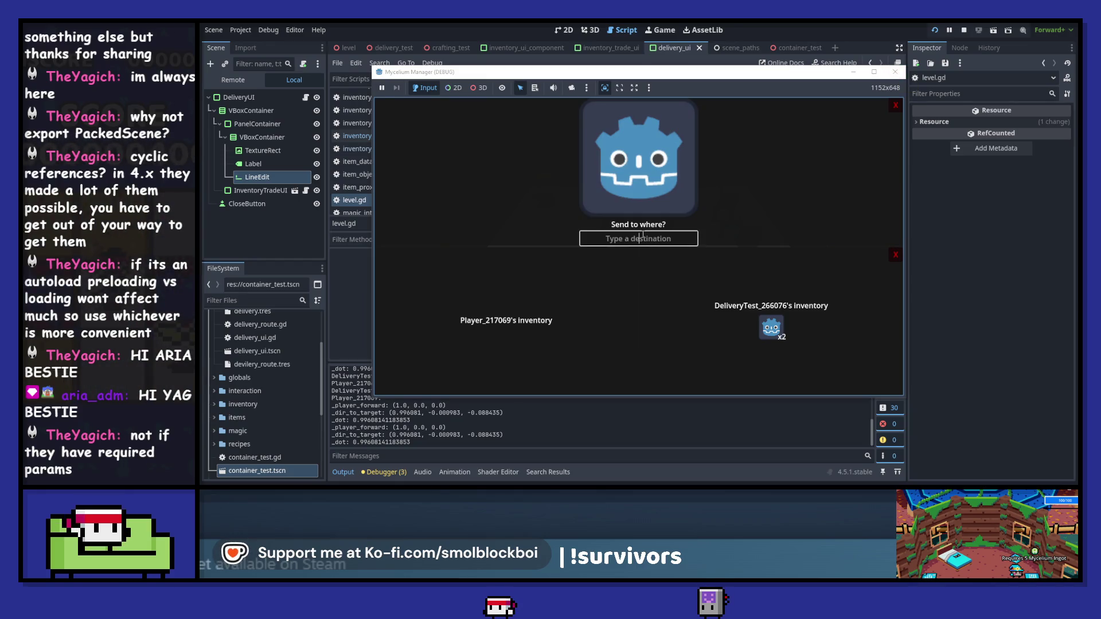
{"action": "left_click", "coordinate": [642, 236]}
{"action": "type", "text": "urmomma"}
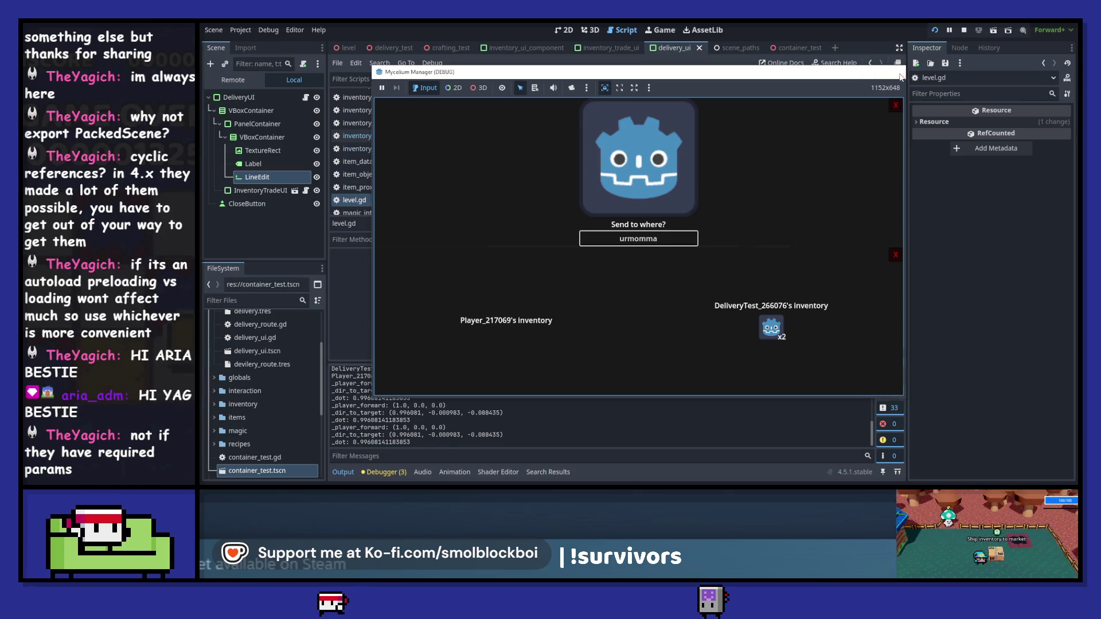
{"action": "key", "text": "F8"}
{"action": "left_click", "coordinate": [566, 32]}
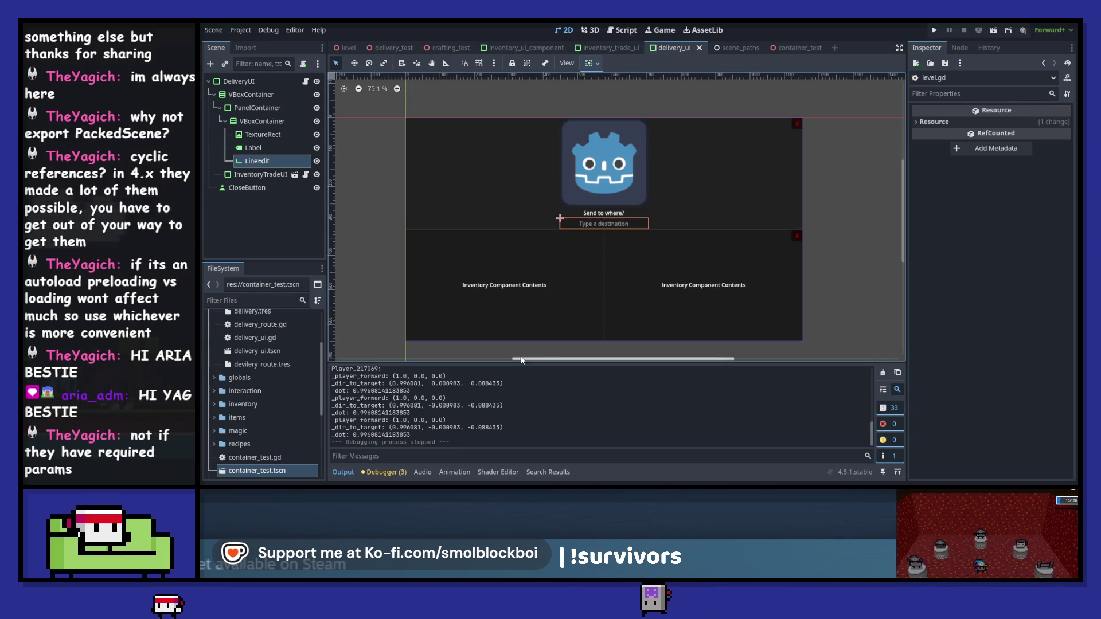
Commit the 69 changed files to main as 'Inventory, delivery work' and push to origin.
{"action": "key", "text": "alt+Tab"}
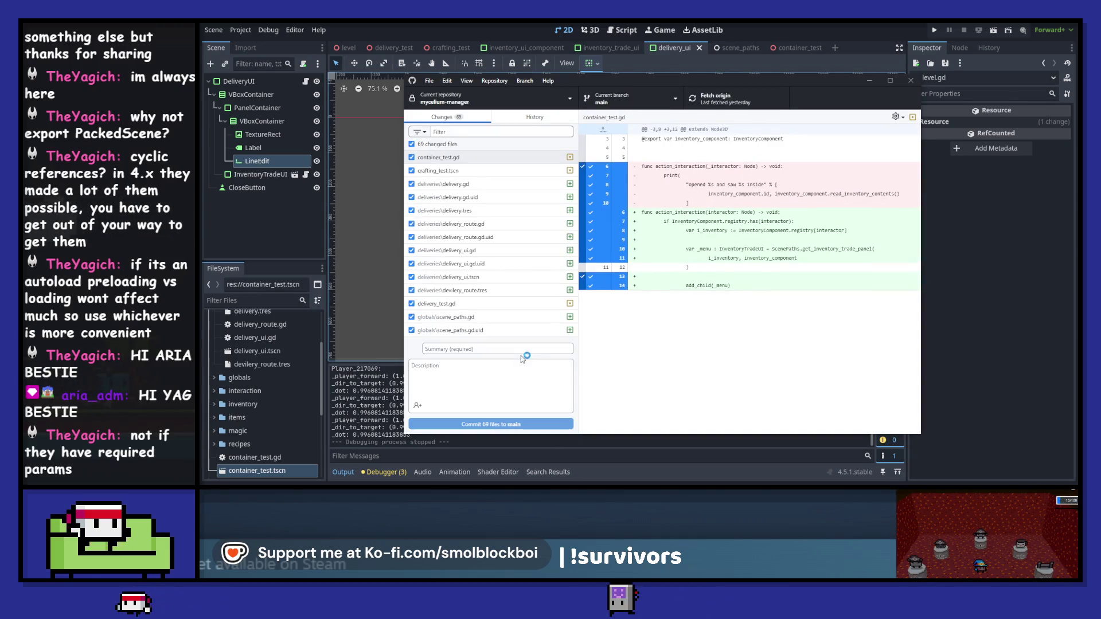
{"action": "left_click", "coordinate": [524, 349]}
{"action": "type", "text": "Inventory, delivery "}
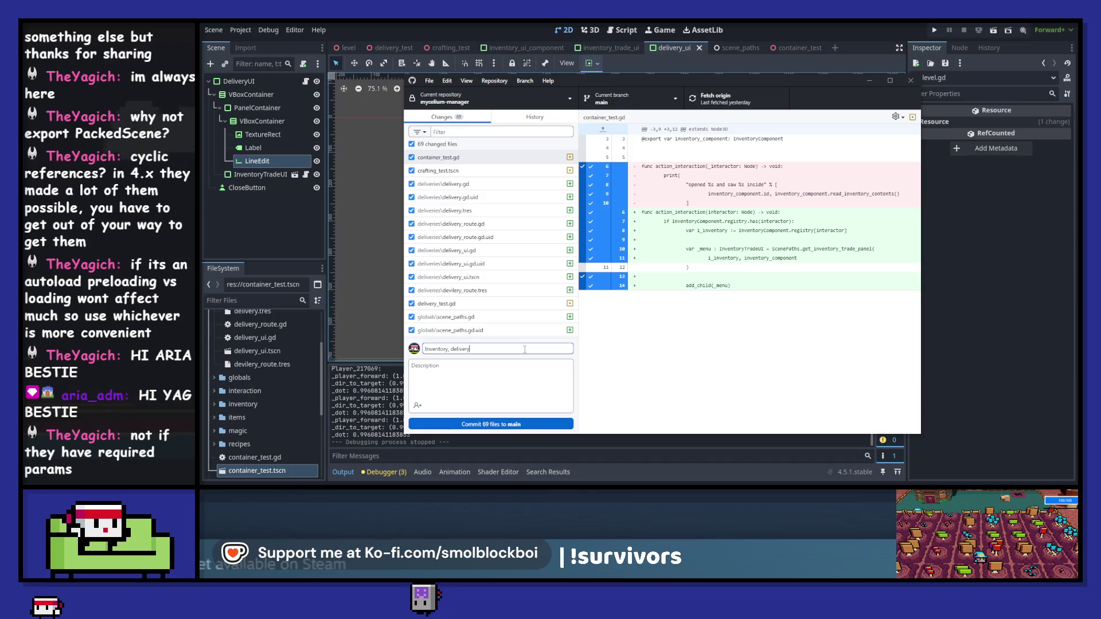
{"action": "type", "text": "work"}
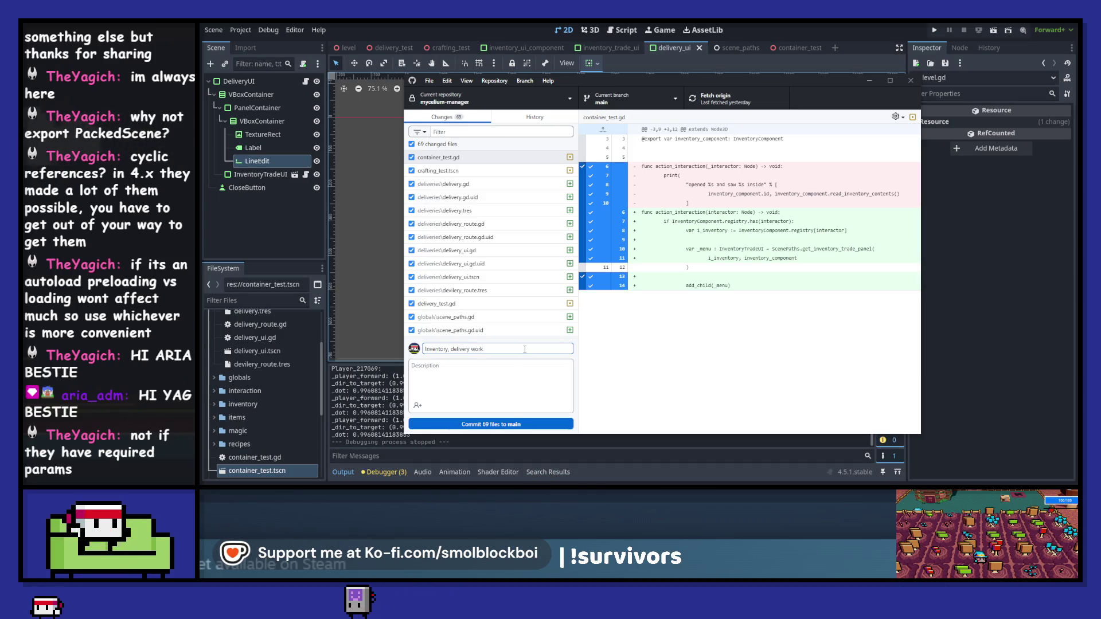
{"action": "key", "text": "ctrl+Return"}
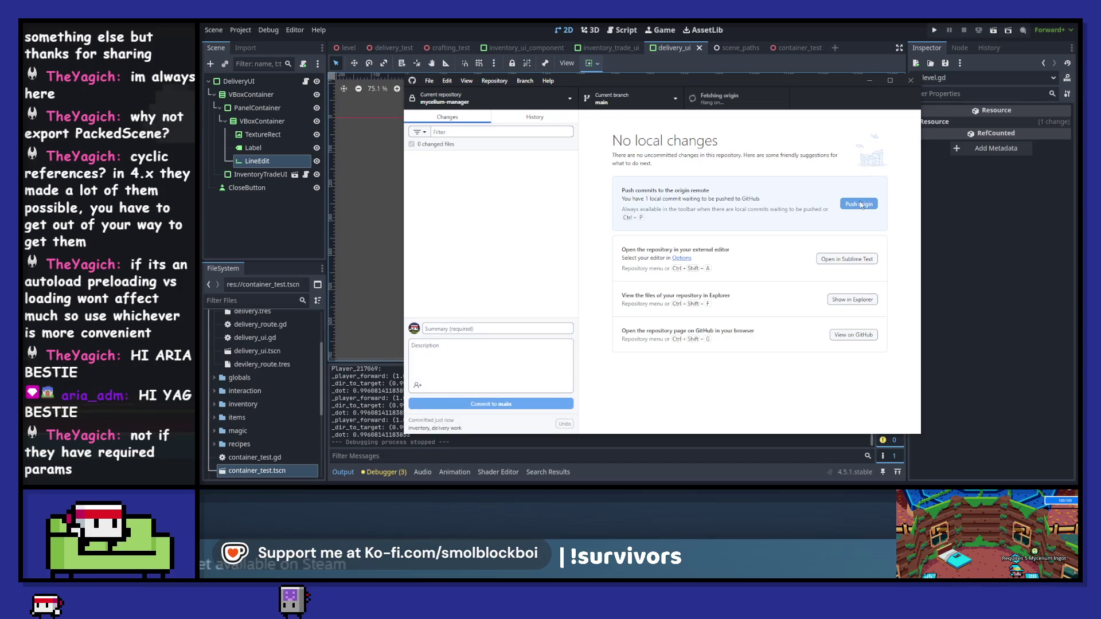
{"action": "left_click", "coordinate": [860, 206]}
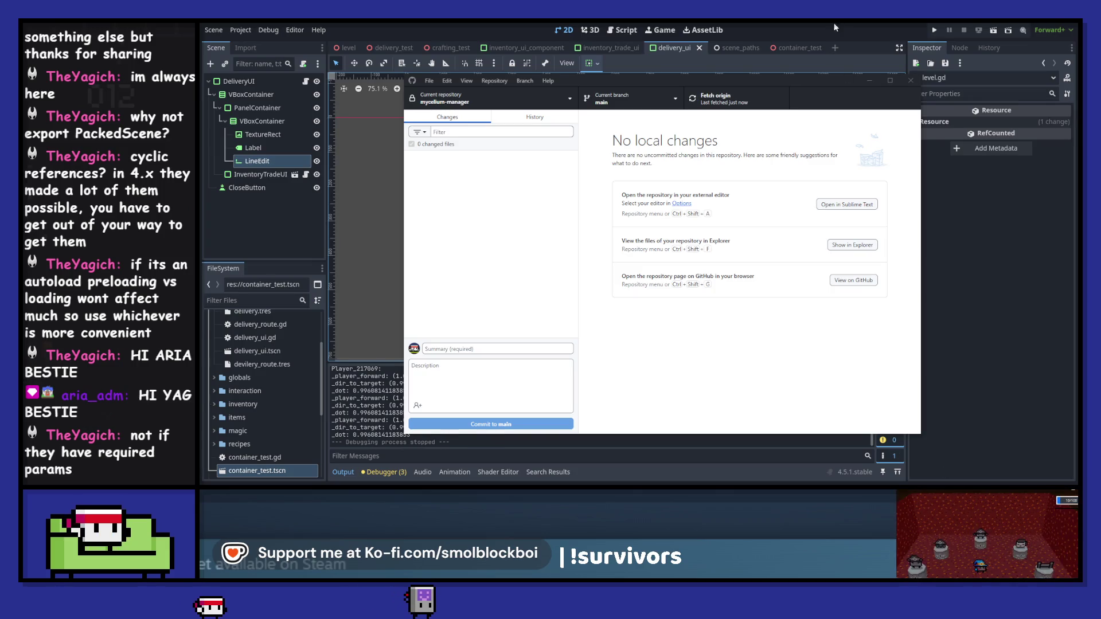
{"action": "left_click", "coordinate": [935, 454]}
{"action": "key", "text": "F5"}
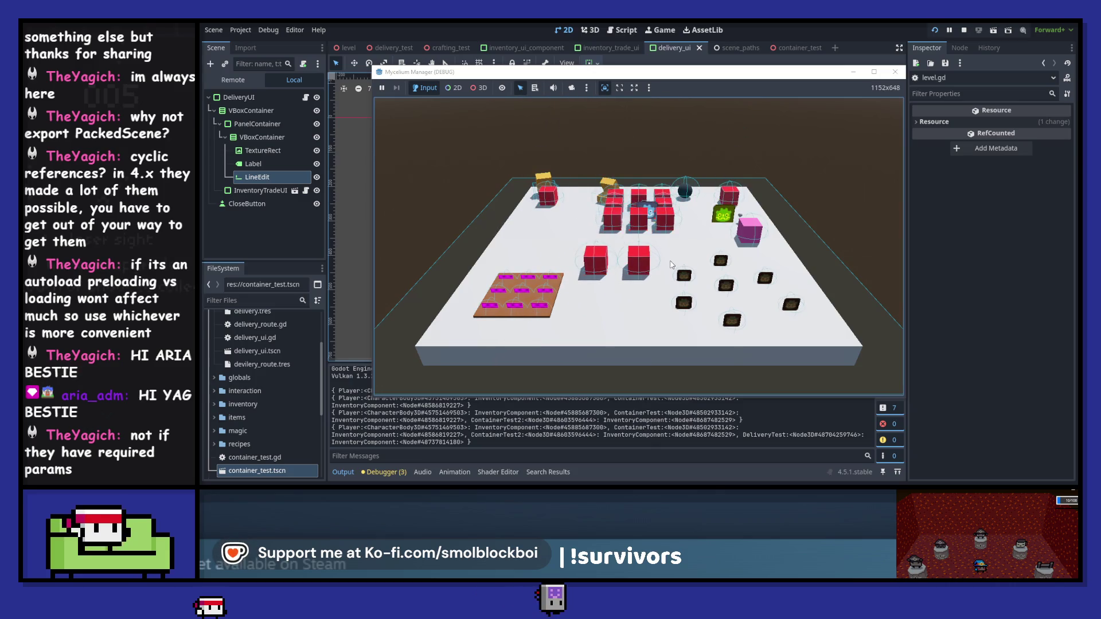
Walk around collecting mushrooms, check ContainerTest2 and ContainerTest, and pick up the potion.
{"action": "key", "text": "s+d"}
{"action": "key", "text": "s"}
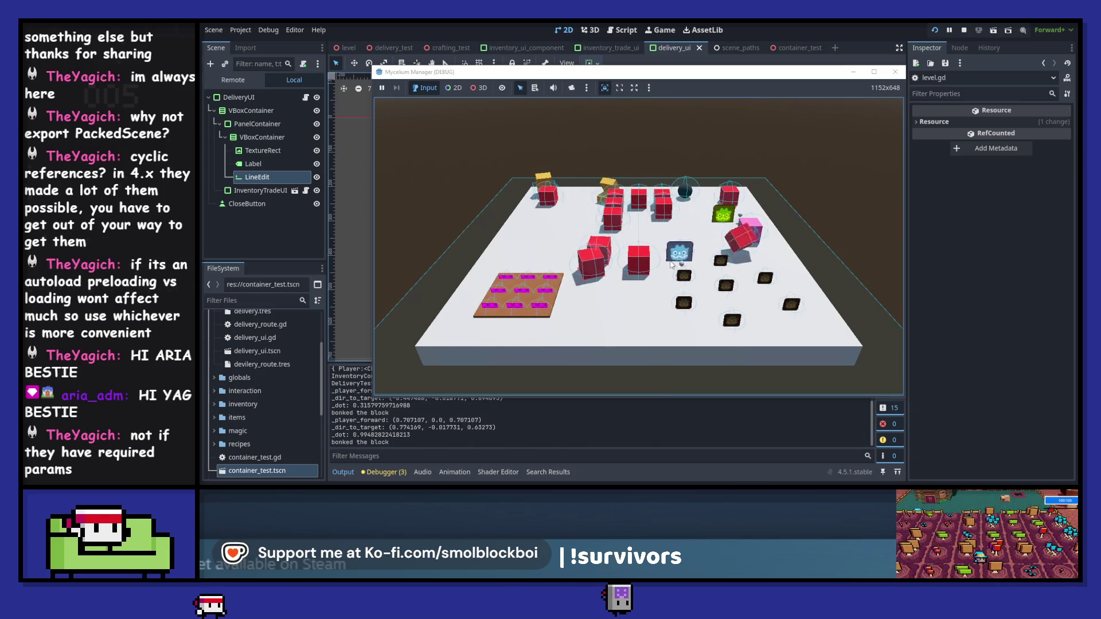
{"action": "key", "text": "w"}
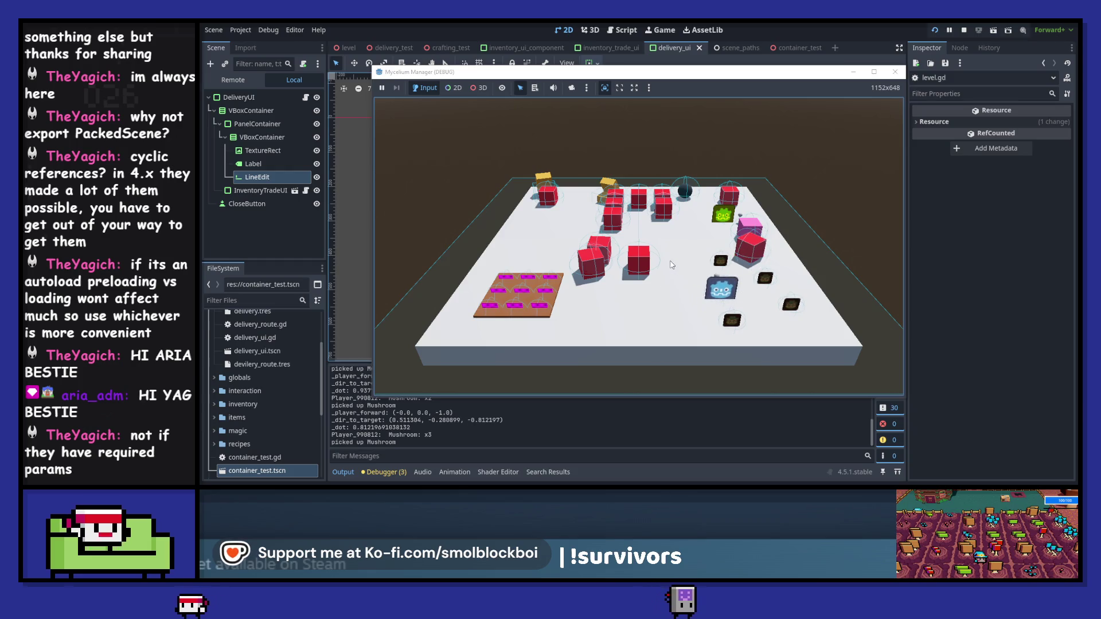
{"action": "key", "text": "w+a"}
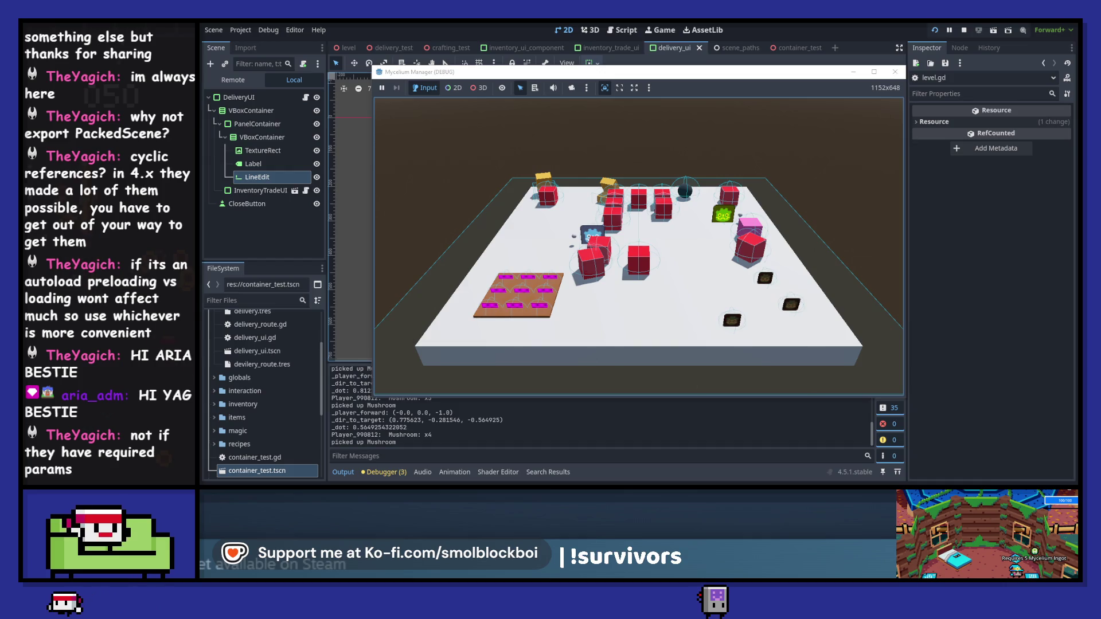
{"action": "key", "text": "w"}
{"action": "key", "text": "w"}
{"action": "key", "text": "e"}
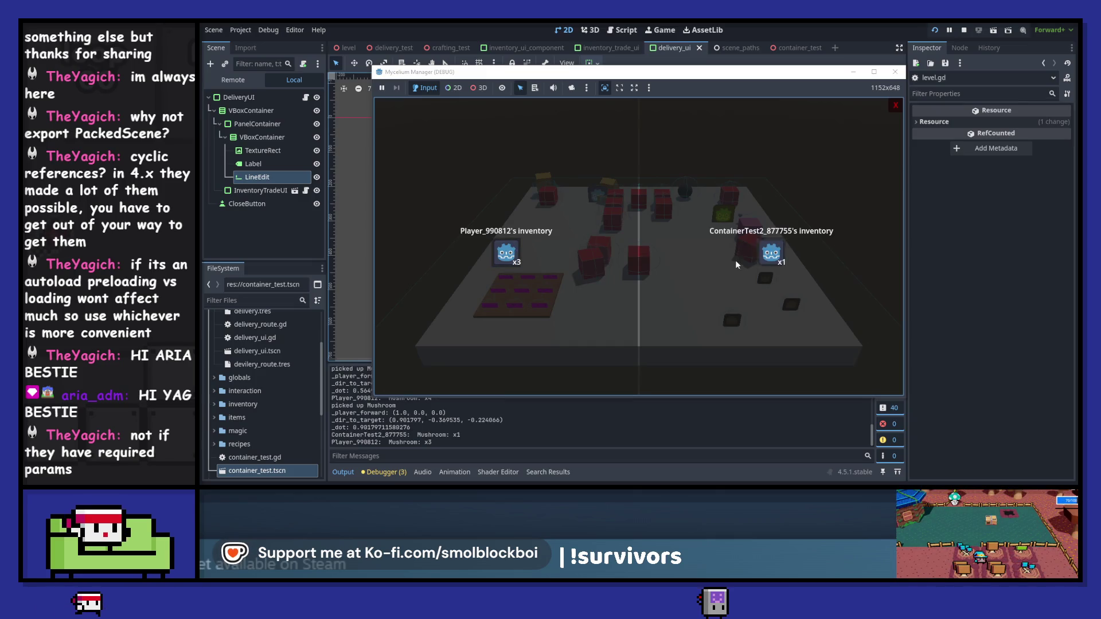
{"action": "key", "text": "e"}
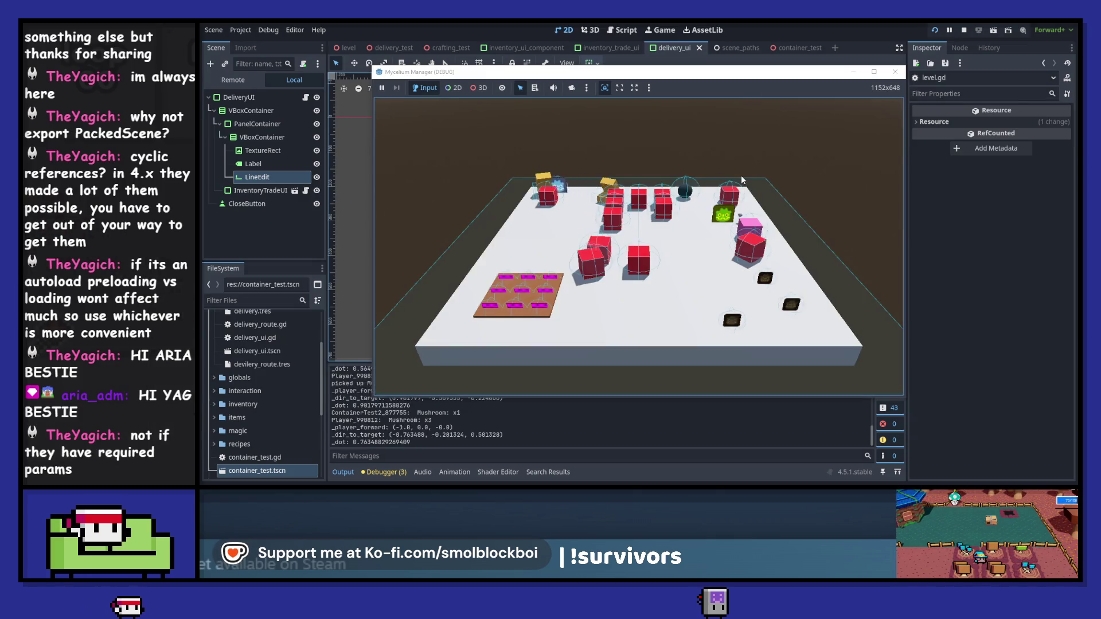
{"action": "key", "text": "e"}
{"action": "key", "text": "e"}
{"action": "key", "text": "d"}
{"action": "key", "text": "e"}
{"action": "key", "text": "e"}
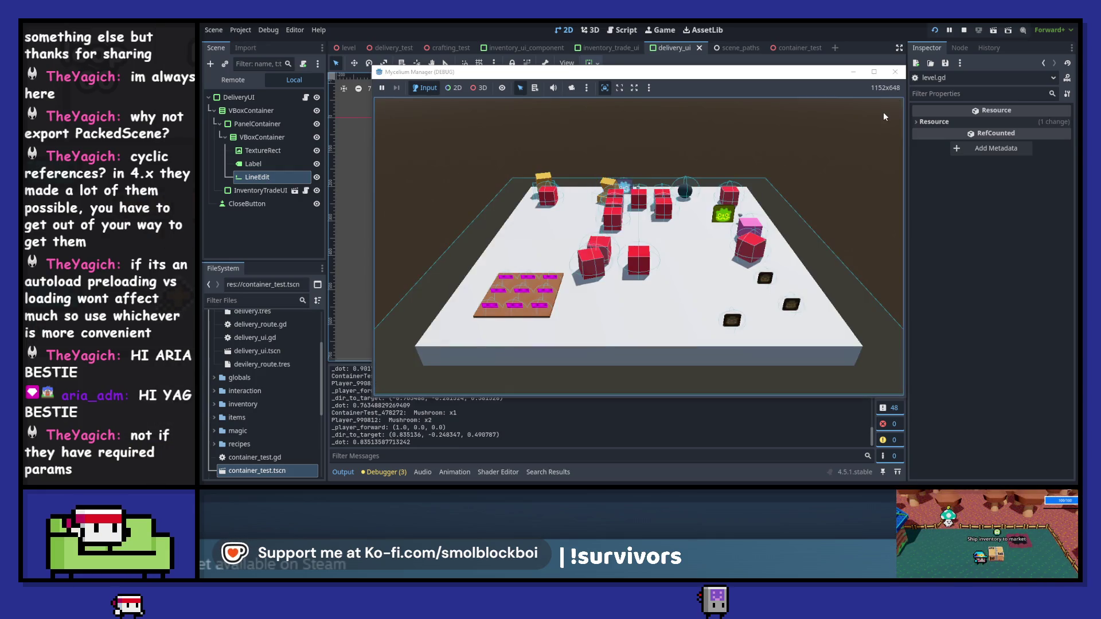
{"action": "key", "text": "d"}
{"action": "key", "text": "e"}
{"action": "key", "text": "d"}
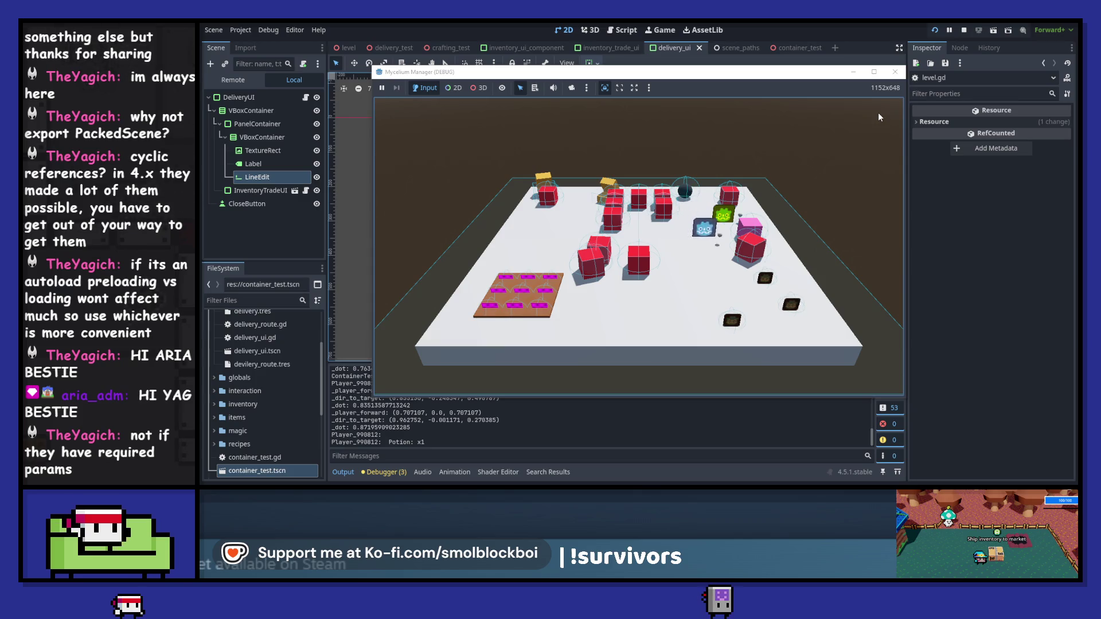
Move the Potion into DeliveryTest's inventory via the delivery overlay, then stop the game.
{"action": "key", "text": "e"}
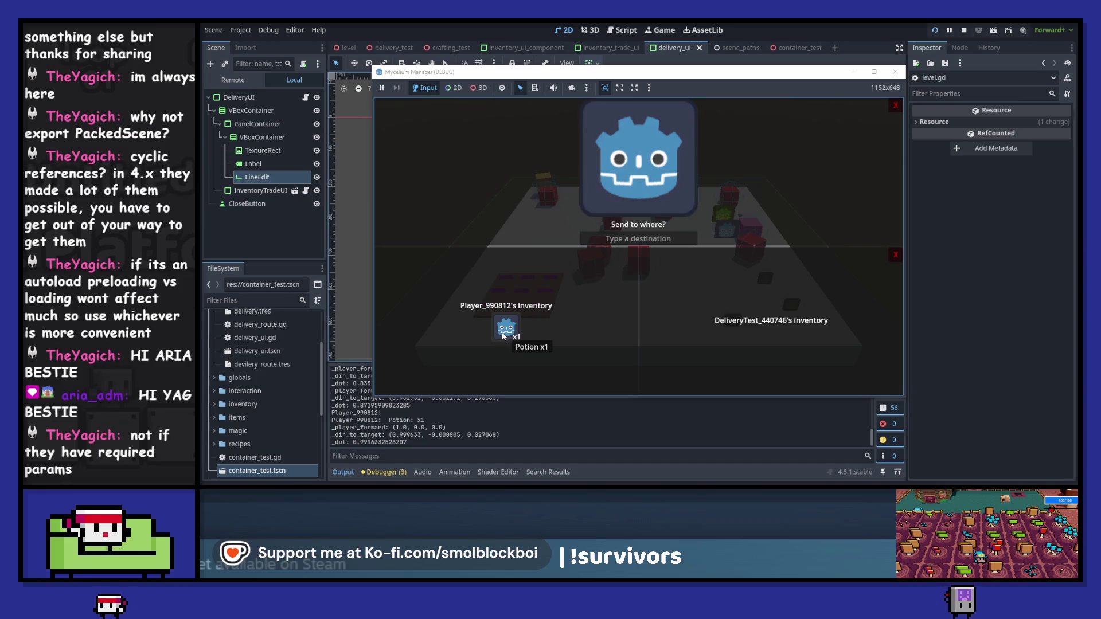
{"action": "mouse_move", "coordinate": [503, 336]}
{"action": "left_mouse_down"}
{"action": "mouse_move", "coordinate": [790, 293]}
{"action": "mouse_move", "coordinate": [721, 323]}
{"action": "left_mouse_up"}
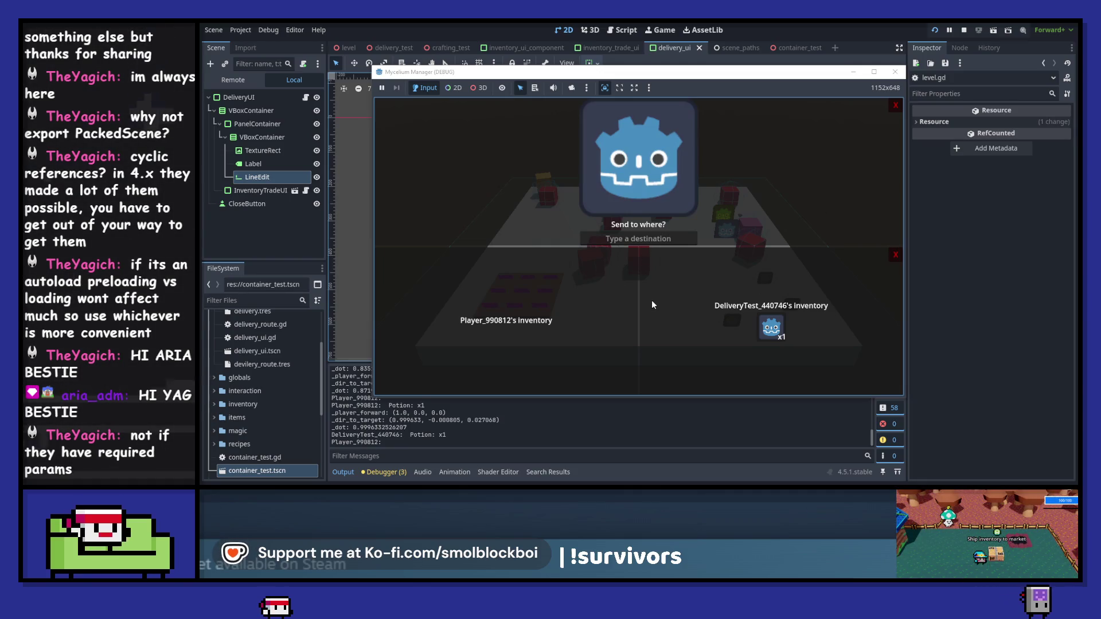
{"action": "scroll", "coordinate": [232, 404], "scroll_direction": "down", "scroll_amount": 3}
{"action": "scroll", "coordinate": [238, 404], "scroll_direction": "up", "scroll_amount": 5}
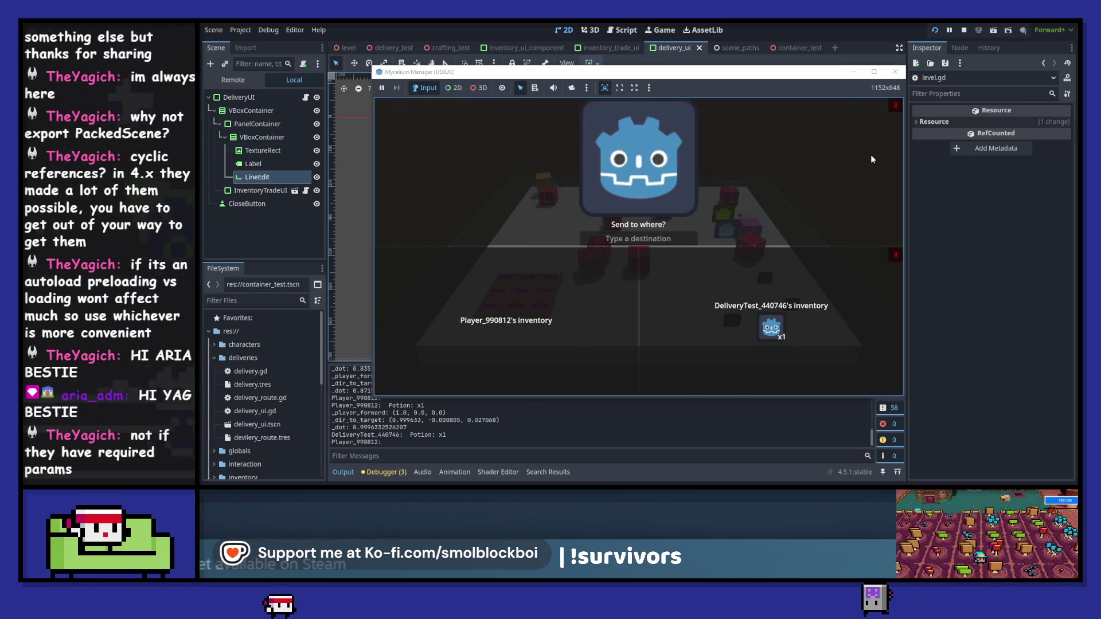
{"action": "key", "text": "Escape"}
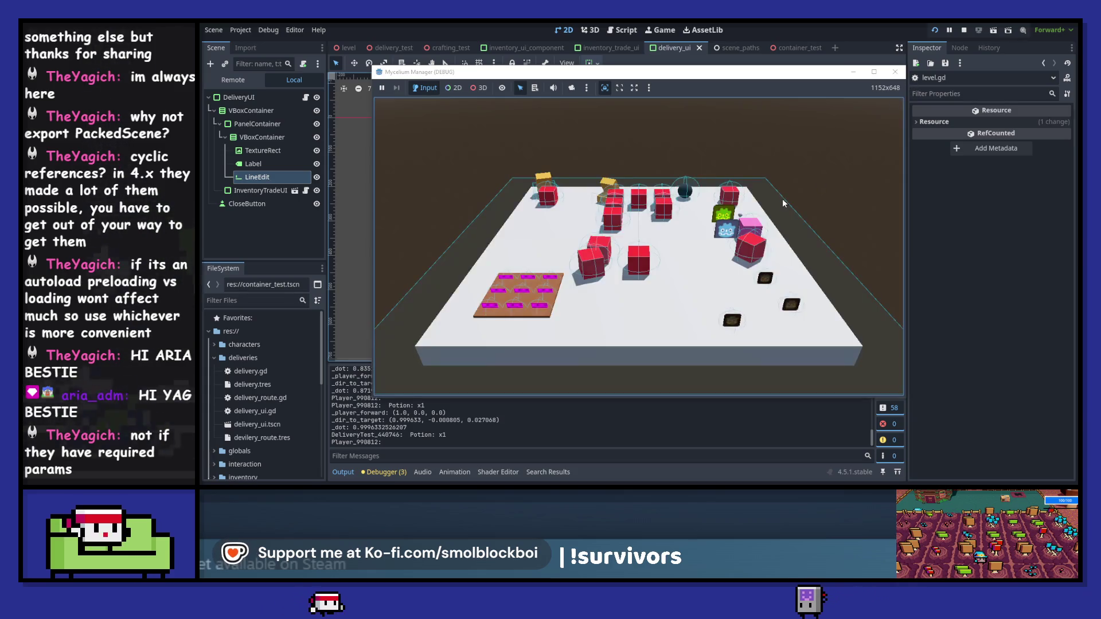
{"action": "key", "text": "e"}
{"action": "key", "text": "F8"}
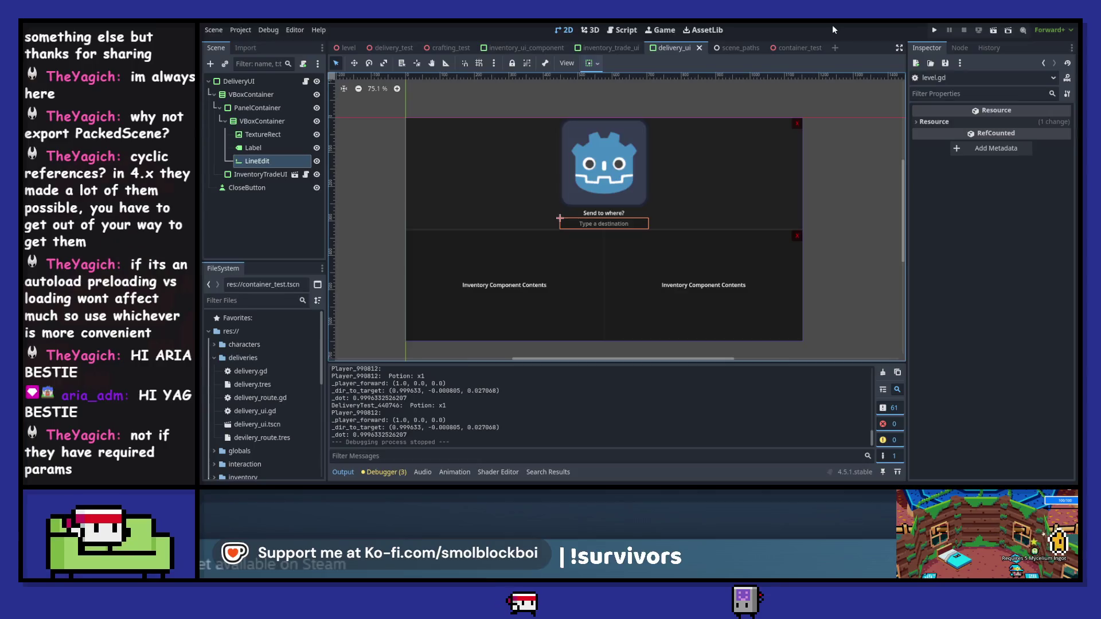